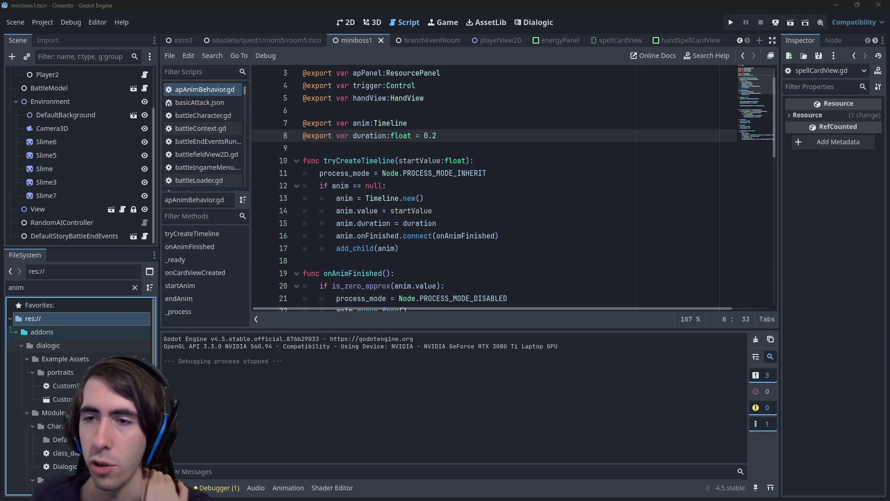
# Clear the FileSystem filter and preview knifeLizard.png in the characters folder
pyautogui.click(134, 287)
pyautogui.scroll(-2, 73, 364)
pyautogui.doubleClick(73, 363)
pyautogui.scroll(-3, 73, 363)
pyautogui.scroll(2, 73, 367)
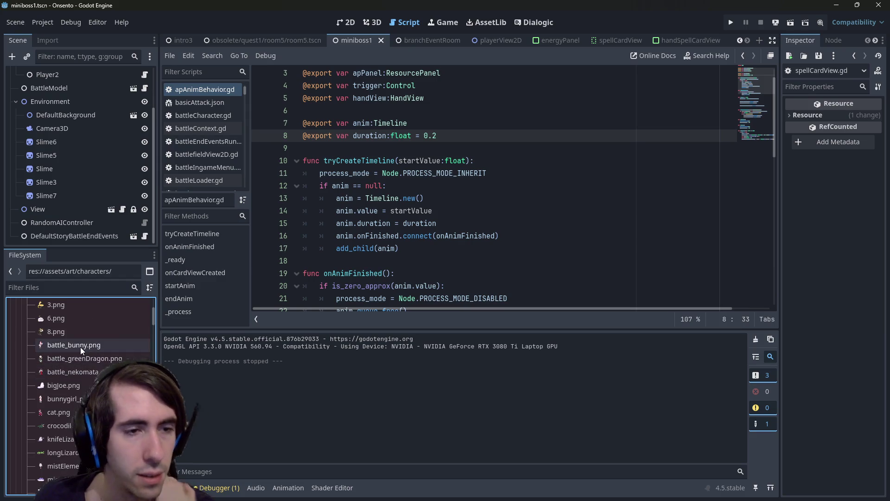
pyautogui.click(68, 436)
pyautogui.rightClick(67, 436)
pyautogui.press('Escape')
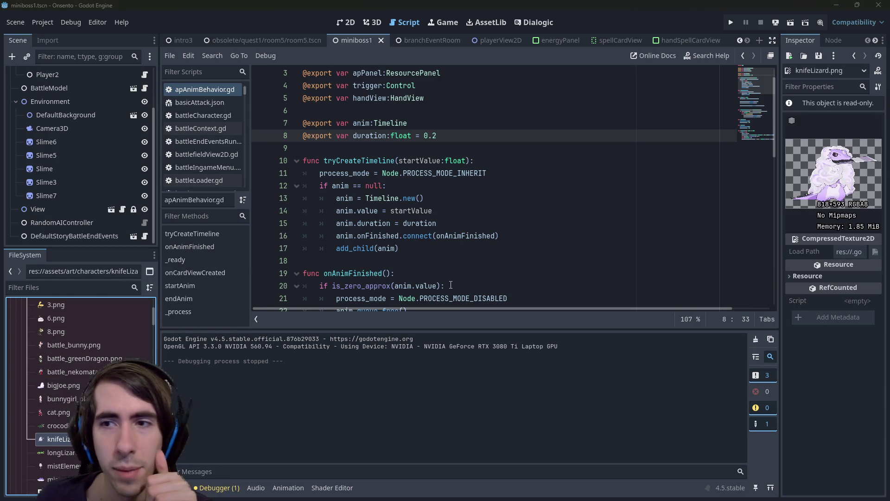
# Browse the FileSystem and place the caret on empty line 9 of the script
pyautogui.click(70, 288)
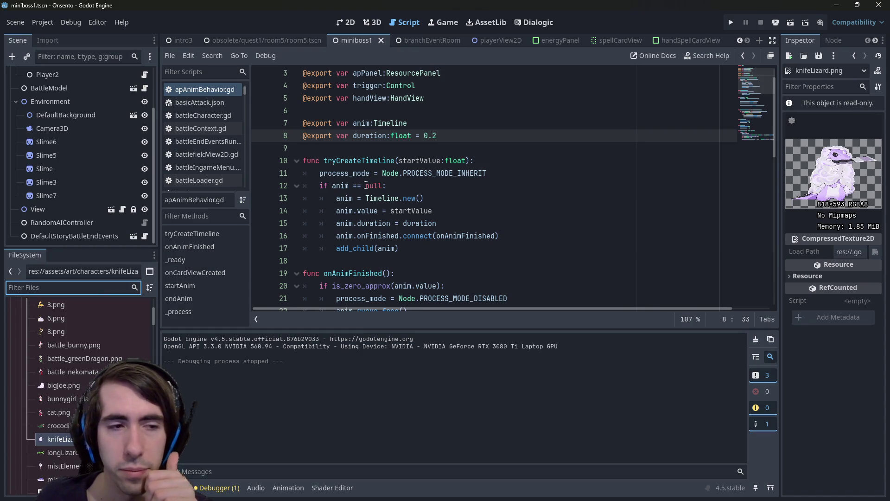
pyautogui.scroll(-5, 62, 359)
pyautogui.scroll(-5, 63, 358)
pyautogui.scroll(10, 64, 358)
pyautogui.scroll(4, 65, 357)
pyautogui.moveTo(70, 341)
pyautogui.mouseDown()
pyautogui.moveTo(569, 48)
pyautogui.moveTo(597, 43)
pyautogui.moveTo(347, 41)
pyautogui.mouseUp()
pyautogui.click(427, 147)
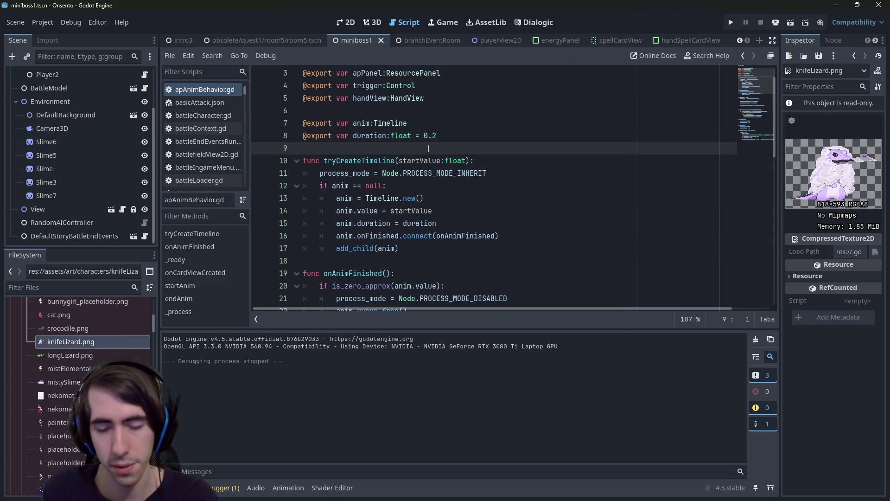
# Find and open room5.tscn with the quick file search, then run it
pyautogui.hotkey('alt', 'shift', 'o')
pyautogui.write('deckbuild')
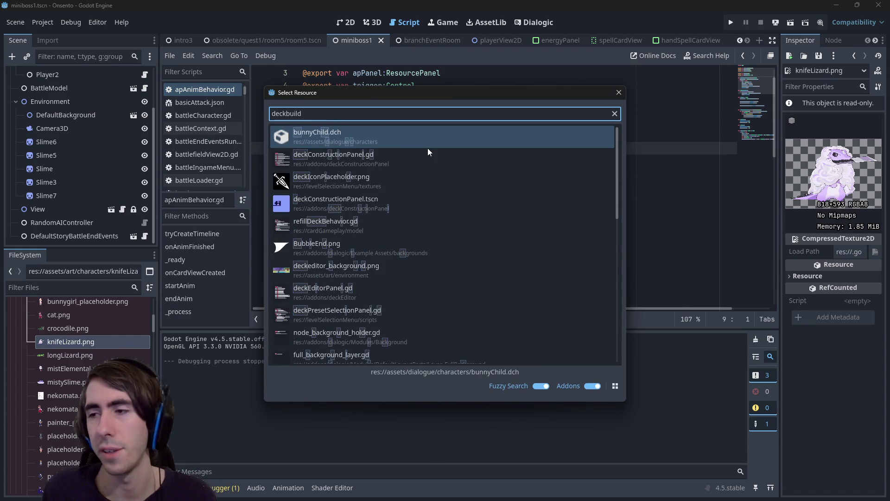
pyautogui.press('Down')
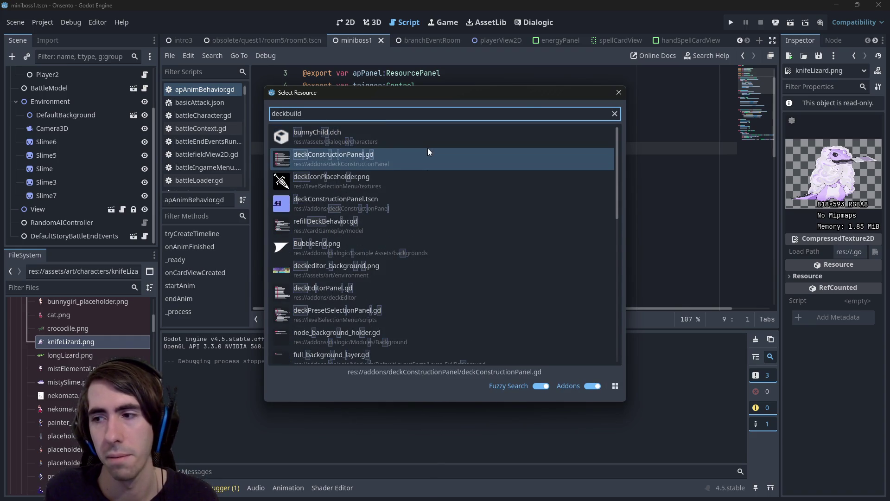
pyautogui.hotkey('ctrl', 'a')
pyautogui.write('room54')
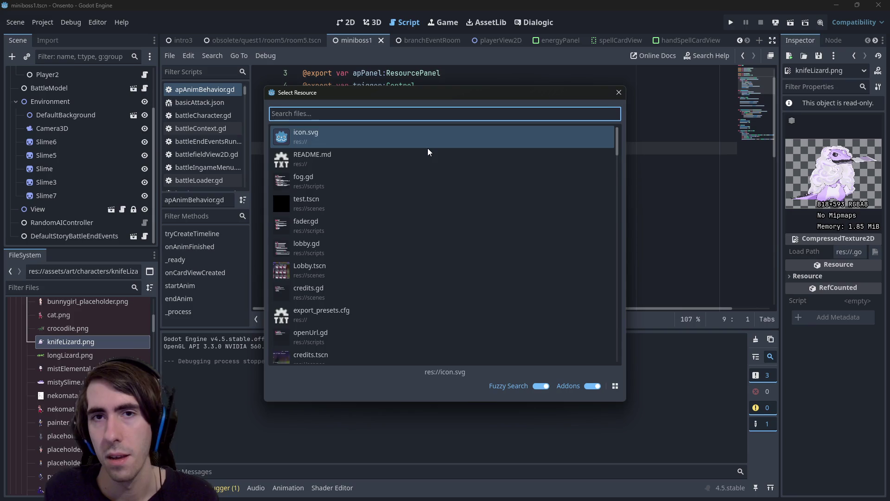
pyautogui.press('BackSpace')
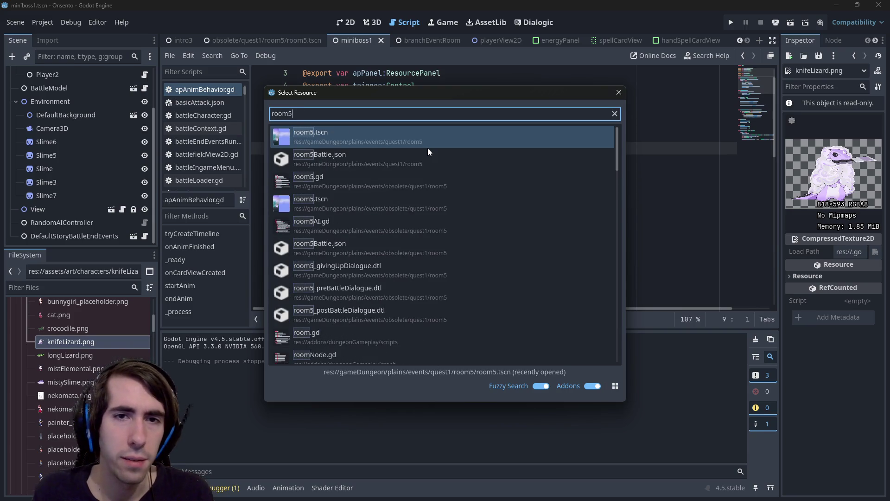
pyautogui.press('Return')
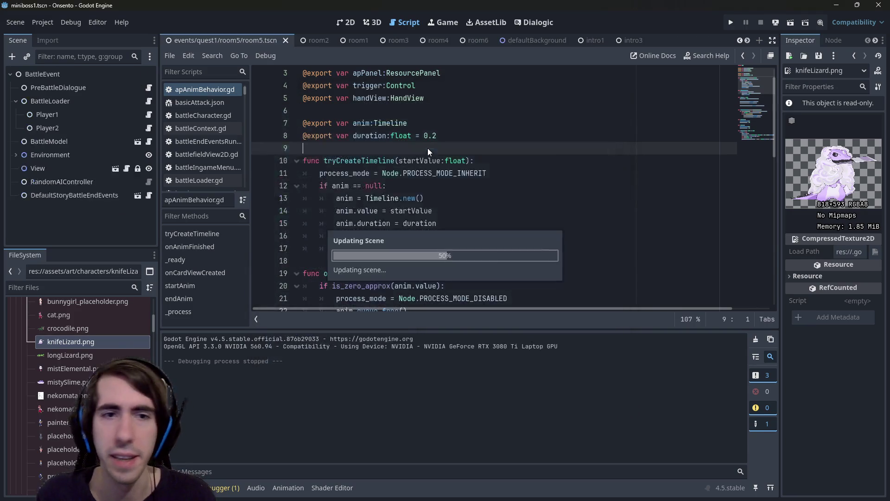
pyautogui.click(792, 22)
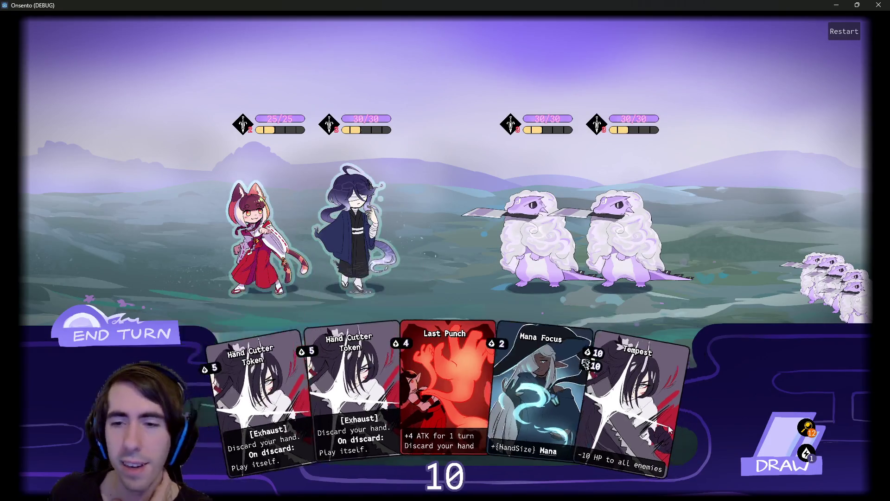
# Check the draw pile in the knife-lizard battle, then close the game window
pyautogui.click(807, 427)
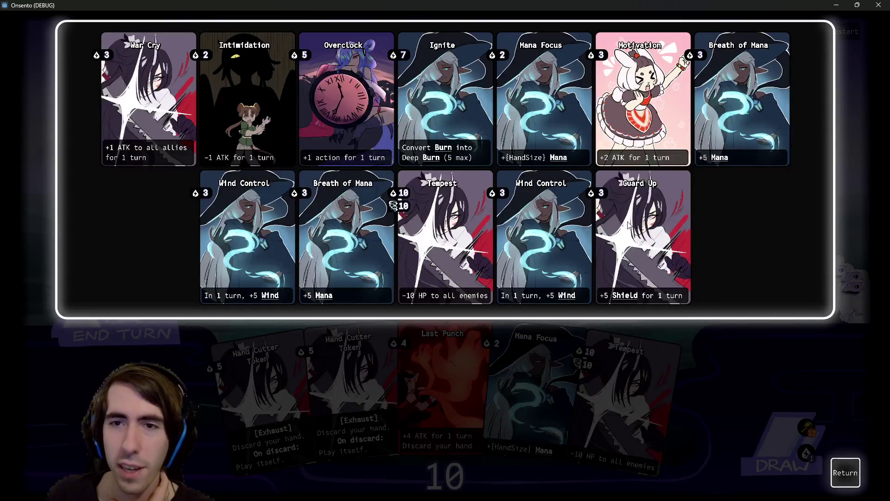
pyautogui.click(845, 472)
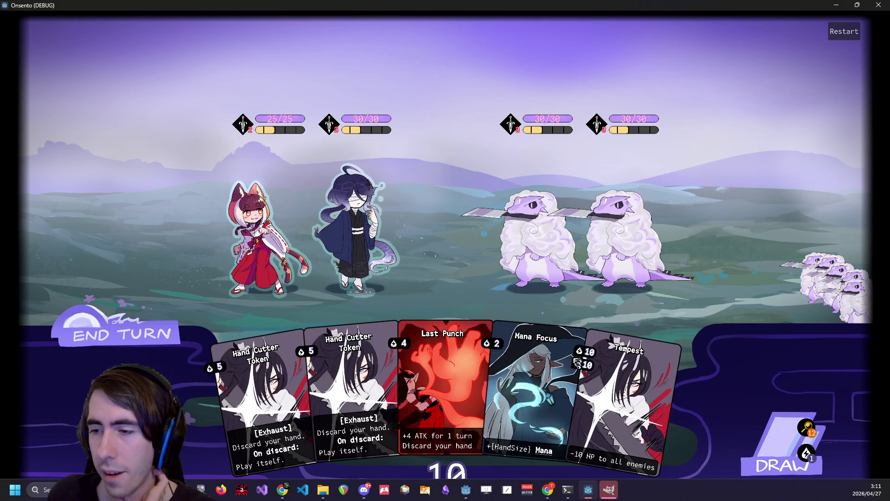
pyautogui.press('Left')
pyautogui.press('Left')
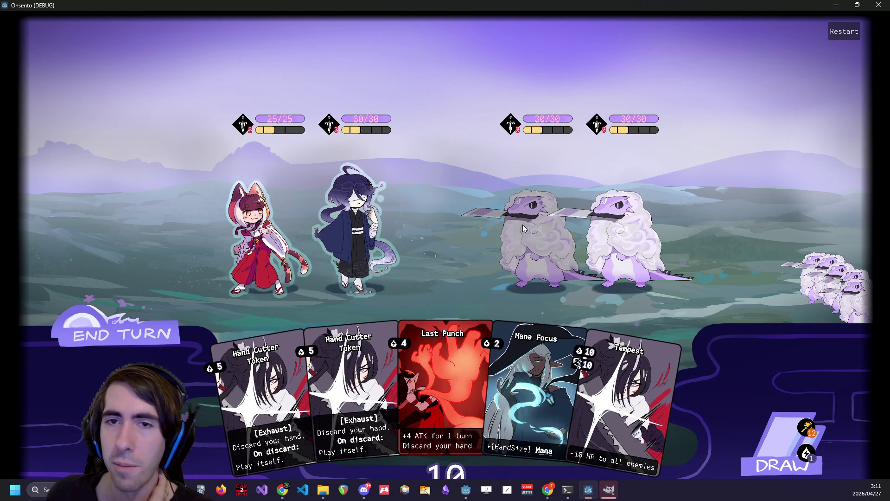
pyautogui.hotkey('alt', 'F4')
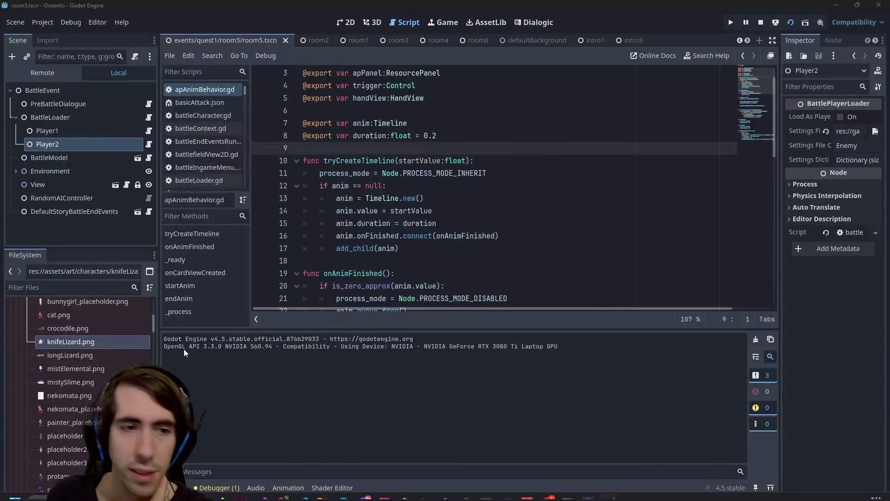
# Open attackupCard.png from assets/art/cardContent in the external image editor
pyautogui.scroll(-5, 88, 361)
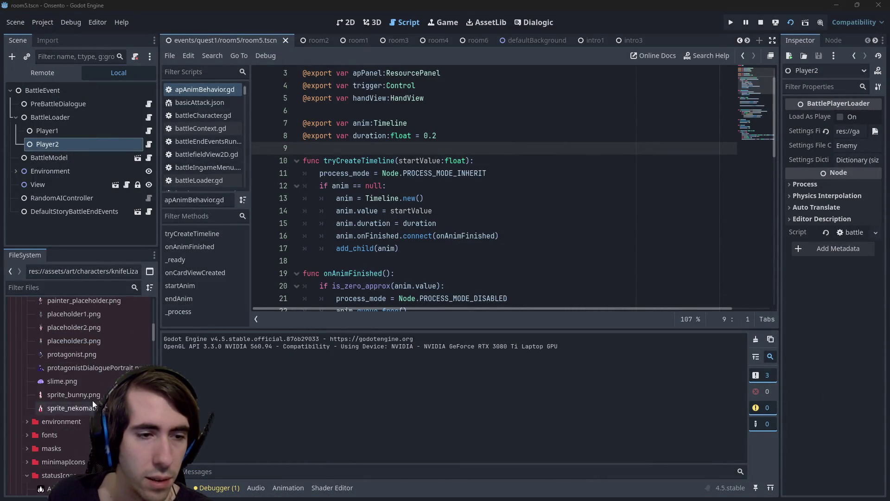
pyautogui.scroll(5, 76, 399)
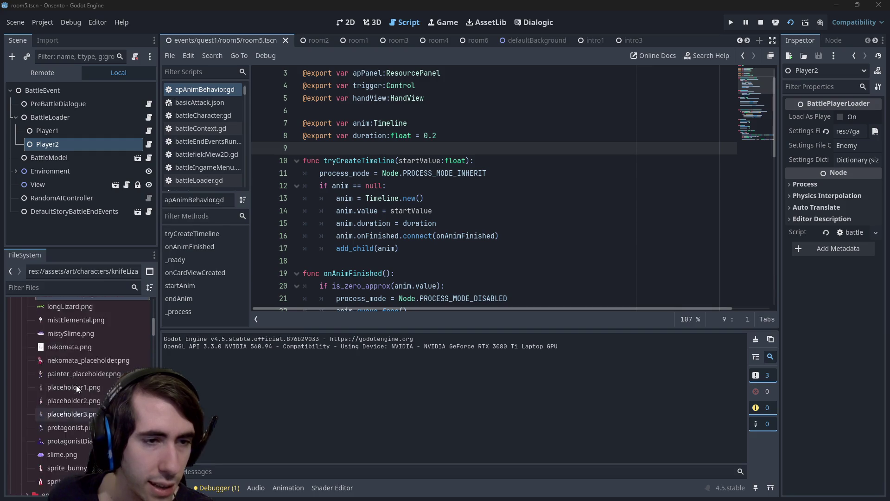
pyautogui.scroll(3, 74, 388)
pyautogui.click(76, 398)
pyautogui.scroll(-3, 73, 396)
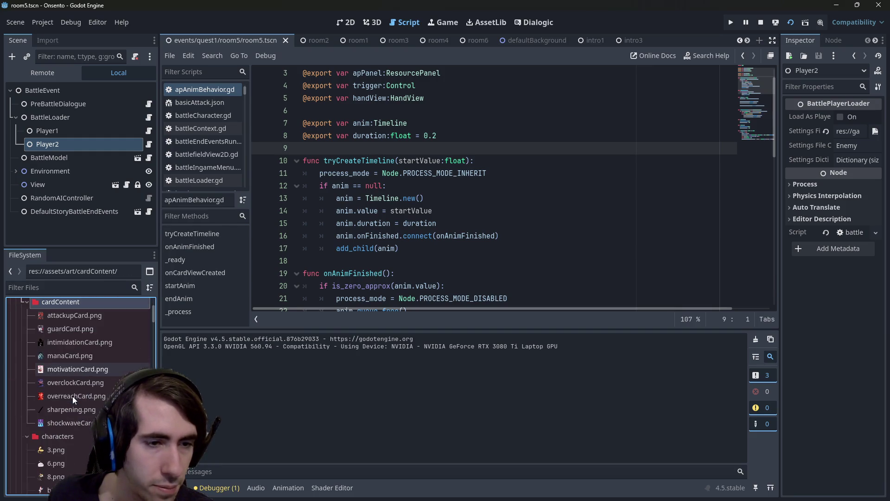
pyautogui.rightClick(76, 316)
pyautogui.click(632, 260)
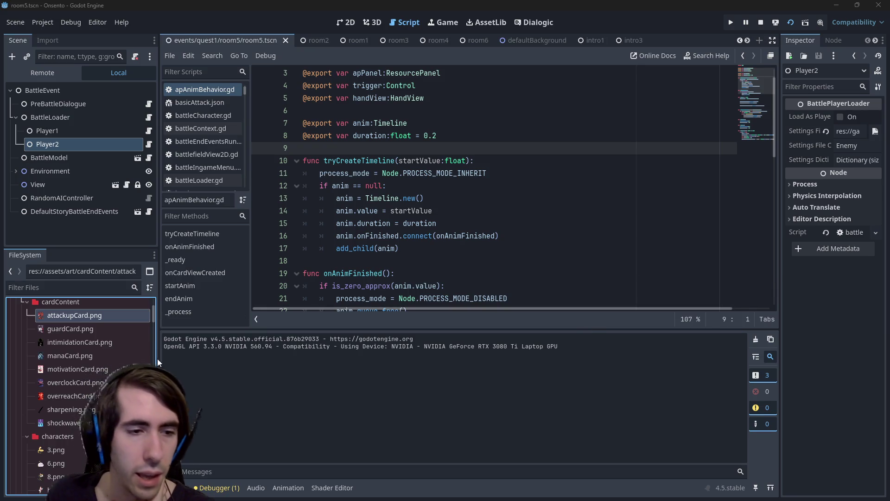
pyautogui.scroll(-3, 82, 394)
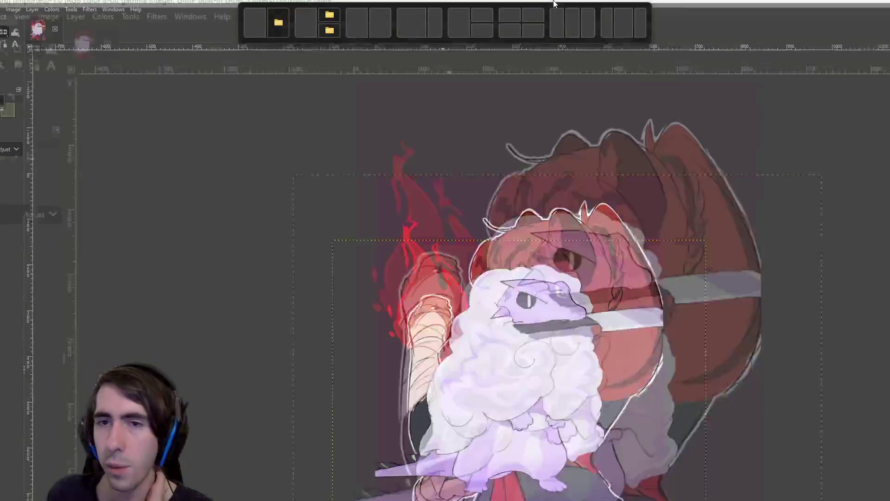
# Flip the knifeLizard layer horizontally so its knife points left
pyautogui.scroll(-1, 484, 290)
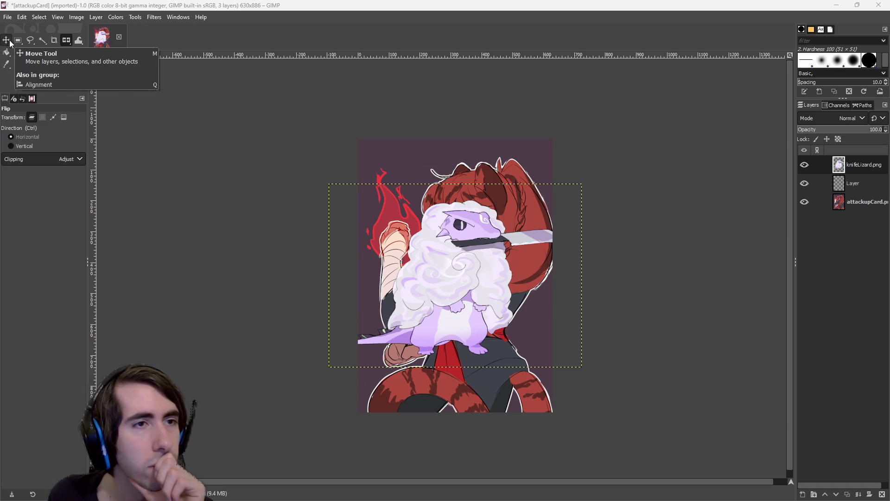
pyautogui.click(7, 40)
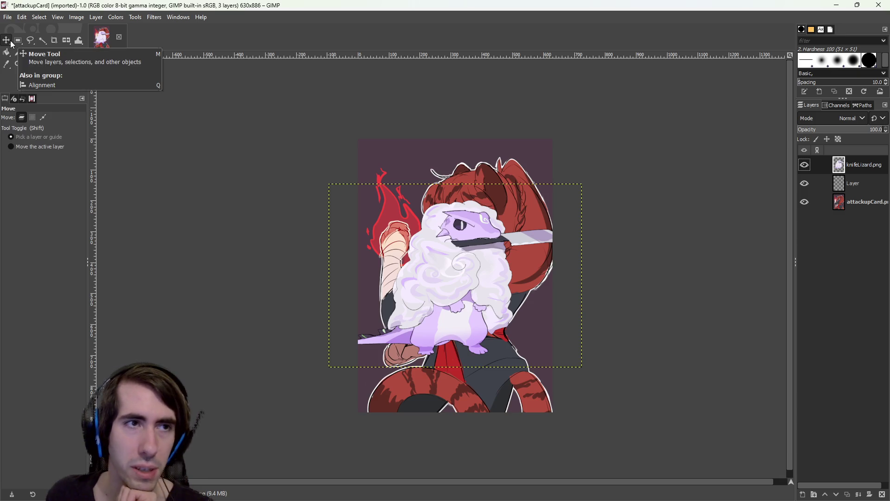
pyautogui.click(66, 40)
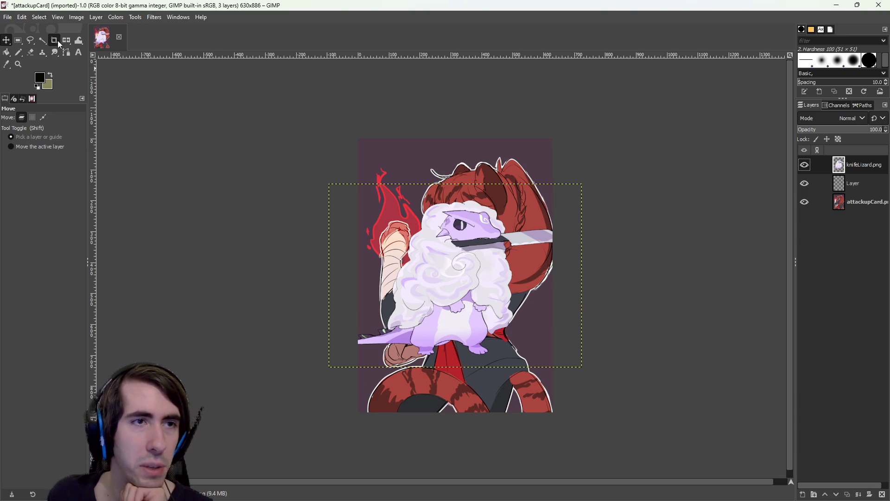
pyautogui.click(456, 173)
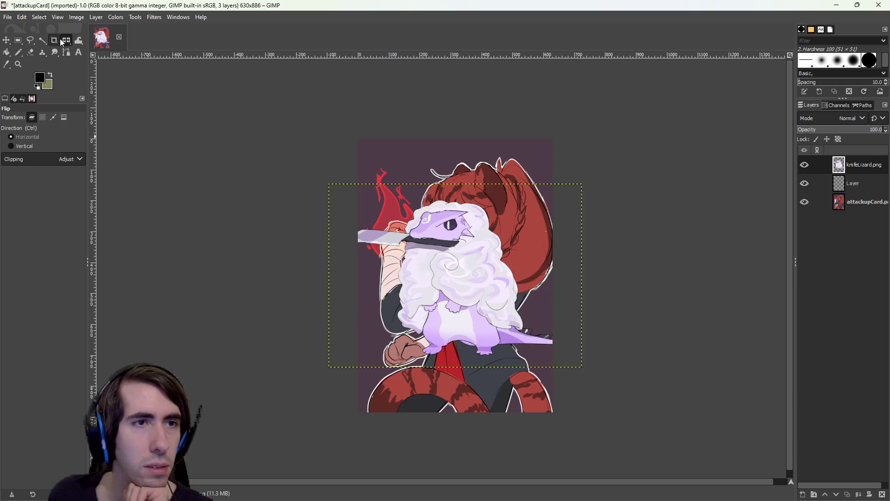
pyautogui.moveTo(65, 42)
pyautogui.click(79, 54)
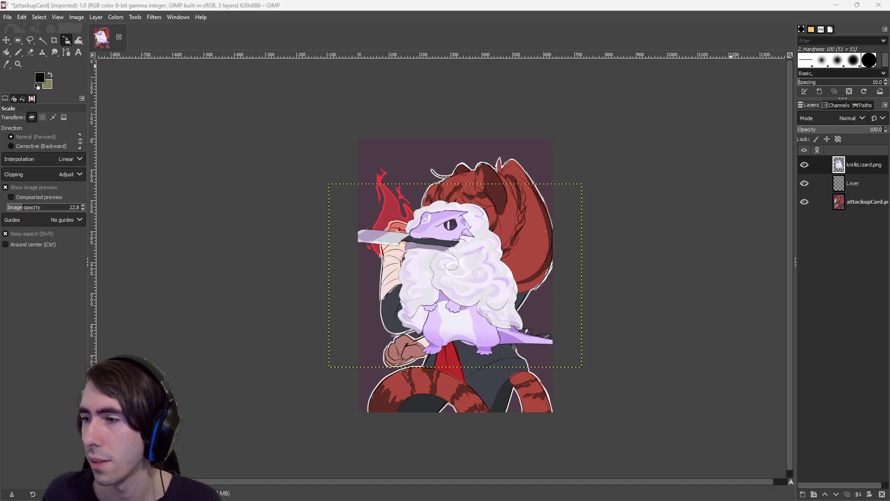
pyautogui.click(22, 17)
# Uncheck 'Use tool groups' in Preferences > Interface > Toolbox and apply
pyautogui.click(68, 290)
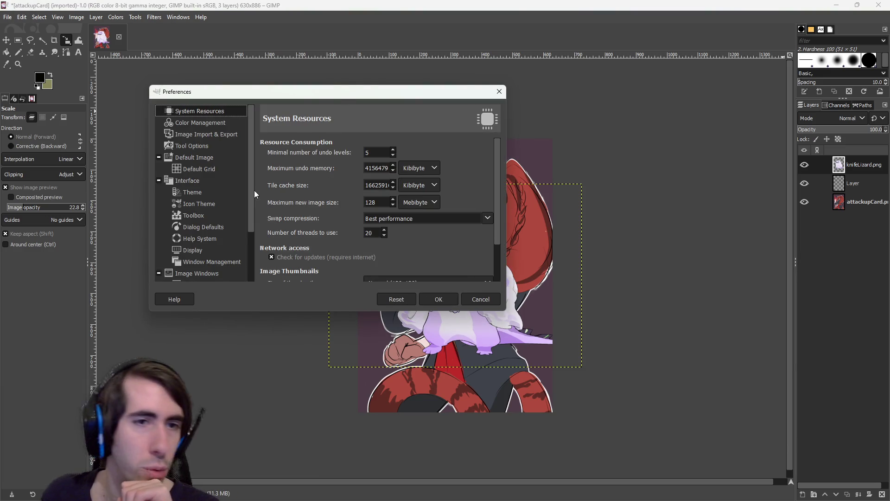
pyautogui.click(201, 216)
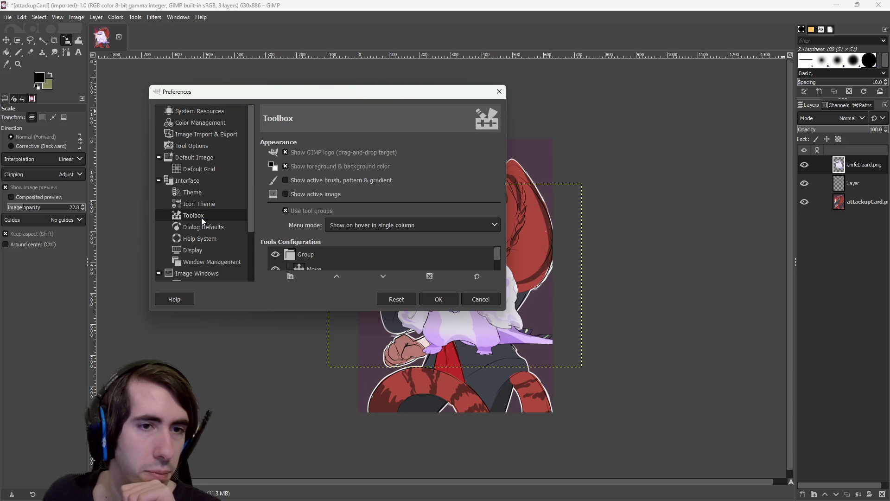
pyautogui.click(410, 225)
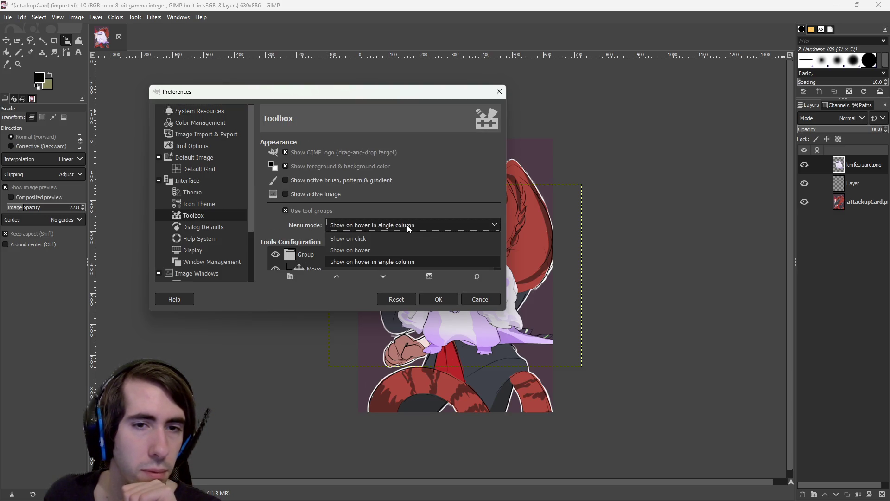
pyautogui.click(407, 225)
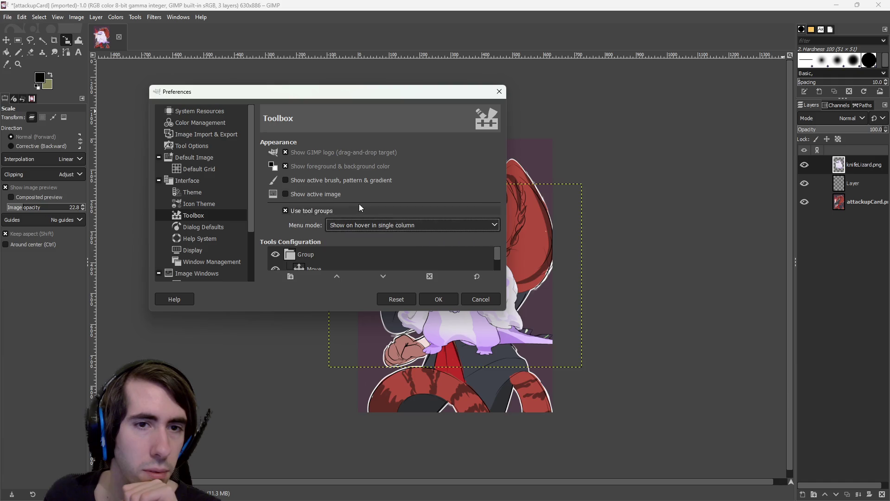
pyautogui.click(285, 213)
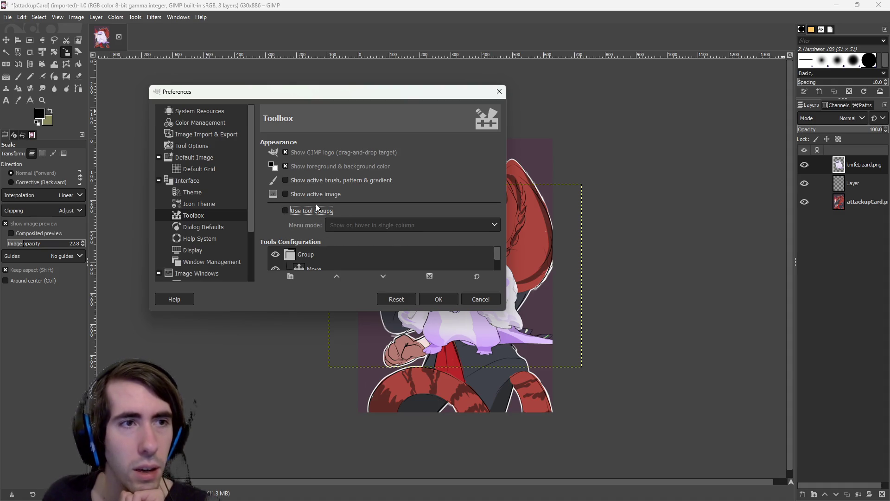
pyautogui.click(439, 299)
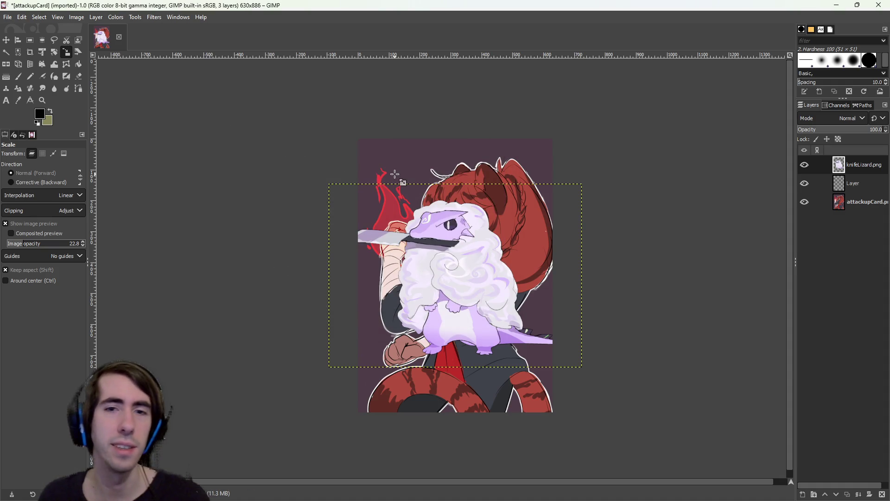
# Resize the knife-lizard layer and drag it toward the centre-right of the card
pyautogui.moveTo(355, 188)
pyautogui.mouseDown()
pyautogui.moveTo(321, 133)
pyautogui.moveTo(133, 102)
pyautogui.moveTo(152, 95)
pyautogui.mouseUp()
pyautogui.click(759, 128)
pyautogui.click(6, 40)
pyautogui.moveTo(365, 212)
pyautogui.mouseDown()
pyautogui.moveTo(418, 254)
pyautogui.moveTo(468, 277)
pyautogui.mouseUp()
pyautogui.moveTo(574, 276); pyautogui.dragTo(642, 285)
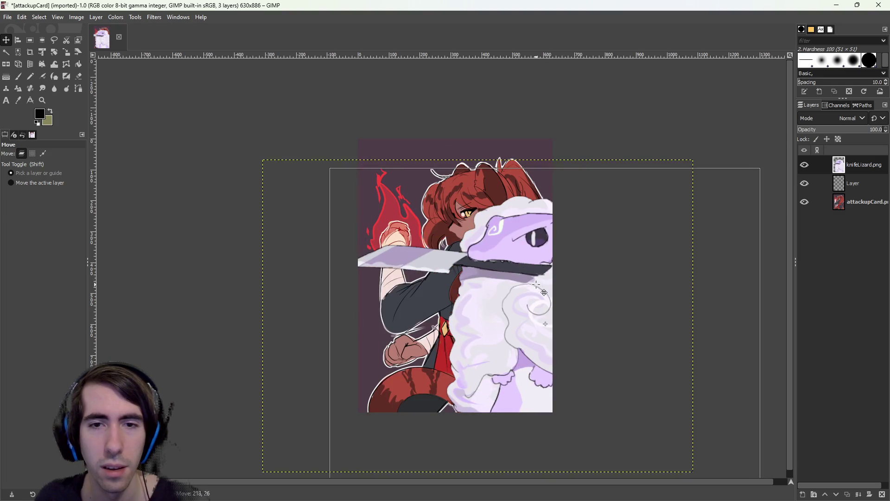
pyautogui.moveTo(426, 261)
pyautogui.mouseDown()
pyautogui.moveTo(340, 245)
pyautogui.moveTo(359, 240)
pyautogui.mouseUp()
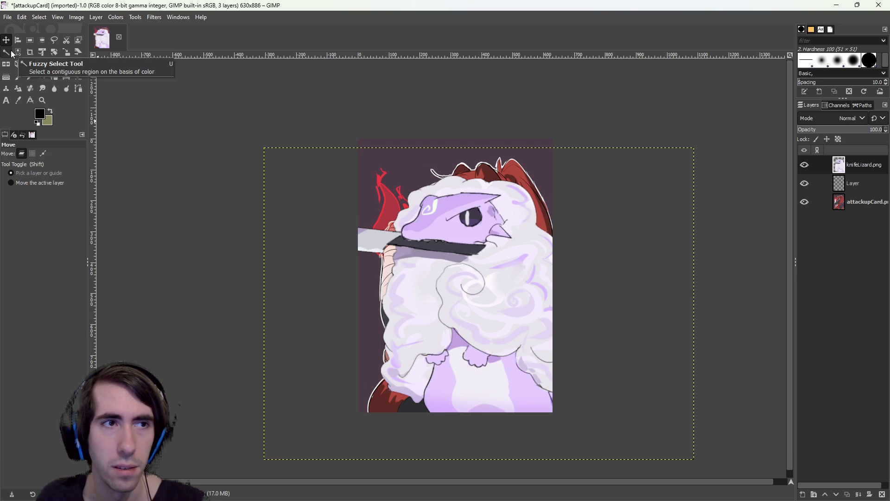
# Enlarge the lizard again from its top-left corner and shift it up-right
pyautogui.rightClick(354, 193)
pyautogui.click(258, 143)
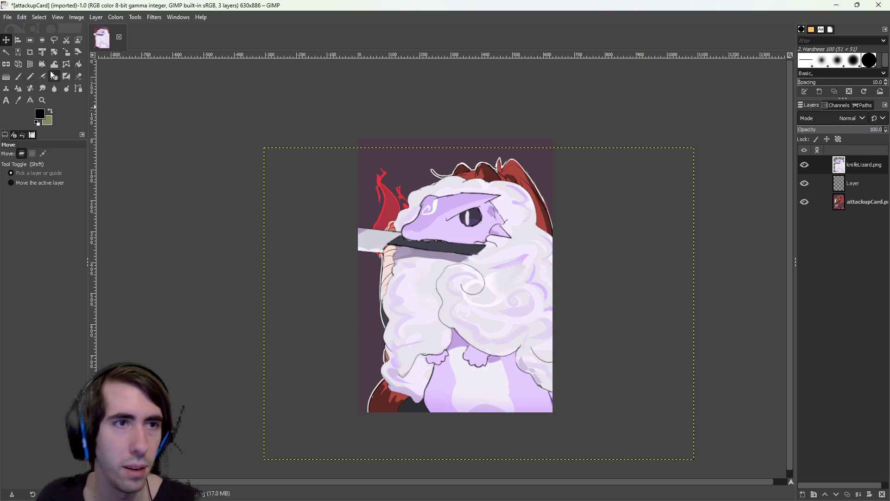
pyautogui.click(67, 52)
pyautogui.click(404, 235)
pyautogui.moveTo(360, 217)
pyautogui.mouseDown()
pyautogui.moveTo(364, 203)
pyautogui.moveTo(315, 188)
pyautogui.mouseUp()
pyautogui.press('Return')
pyautogui.click(6, 40)
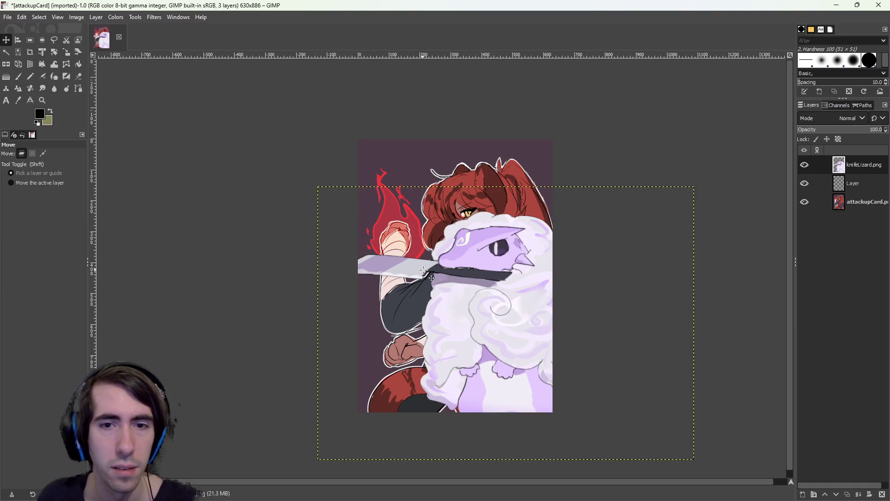
pyautogui.moveTo(463, 281); pyautogui.dragTo(474, 237)
# Undo the extra enlargement and settle the lizard over the character's chest
pyautogui.hotkey('ctrl', 'z')
pyautogui.hotkey('ctrl', 'z')
pyautogui.hotkey('ctrl', 'z')
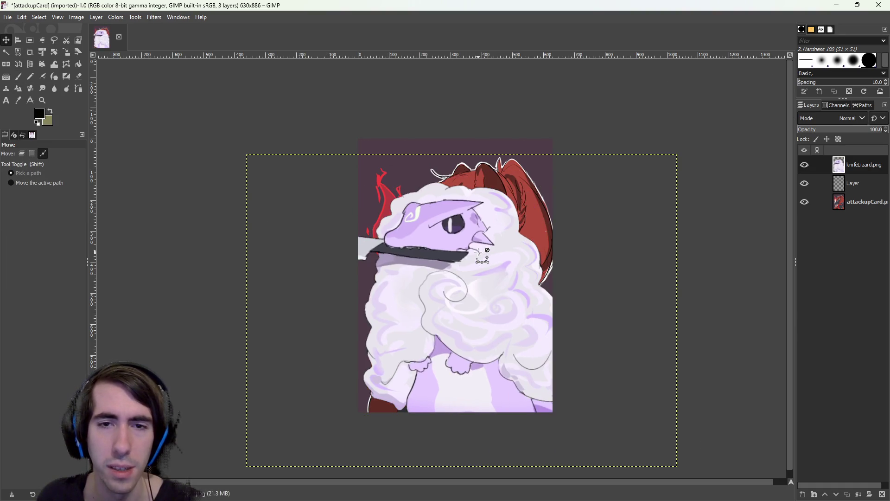
pyautogui.hotkey('ctrl', 'z')
pyautogui.hotkey('ctrl', 'z')
pyautogui.hotkey('ctrl', 'z')
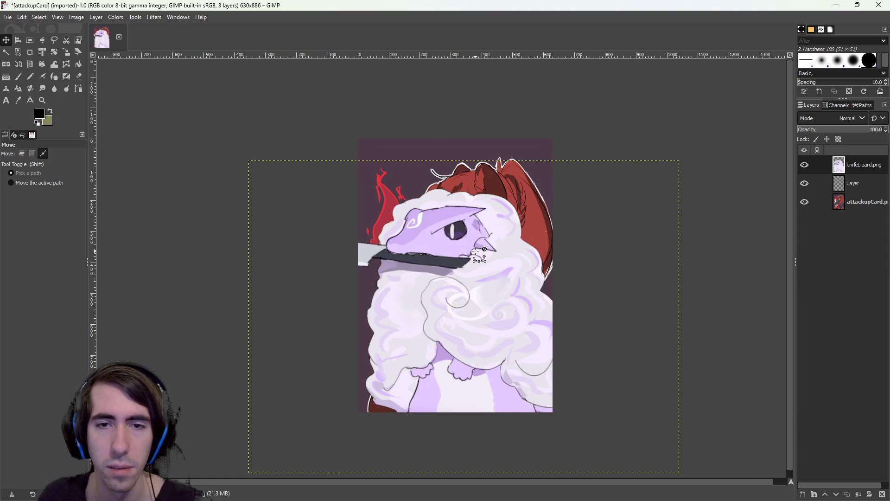
pyautogui.hotkey('ctrl', 'z')
pyautogui.moveTo(480, 253)
pyautogui.mouseDown()
pyautogui.moveTo(449, 333)
pyautogui.moveTo(456, 253)
pyautogui.moveTo(472, 236)
pyautogui.moveTo(474, 268)
pyautogui.mouseUp()
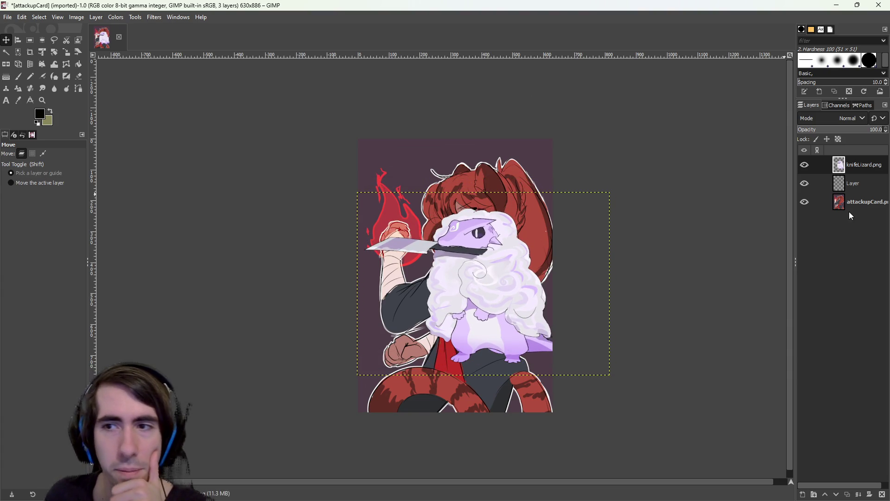
pyautogui.click(828, 183)
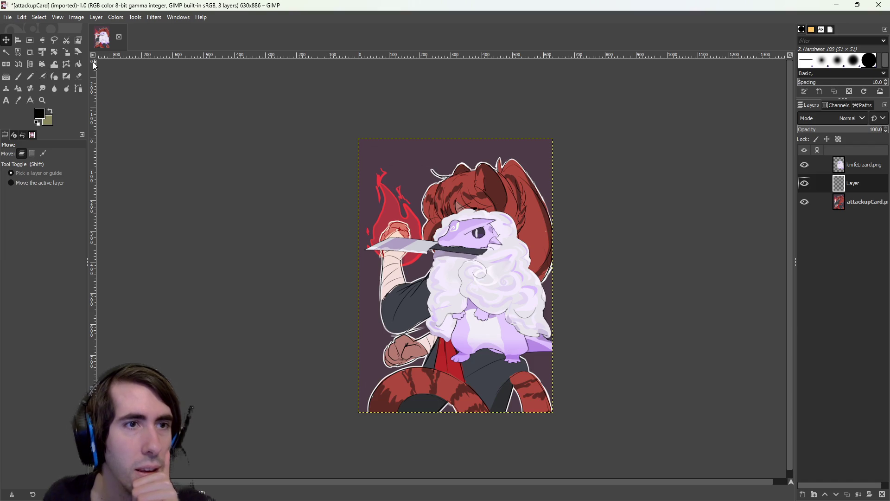
# Try a black fill on the middle layer, undo it, and sample the card's dark purple
pyautogui.click(79, 64)
pyautogui.click(414, 172)
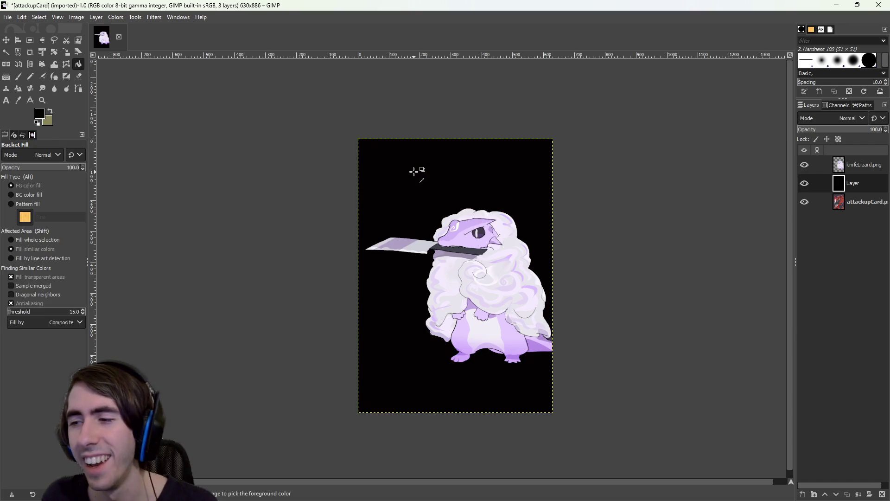
pyautogui.hotkey('ctrl', 'z')
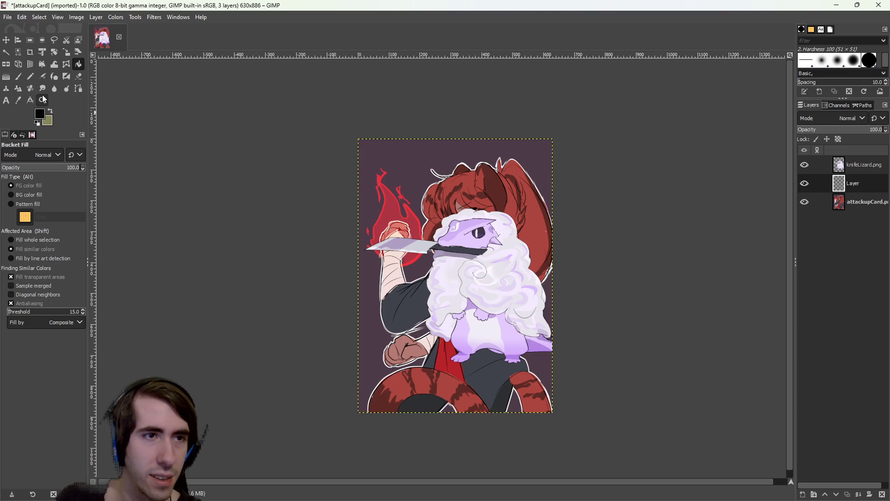
pyautogui.click(18, 100)
pyautogui.click(393, 154)
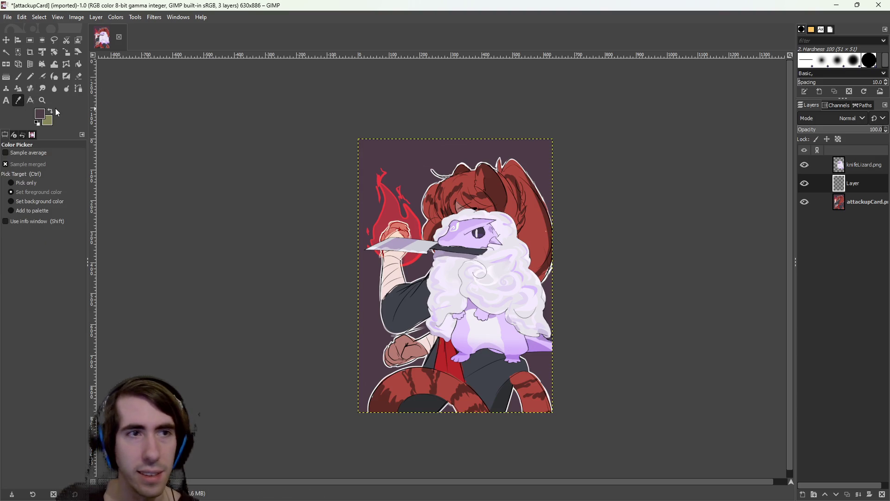
# Fill the middle layer with the sampled dark purple, comparing before and after
pyautogui.click(78, 64)
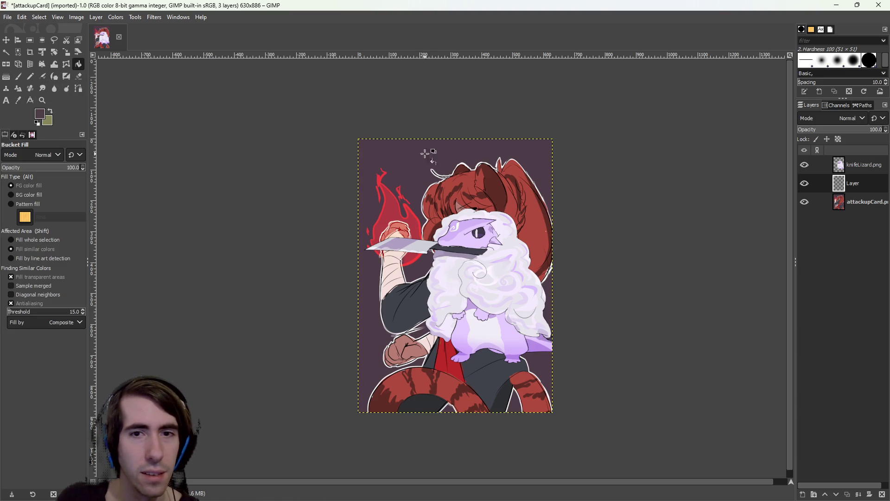
pyautogui.click(430, 151)
pyautogui.hotkey('ctrl', 'z')
pyautogui.hotkey('ctrl', 'y')
pyautogui.hotkey('ctrl', 'z')
pyautogui.hotkey('ctrl', 'y')
pyautogui.hotkey('ctrl', 'z')
pyautogui.hotkey('ctrl', 'y')
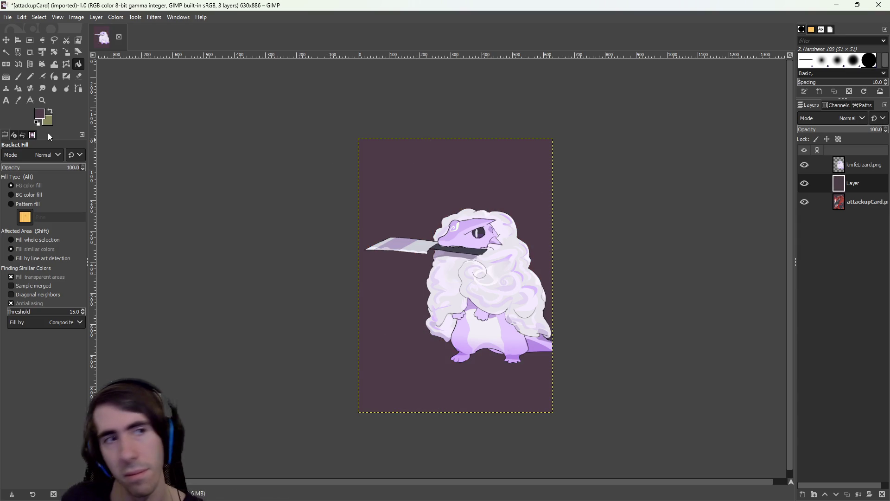
# Scale the knife-lizard layer up to 1127×817
pyautogui.click(64, 52)
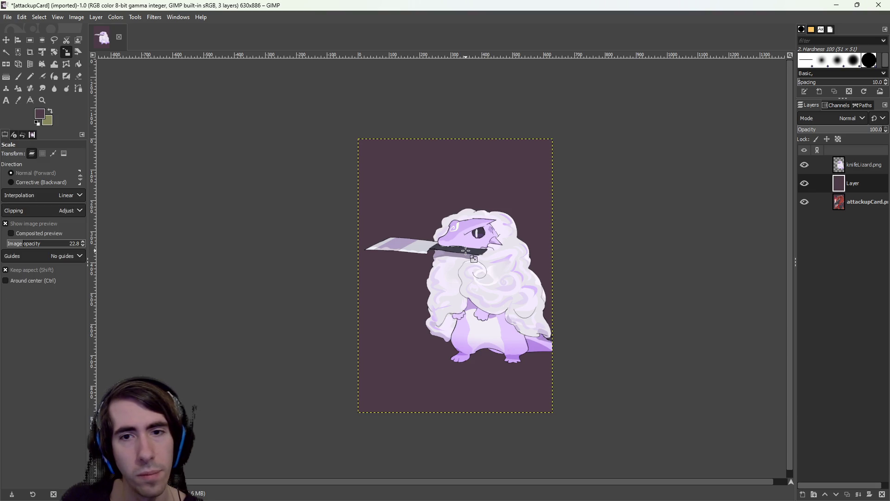
pyautogui.click(520, 199)
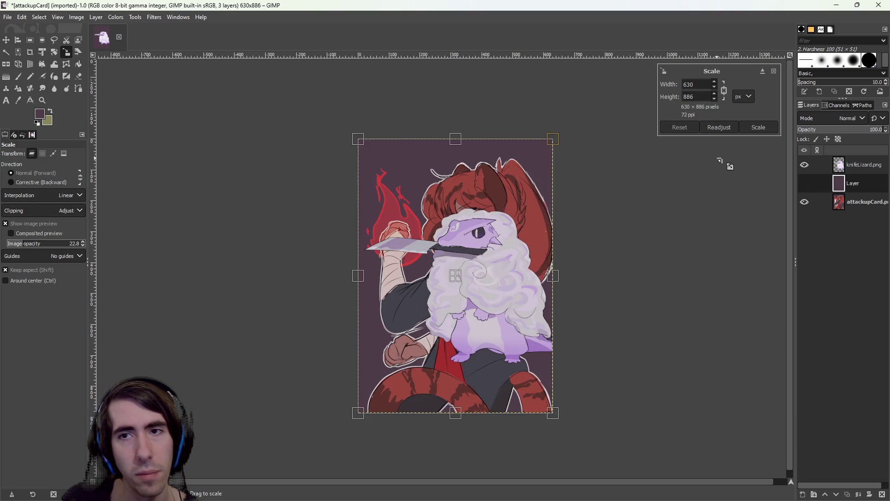
pyautogui.press('Escape')
pyautogui.click(858, 164)
pyautogui.moveTo(498, 246)
pyautogui.mouseDown()
pyautogui.moveTo(513, 211)
pyautogui.moveTo(575, 181)
pyautogui.moveTo(782, 124)
pyautogui.mouseUp()
pyautogui.click(760, 127)
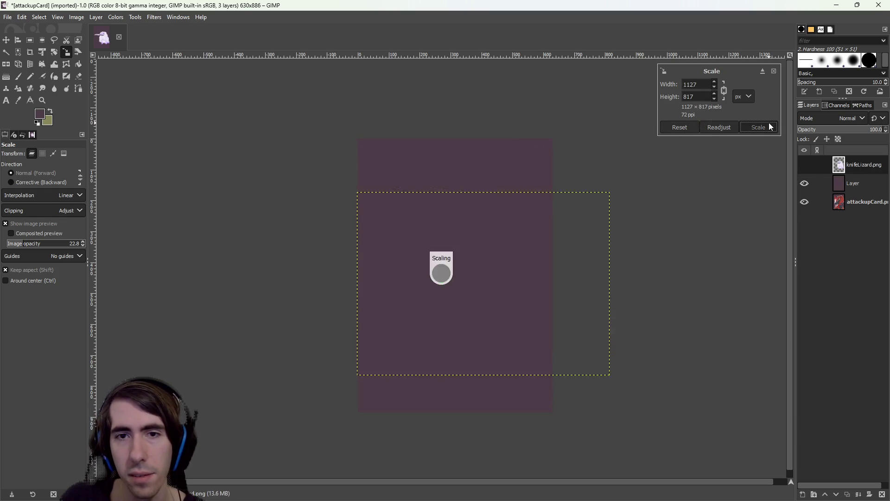
# Position the enlarged lizard against the card's right edge, its body cropped there
pyautogui.press('m')
pyautogui.moveTo(498, 232)
pyautogui.mouseDown()
pyautogui.moveTo(486, 312)
pyautogui.moveTo(494, 238)
pyautogui.moveTo(495, 271)
pyautogui.mouseUp()
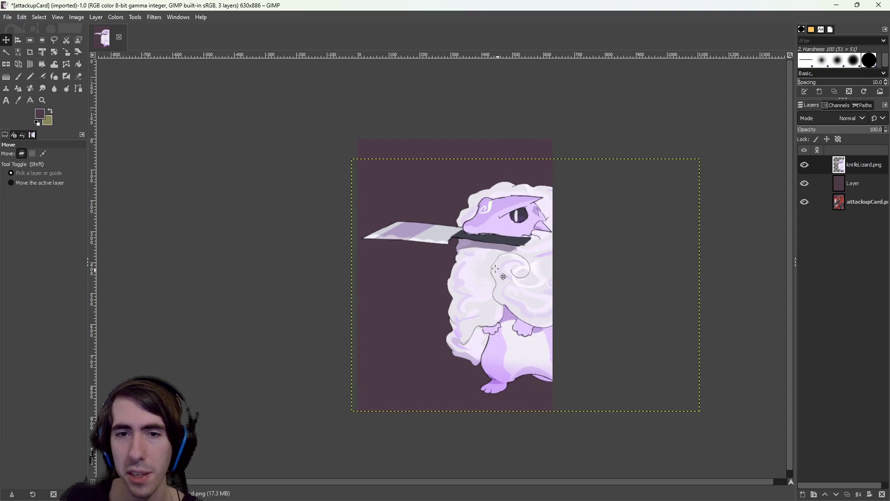
pyautogui.moveTo(526, 315)
pyautogui.mouseDown()
pyautogui.moveTo(431, 305)
pyautogui.moveTo(458, 326)
pyautogui.moveTo(408, 331)
pyautogui.moveTo(488, 334)
pyautogui.moveTo(483, 307)
pyautogui.moveTo(507, 306)
pyautogui.mouseUp()
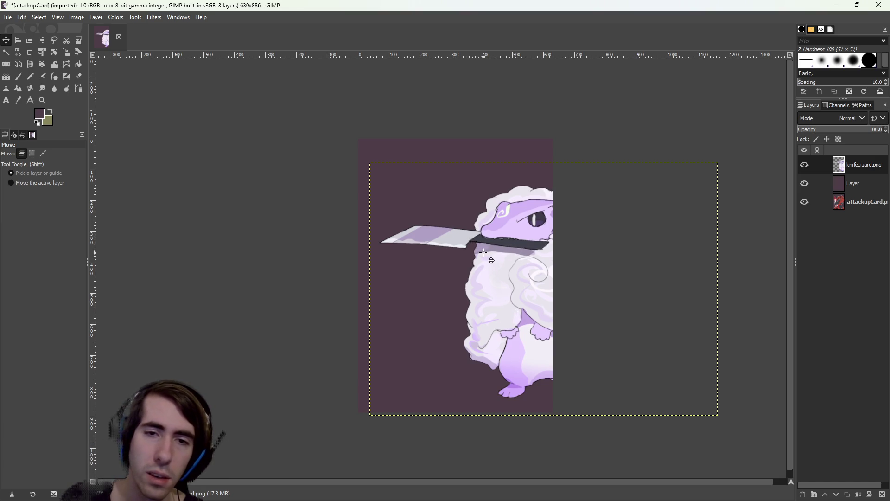
pyautogui.moveTo(504, 266)
pyautogui.mouseDown()
pyautogui.moveTo(494, 277)
pyautogui.moveTo(426, 263)
pyautogui.moveTo(506, 268)
pyautogui.mouseUp()
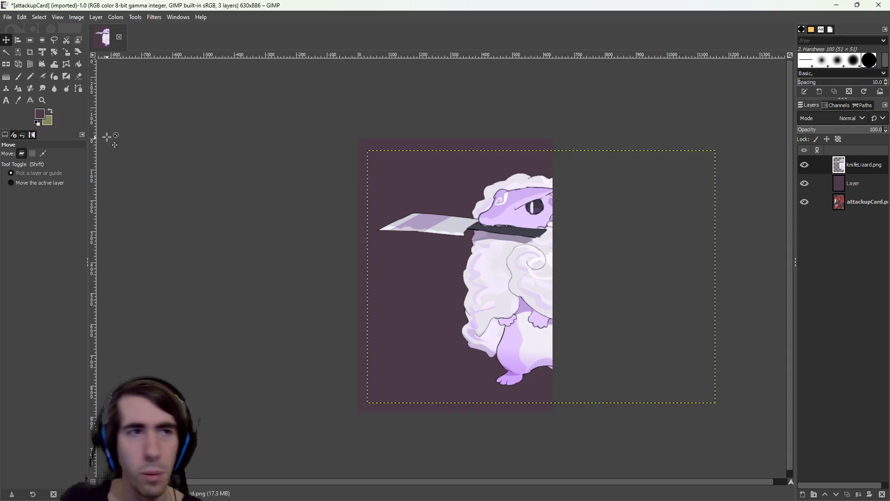
pyautogui.rightClick(859, 165)
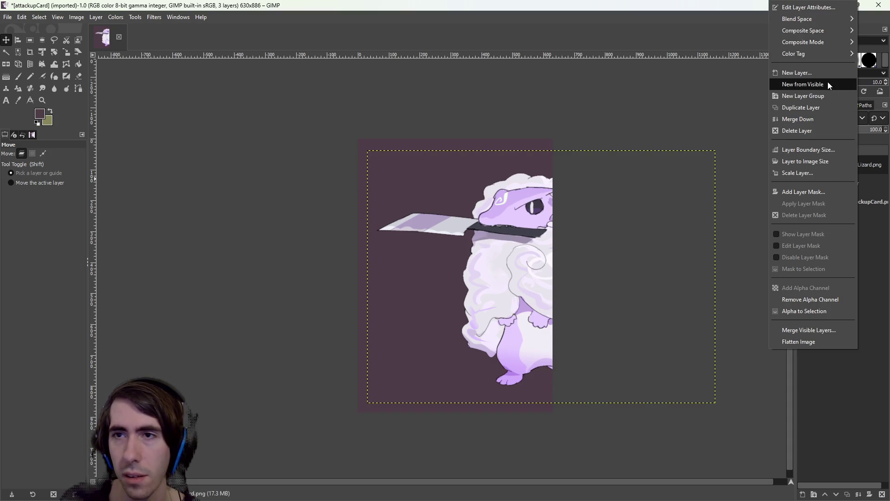
# Discard the accidental image duplicate and duplicate the knifeLizard.png layer instead
pyautogui.click(876, 187)
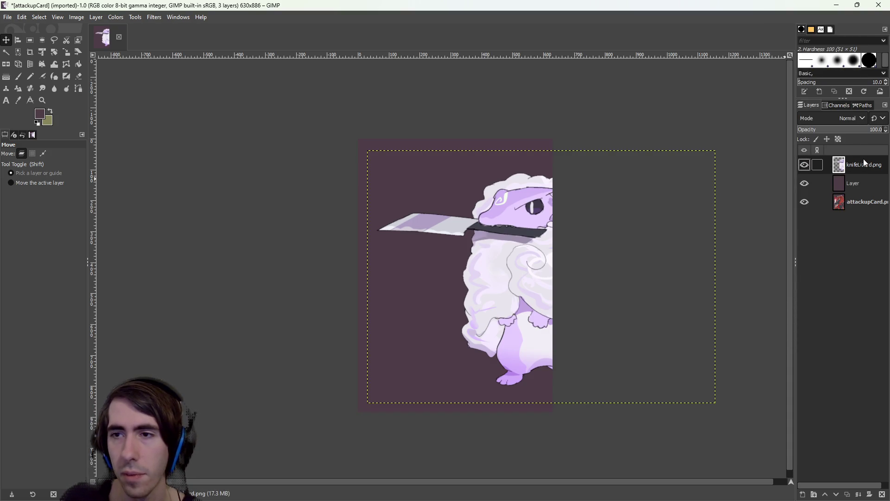
pyautogui.hotkey('ctrl', 'd')
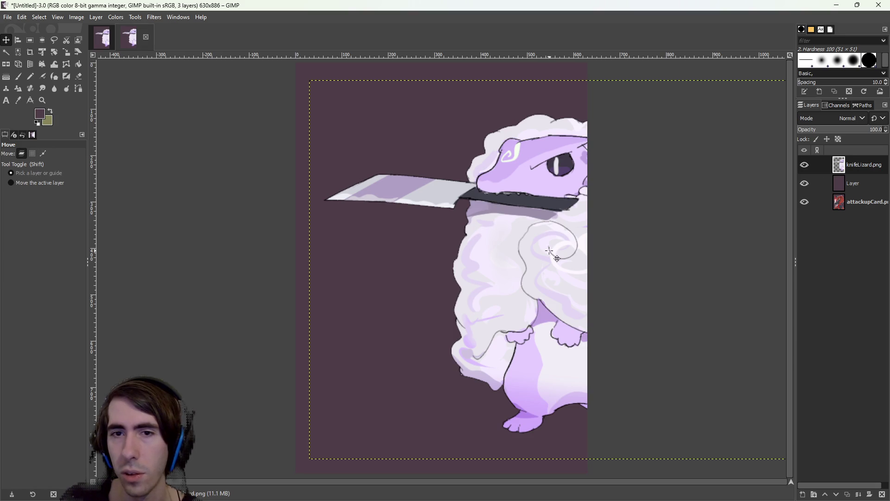
pyautogui.moveTo(566, 257); pyautogui.dragTo(533, 284)
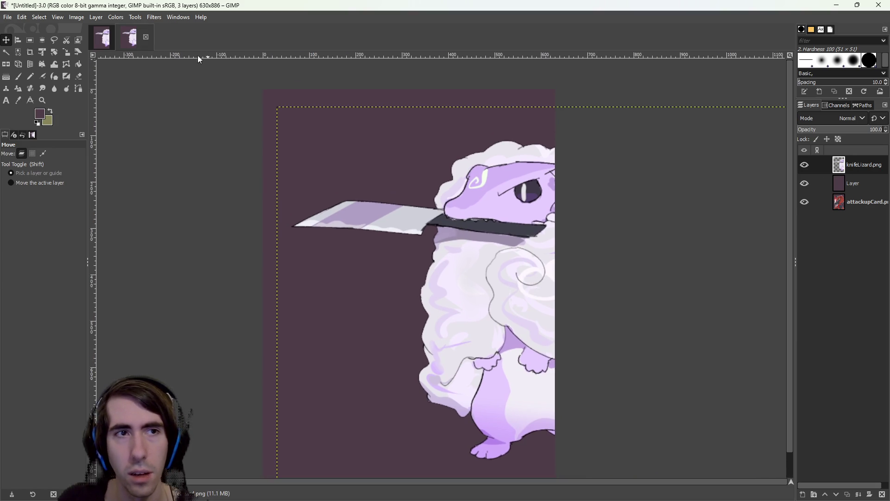
pyautogui.click(146, 41)
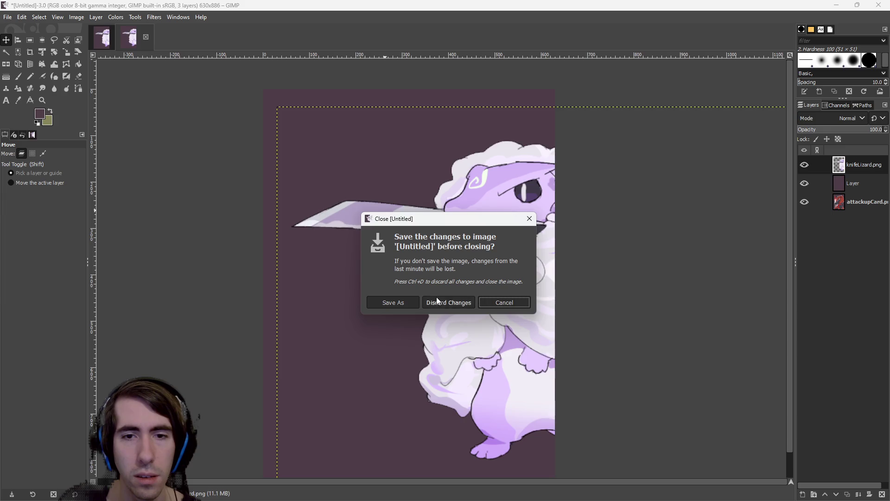
pyautogui.click(447, 300)
pyautogui.rightClick(842, 174)
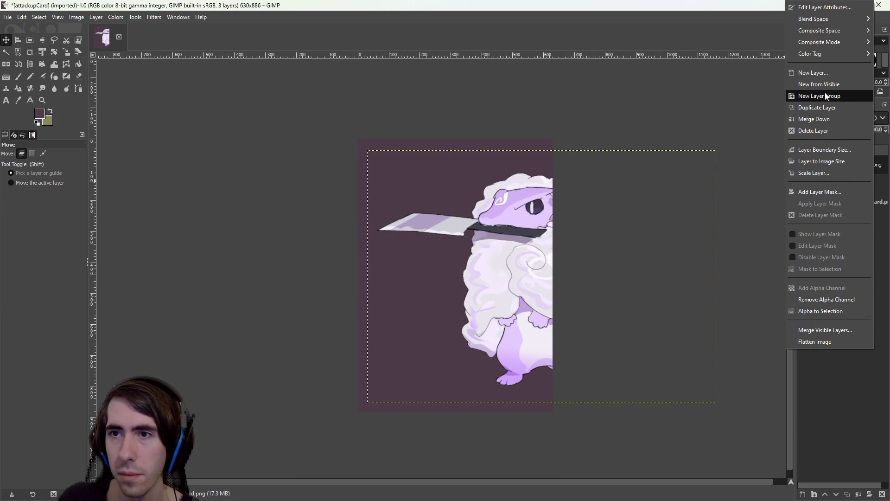
pyautogui.click(824, 108)
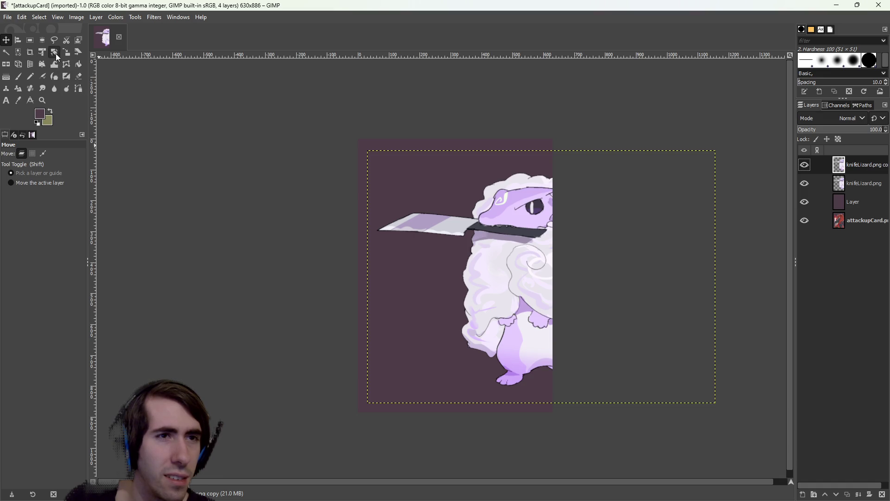
# Mirror the lizard copy and arrange the two lizards, one upper, one lower-left
pyautogui.click(6, 64)
pyautogui.click(441, 175)
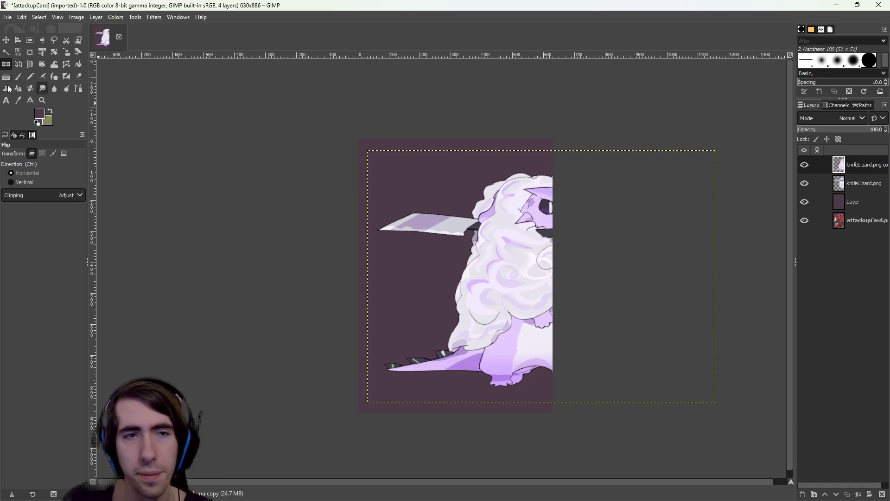
pyautogui.click(6, 40)
pyautogui.moveTo(565, 234)
pyautogui.mouseDown()
pyautogui.moveTo(431, 259)
pyautogui.moveTo(405, 284)
pyautogui.moveTo(419, 292)
pyautogui.mouseUp()
pyautogui.moveTo(510, 224); pyautogui.dragTo(481, 200)
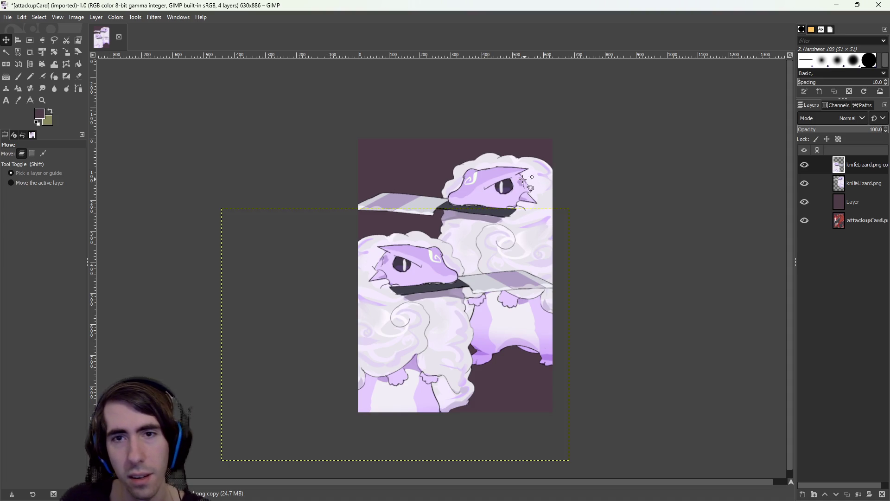
pyautogui.moveTo(509, 171); pyautogui.dragTo(514, 192)
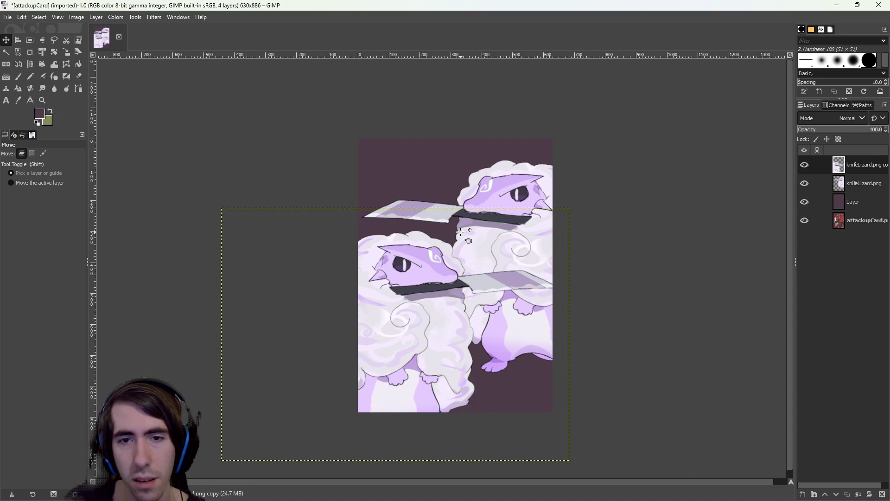
pyautogui.moveTo(421, 262); pyautogui.dragTo(421, 257)
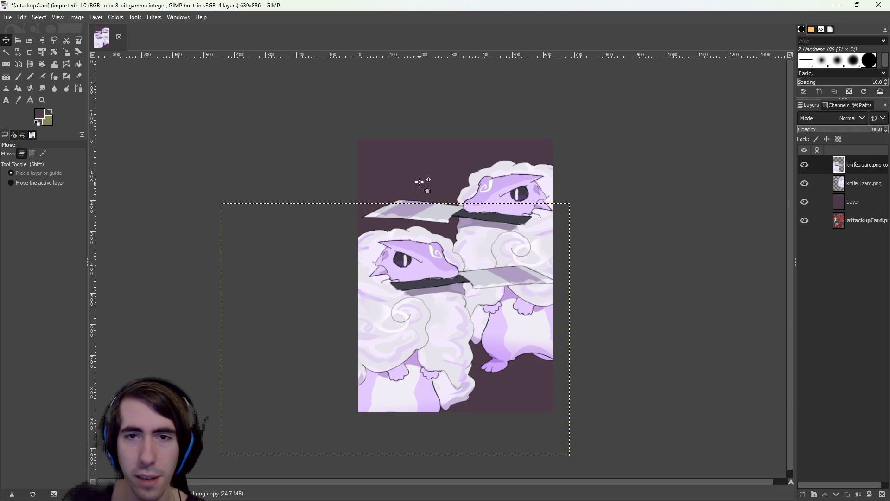
pyautogui.rightClick(427, 159)
# Sample the lavender from the lizard's head as the foreground colour
pyautogui.click(368, 147)
pyautogui.click(41, 115)
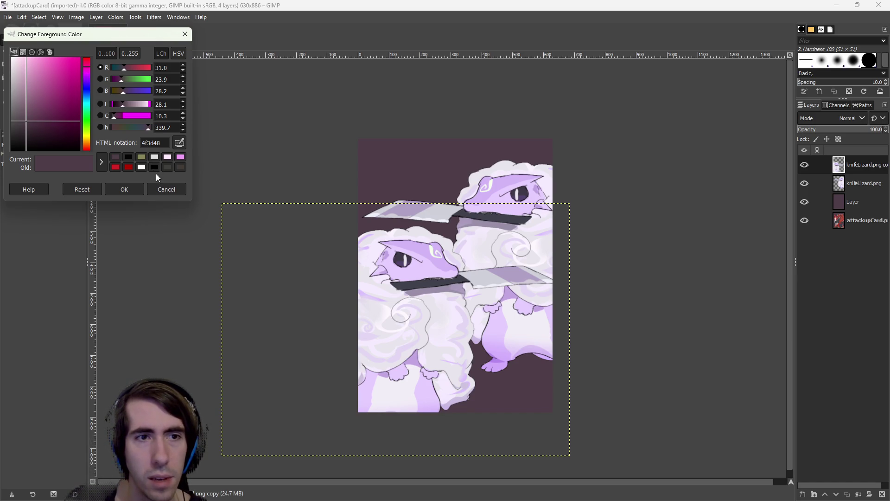
pyautogui.click(125, 189)
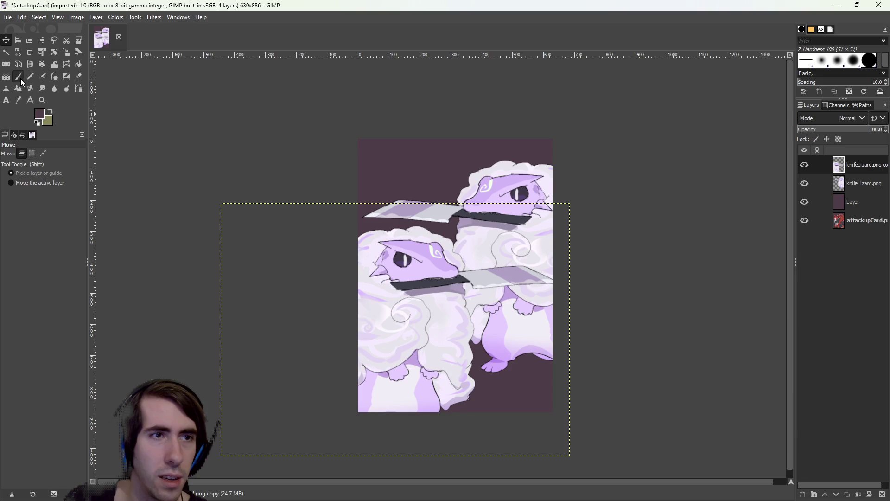
pyautogui.click(18, 100)
pyautogui.click(495, 199)
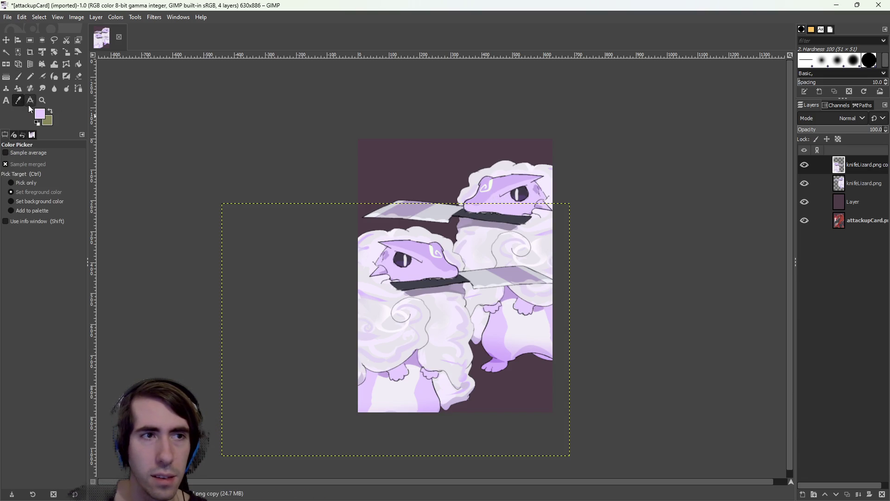
# Darken the foreground to a medium purple and bucket-fill the background Layer with it
pyautogui.click(37, 119)
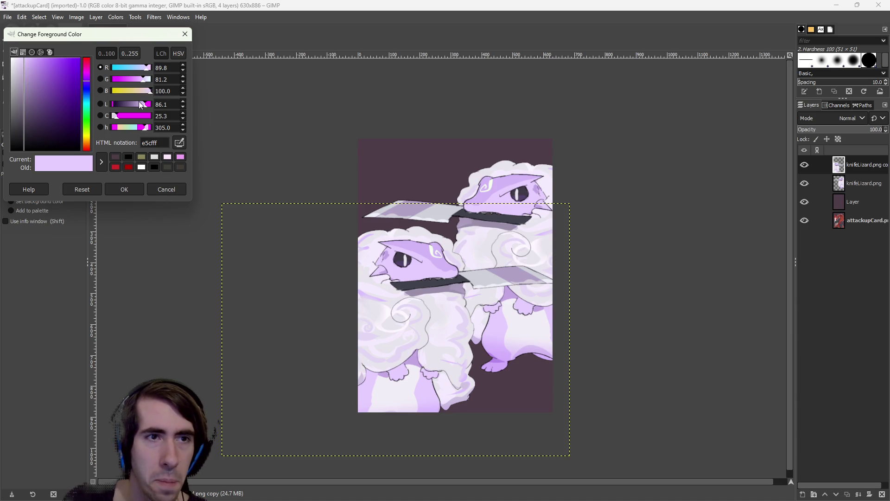
pyautogui.moveTo(138, 104); pyautogui.dragTo(127, 104)
pyautogui.click(130, 187)
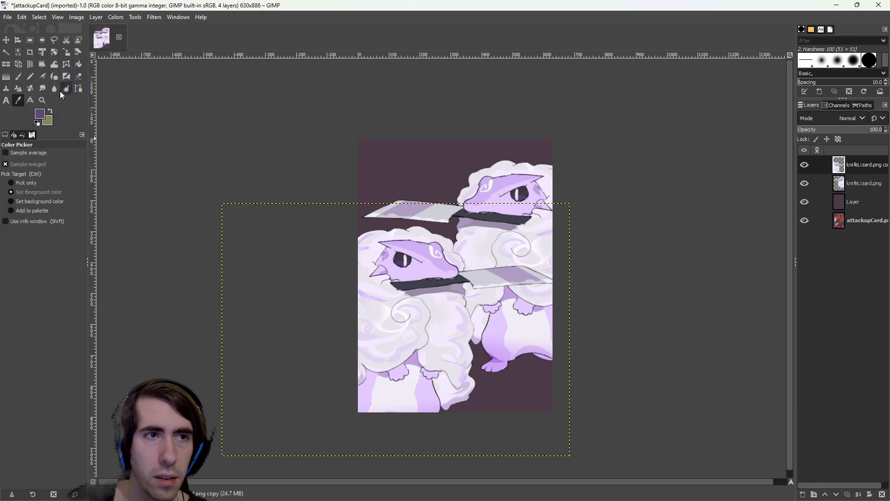
pyautogui.click(80, 63)
pyautogui.click(862, 204)
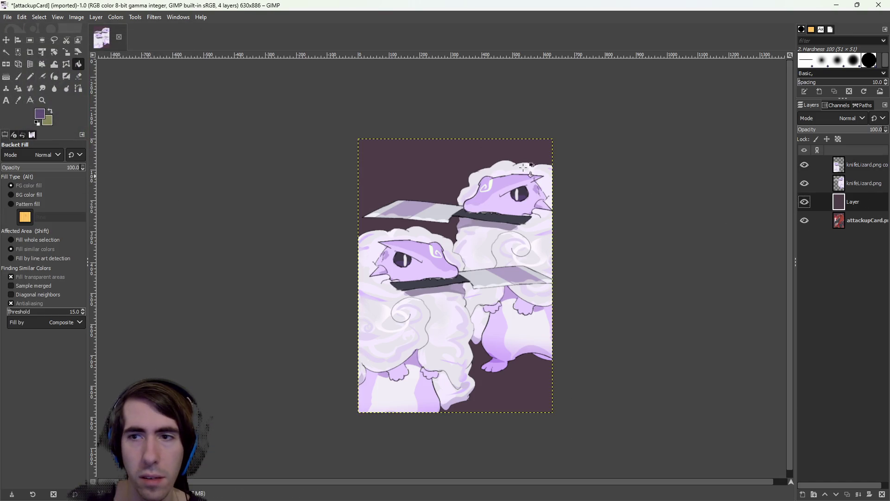
pyautogui.click(407, 168)
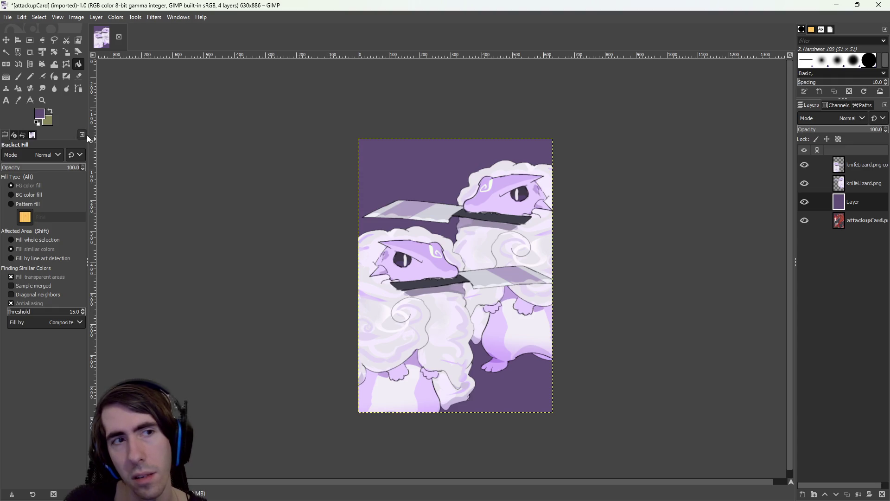
# Darken the colour further to very dark purple 2a1b3f and refill the card background
pyautogui.click(44, 114)
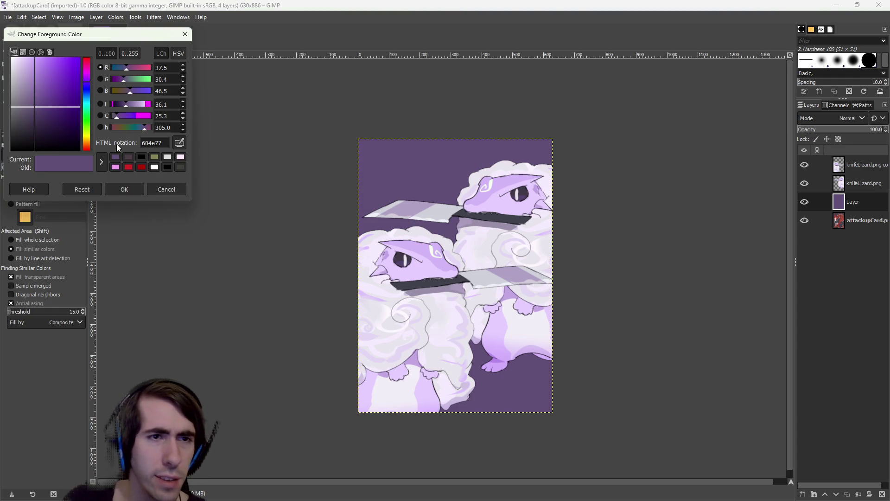
pyautogui.moveTo(113, 110); pyautogui.dragTo(122, 119)
pyautogui.click(124, 189)
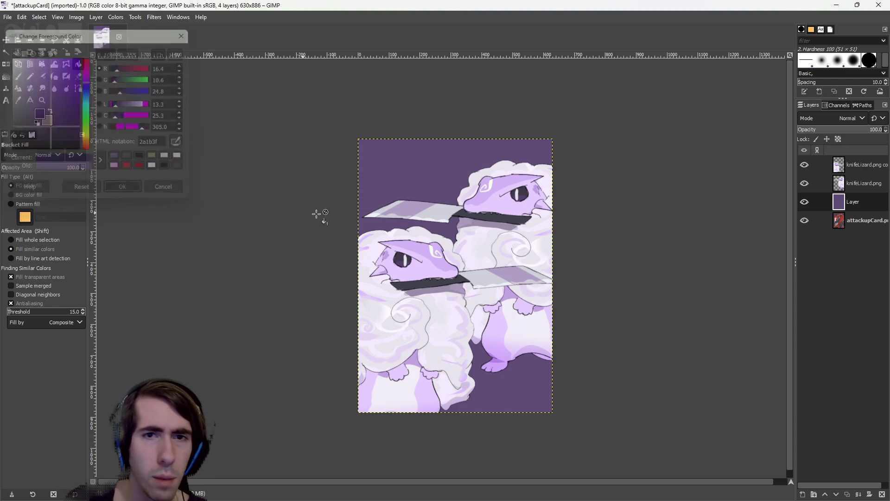
pyautogui.click(418, 174)
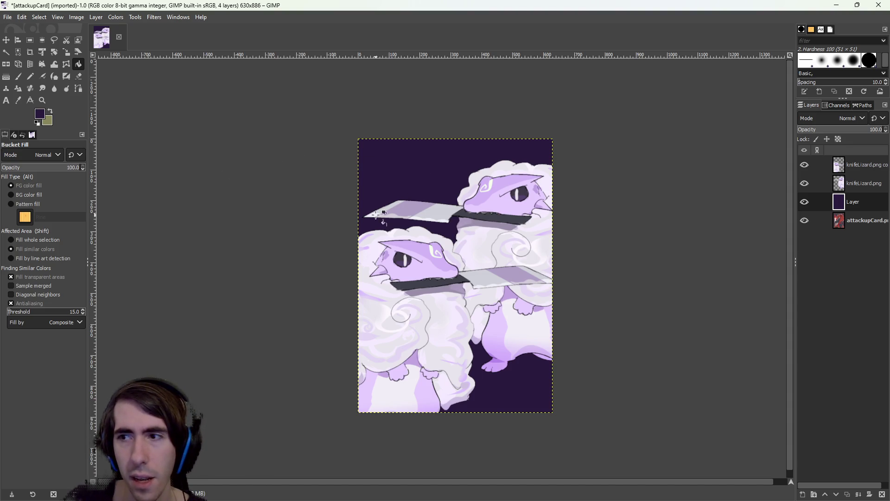
pyautogui.click(859, 183)
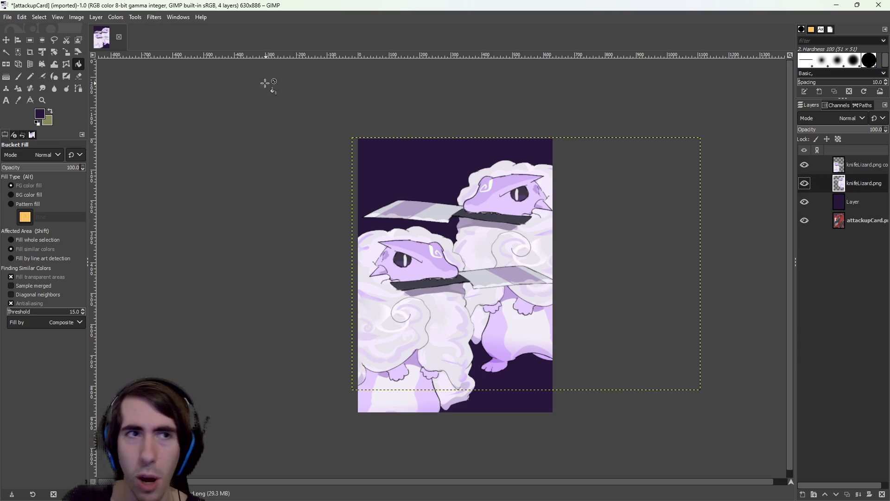
pyautogui.click(115, 18)
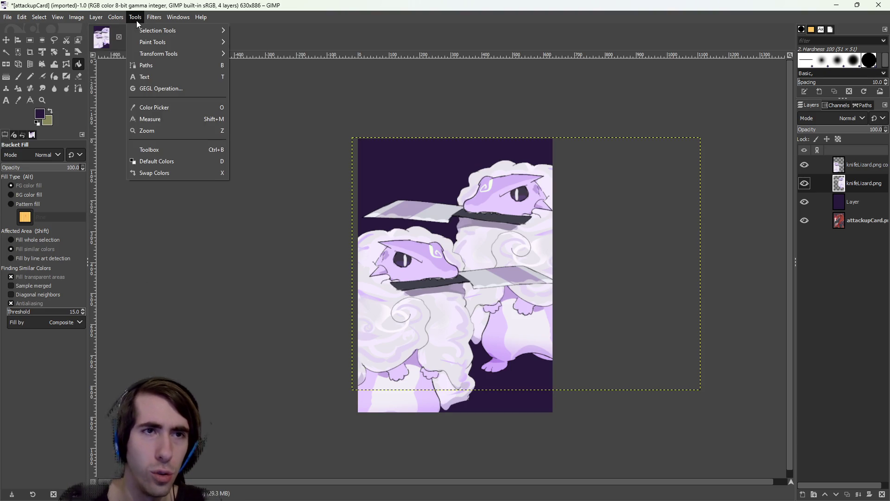
pyautogui.moveTo(172, 83)
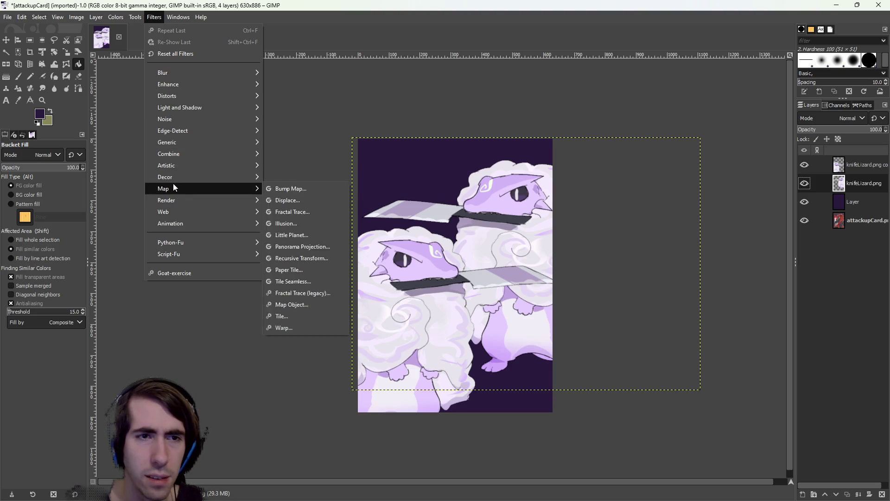
pyautogui.moveTo(175, 177)
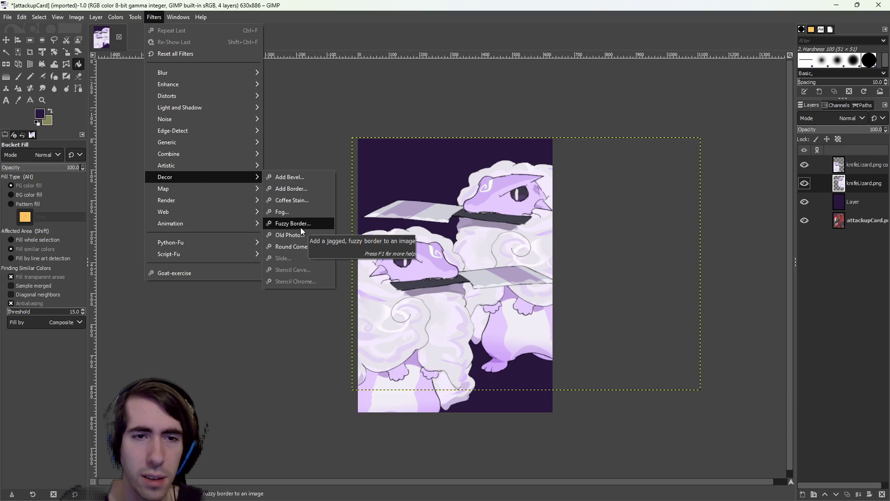
pyautogui.click(304, 233)
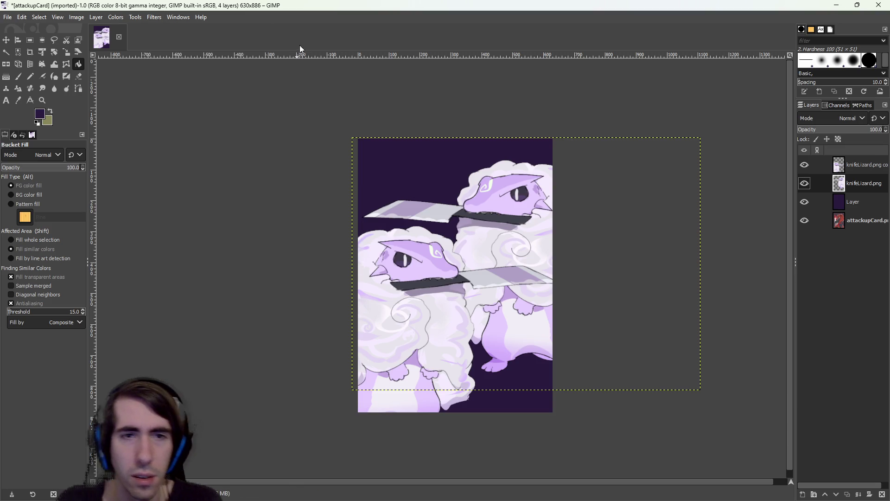
# Apply the Sepia Old Photo effect on a copy of the card and centre it in view
pyautogui.moveTo(486, 202); pyautogui.dragTo(242, 133)
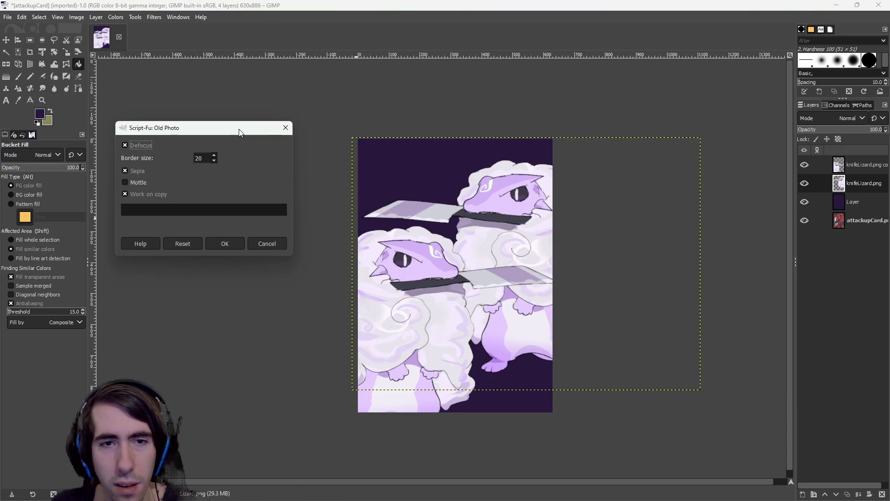
pyautogui.click(227, 244)
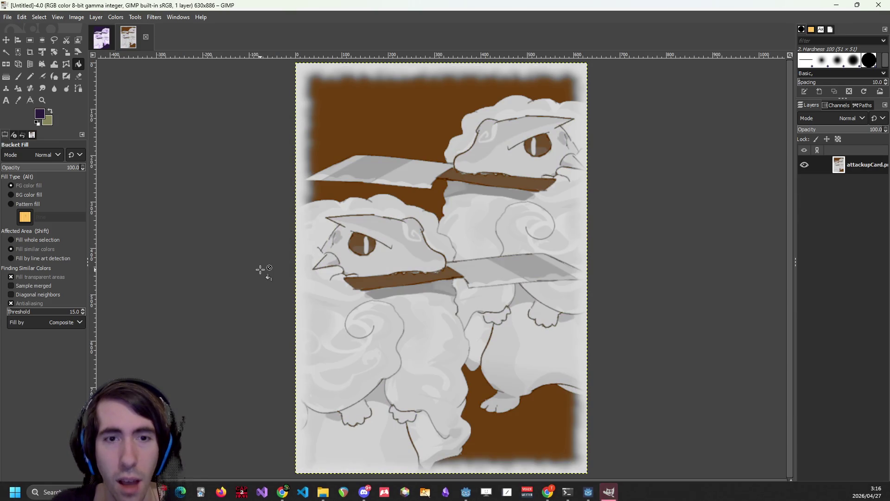
pyautogui.scroll(-2, 268, 268)
pyautogui.scroll(1, 258, 275)
pyautogui.moveTo(259, 275); pyautogui.dragTo(314, 292)
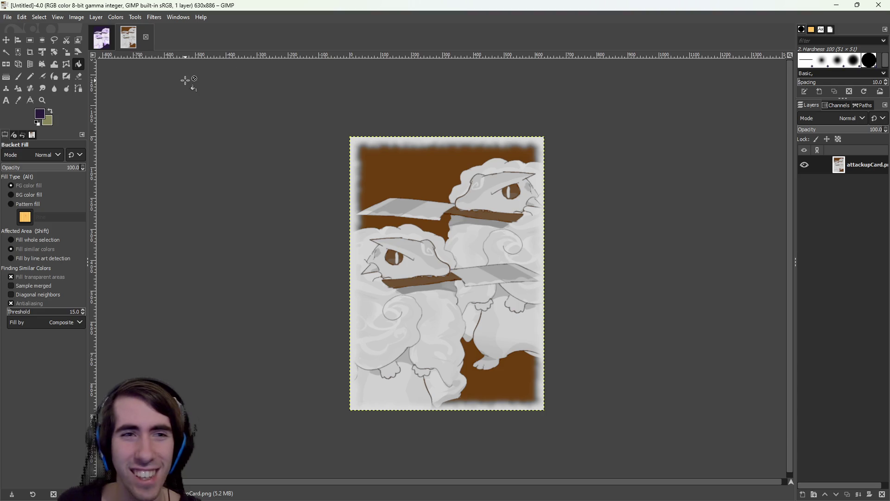
# Compare the original purple card with the sepia copy, switching between their image tabs
pyautogui.click(101, 41)
pyautogui.click(134, 42)
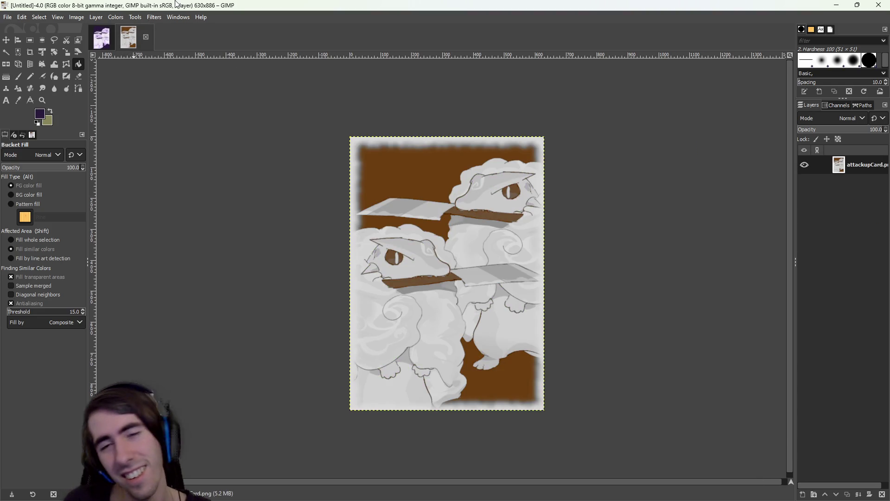
pyautogui.click(101, 39)
pyautogui.click(135, 43)
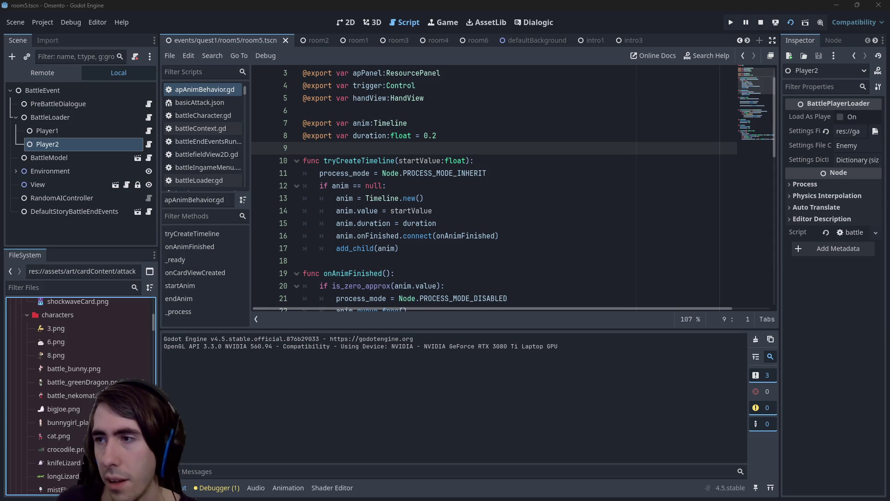
# Return from Godot to GIMP and pan around the sepia cutter image
pyautogui.hotkey('alt', 'Tab')
pyautogui.hscroll(3, 406, 185)
pyautogui.scroll(1, 324, 175)
pyautogui.scroll(-1, 343, 169)
pyautogui.hscroll(-1, 343, 169)
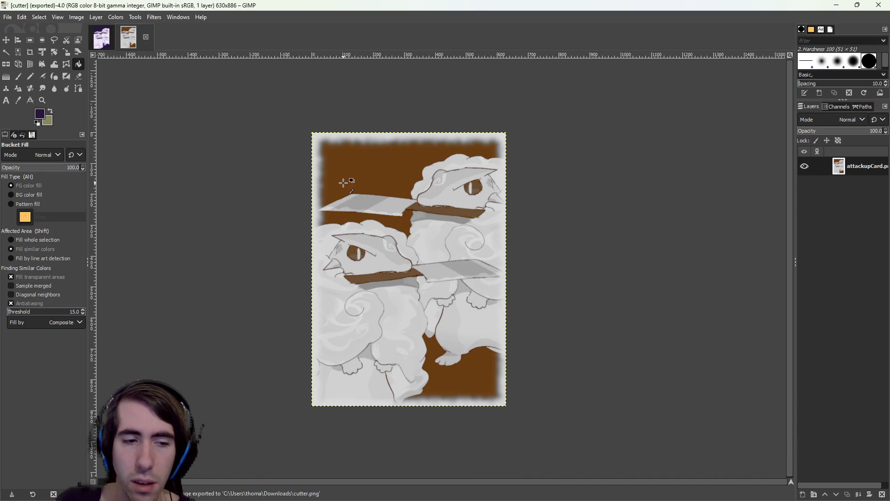
# Switch to the attackupCard image and try the Focus Blur filter, then discard it
pyautogui.click(6, 41)
pyautogui.hscroll(2, 185, 158)
pyautogui.keyDown('ctrl'); pyautogui.scroll(-2, 218, 172); pyautogui.keyUp('ctrl')
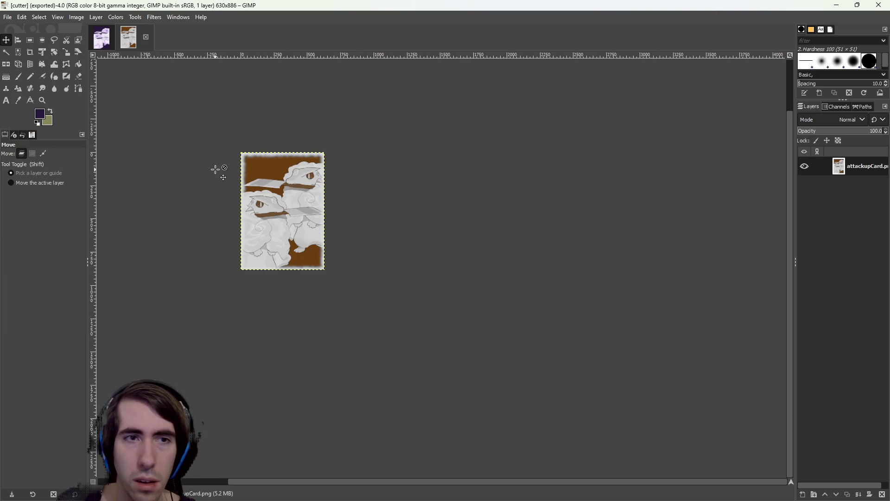
pyautogui.hotkey('ctrl', 'pageup')
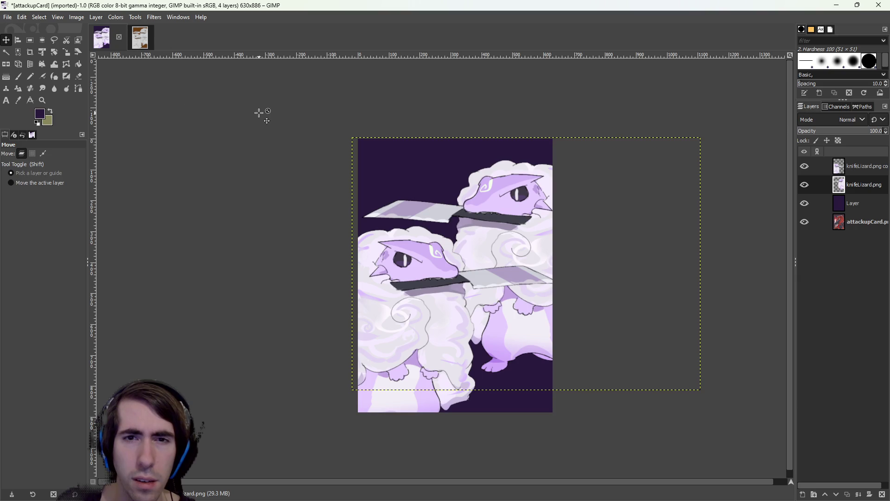
pyautogui.click(137, 18)
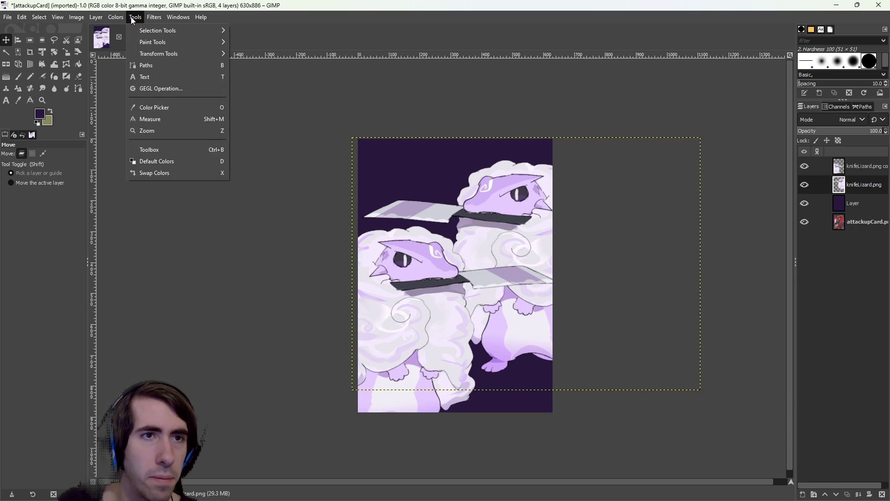
pyautogui.moveTo(115, 18)
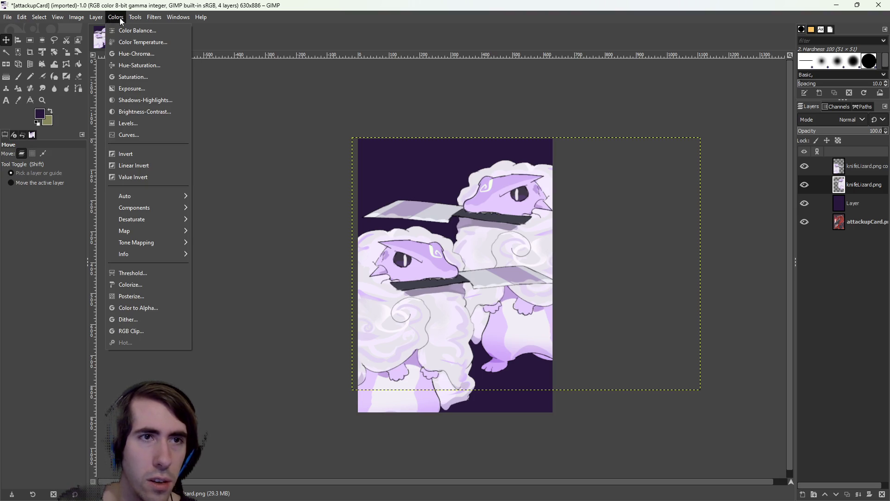
pyautogui.moveTo(154, 17)
pyautogui.moveTo(180, 96)
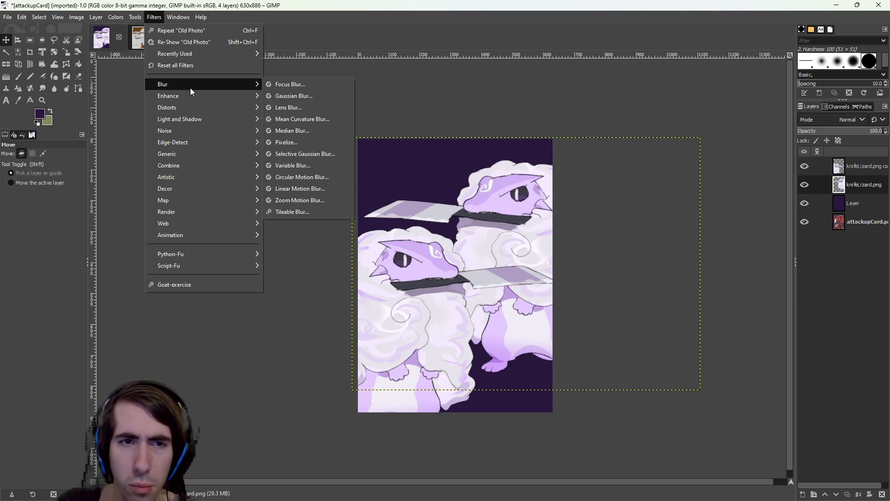
pyautogui.click(274, 86)
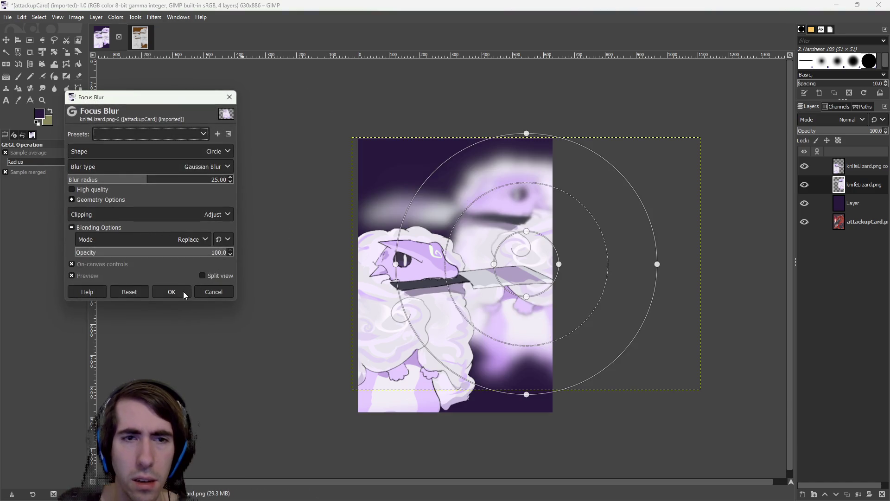
pyautogui.click(211, 292)
# Apply a heavy Gaussian blur of about 98 to the knifeLizard.png layer
pyautogui.click(135, 16)
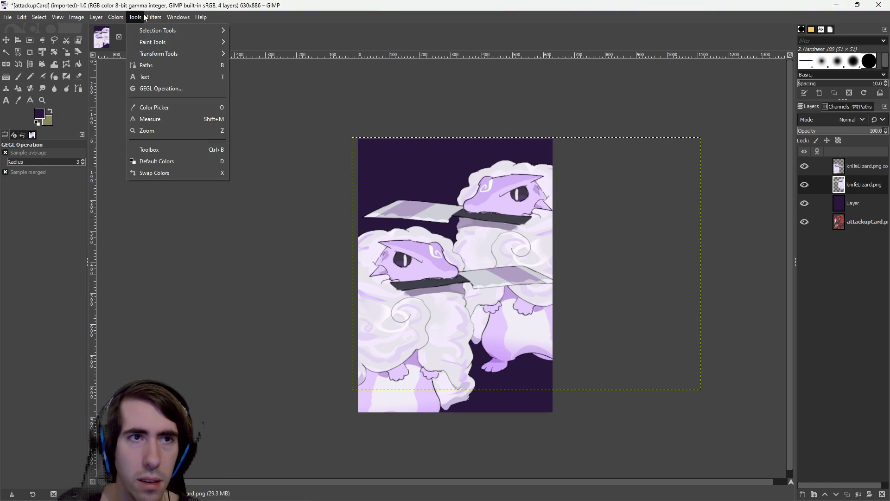
pyautogui.moveTo(154, 17)
pyautogui.moveTo(189, 91)
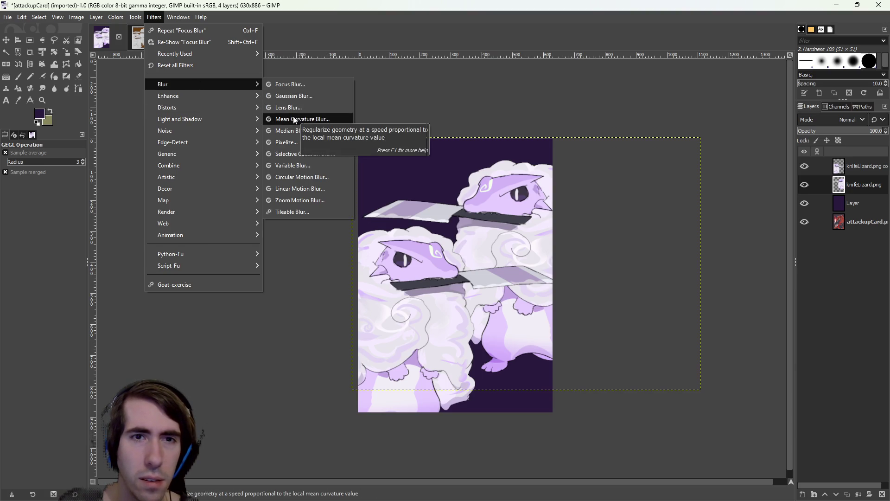
pyautogui.click(309, 98)
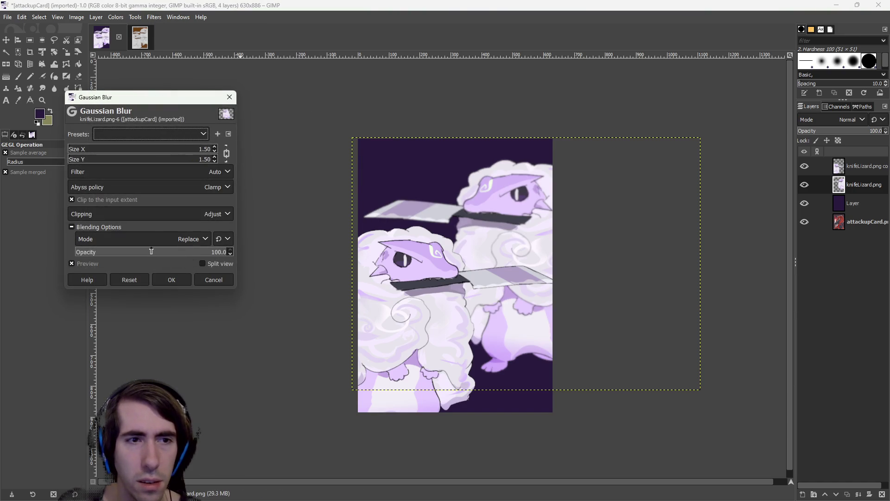
pyautogui.moveTo(112, 151)
pyautogui.mouseDown()
pyautogui.moveTo(120, 150)
pyautogui.moveTo(86, 151)
pyautogui.moveTo(209, 161)
pyautogui.mouseUp()
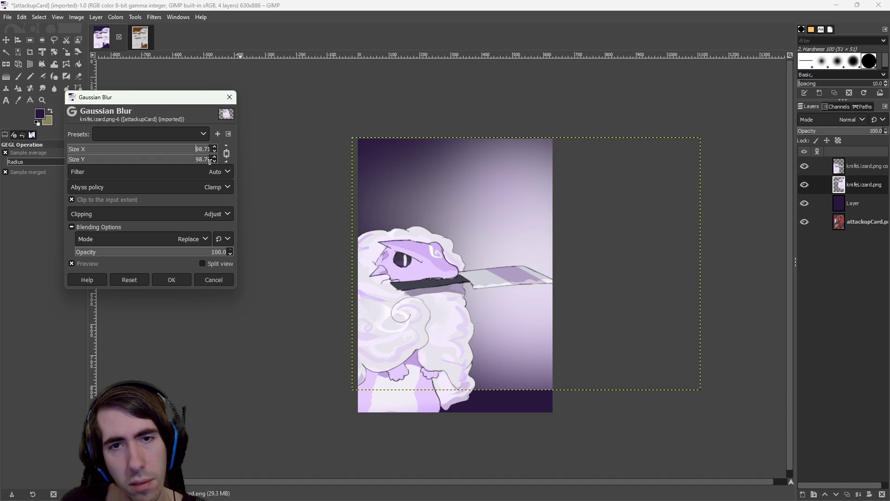
pyautogui.click(176, 279)
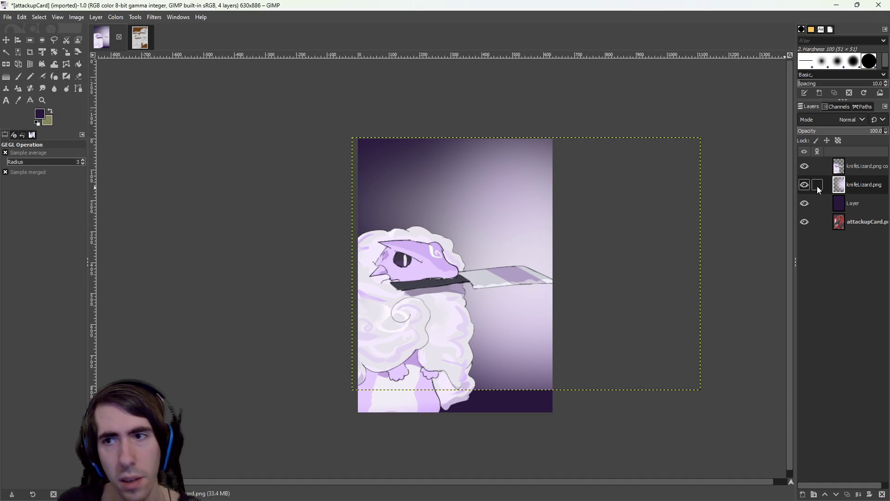
# Undo the heavy blur, duplicate the lizard layer and repeat the Gaussian blur on the copy
pyautogui.hotkey('ctrl', 'z')
pyautogui.rightClick(873, 194)
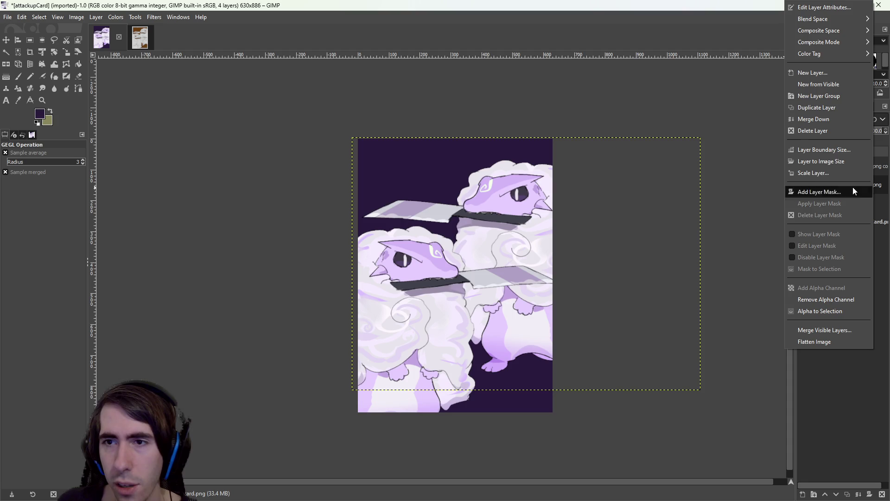
pyautogui.click(821, 110)
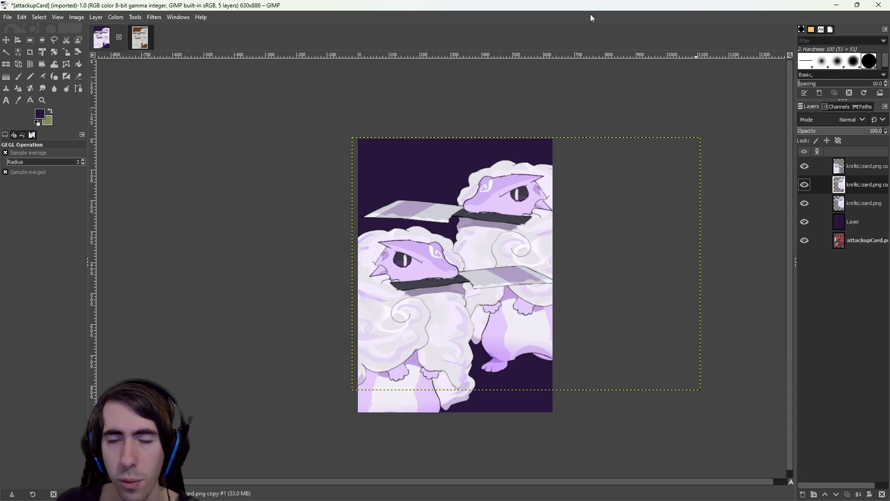
pyautogui.click(115, 19)
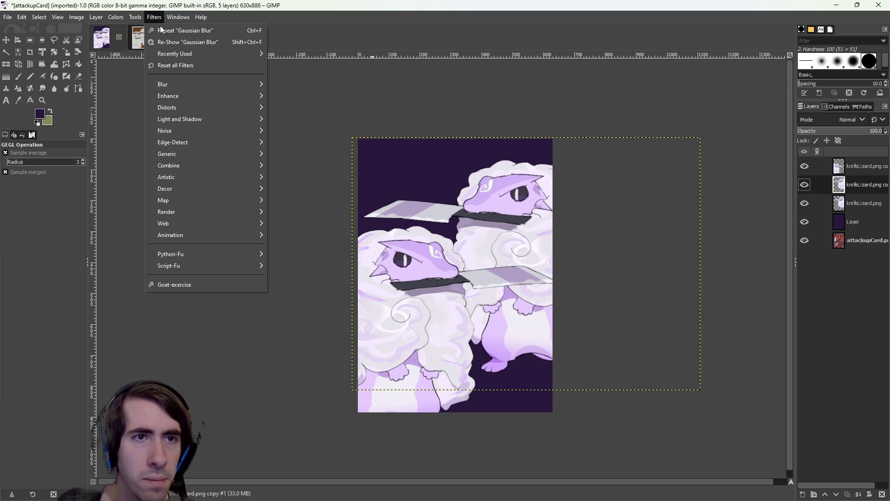
pyautogui.click(210, 32)
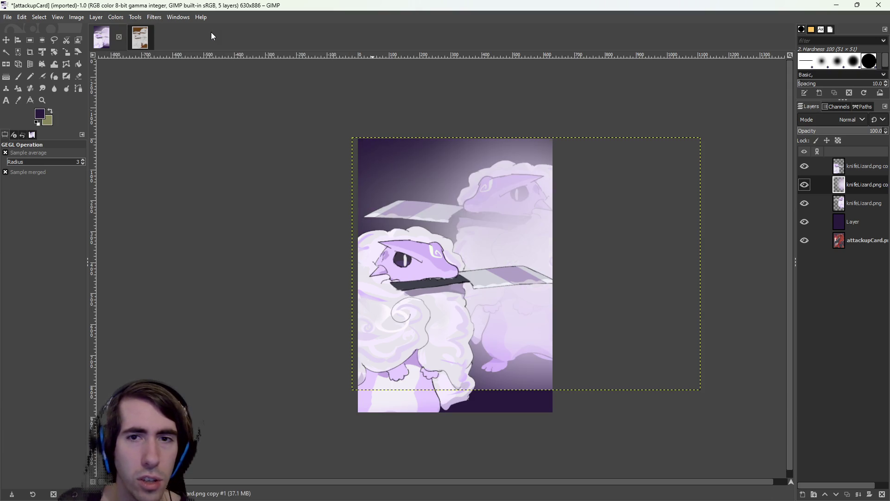
# Reorder the lizard layers, moving the blurred copy and knifeLizard.png lower in the stack
pyautogui.moveTo(854, 183); pyautogui.dragTo(859, 211)
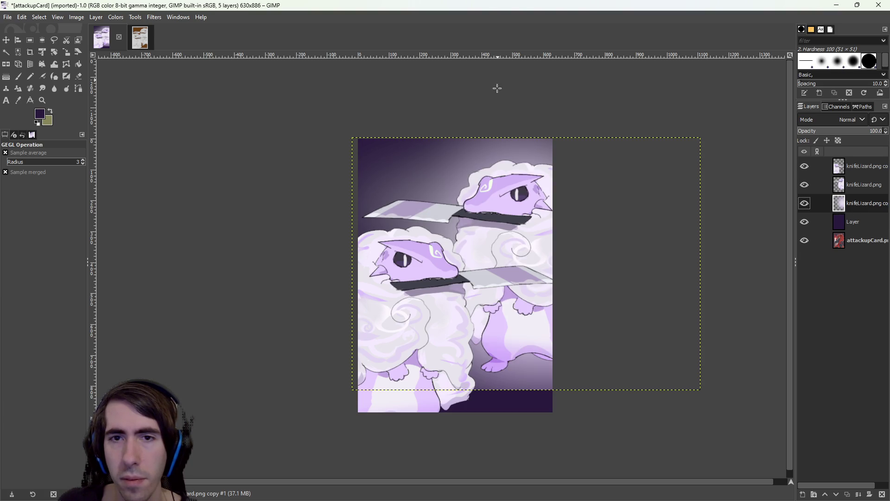
pyautogui.moveTo(857, 185); pyautogui.dragTo(858, 204)
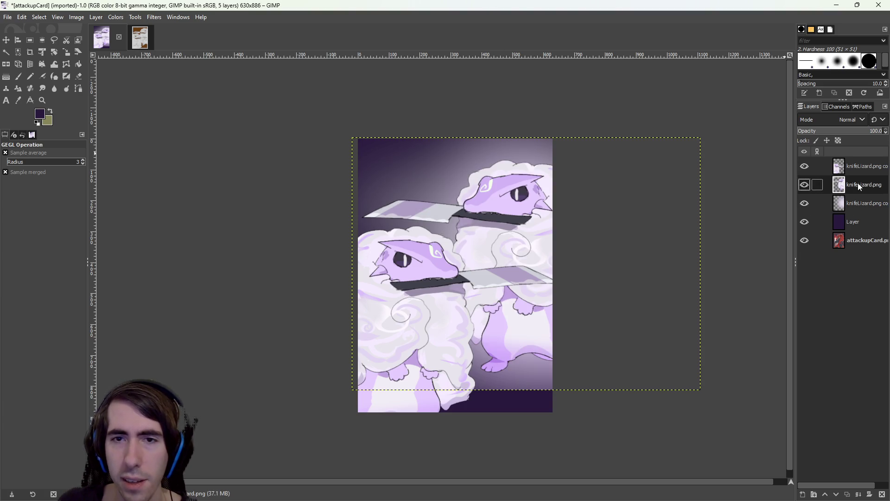
pyautogui.click(116, 17)
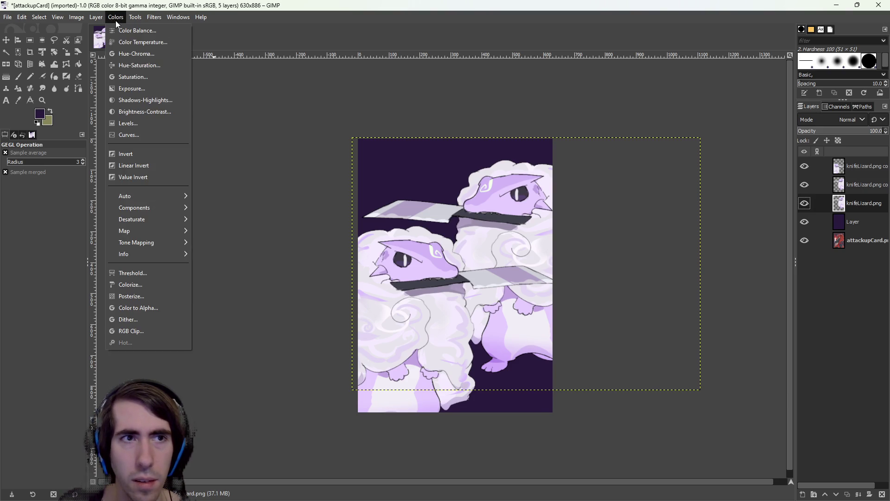
pyautogui.moveTo(135, 18)
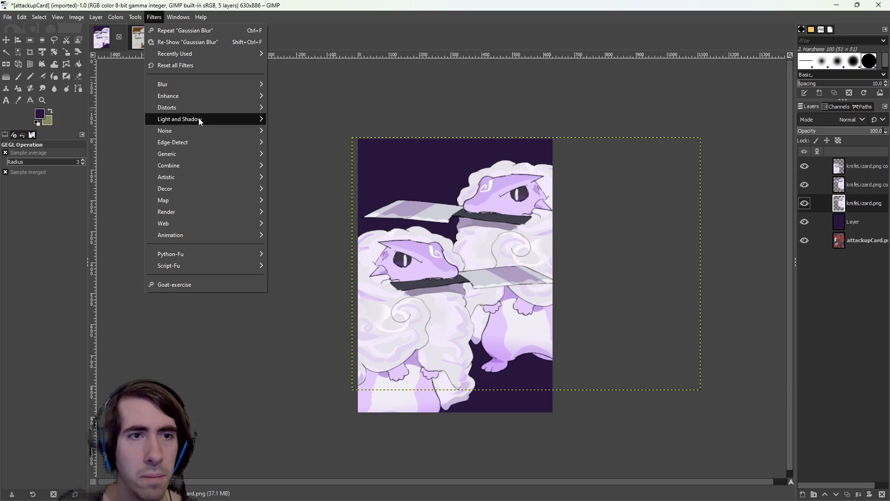
pyautogui.moveTo(196, 110)
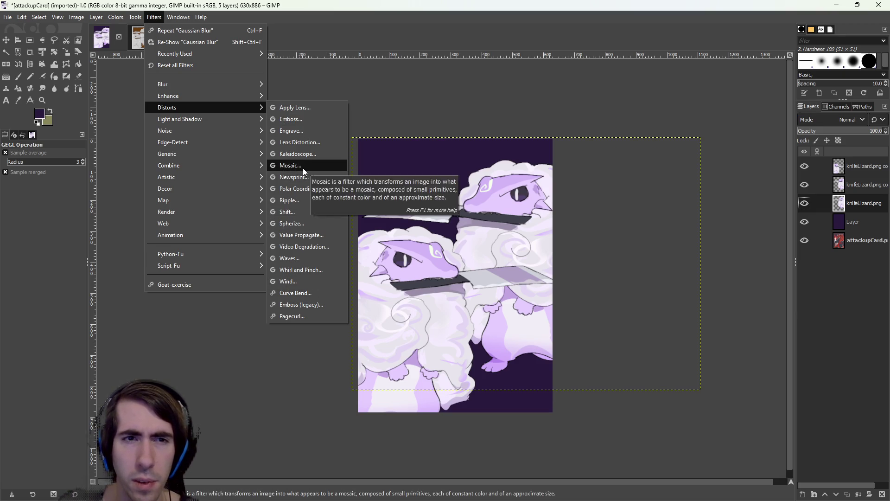
pyautogui.click(306, 128)
pyautogui.moveTo(160, 155); pyautogui.dragTo(221, 154)
pyautogui.click(226, 233)
pyautogui.click(117, 18)
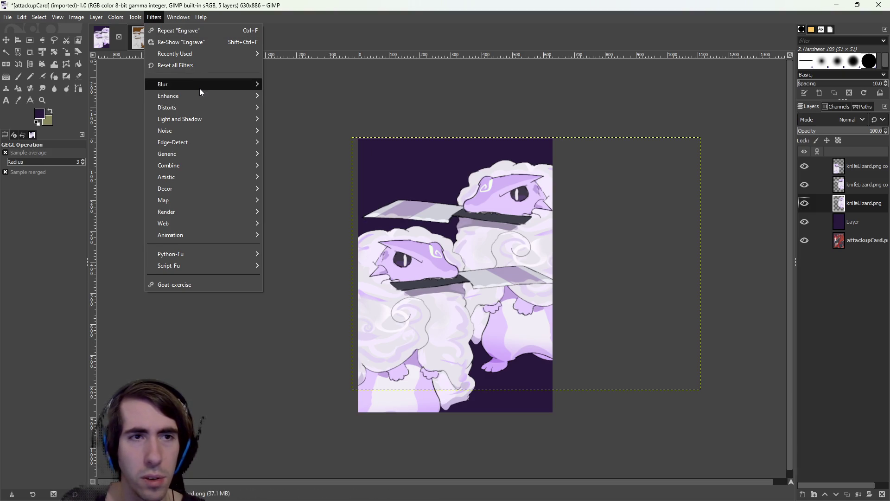
pyautogui.moveTo(199, 88)
pyautogui.moveTo(193, 191)
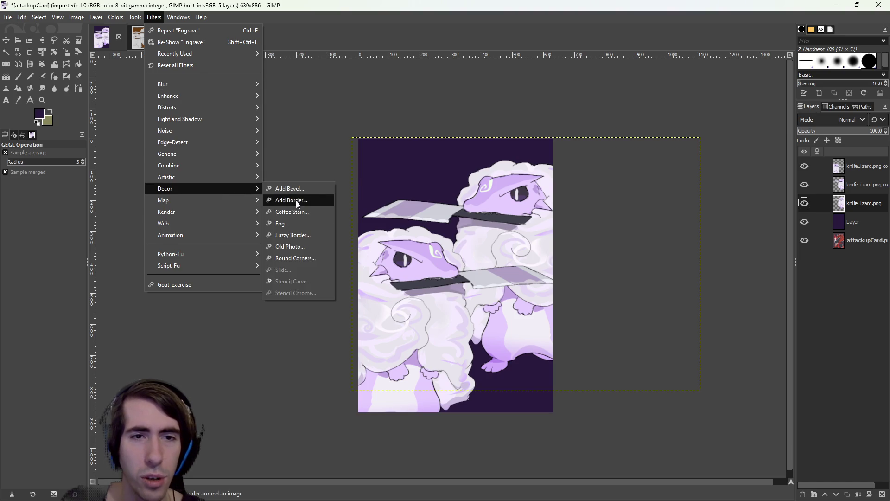
pyautogui.click(295, 200)
pyautogui.moveTo(403, 200); pyautogui.dragTo(220, 157)
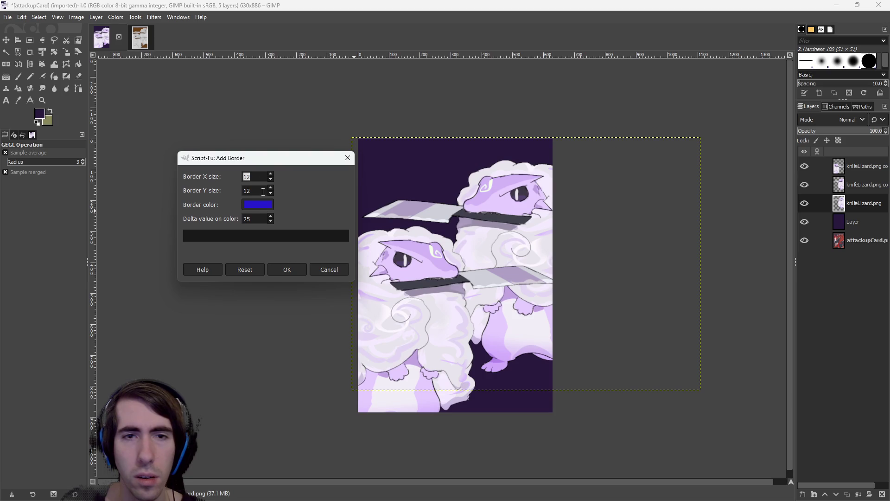
pyautogui.click(283, 266)
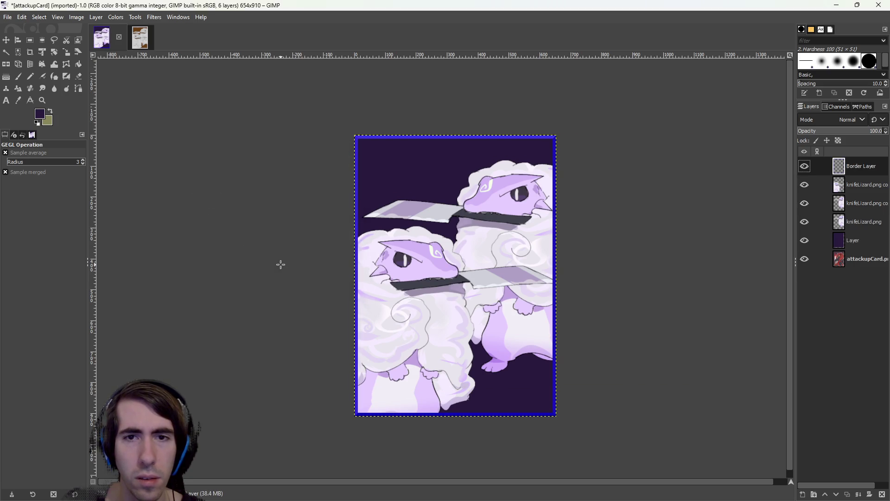
pyautogui.hotkey('ctrl', 'z')
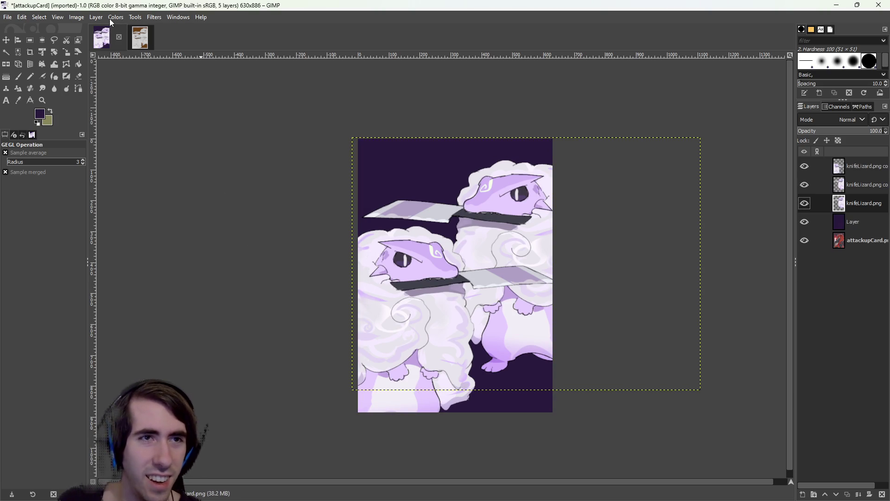
# Apply a Gaussian blur of about 10 to the bottom lizard layer
pyautogui.click(116, 17)
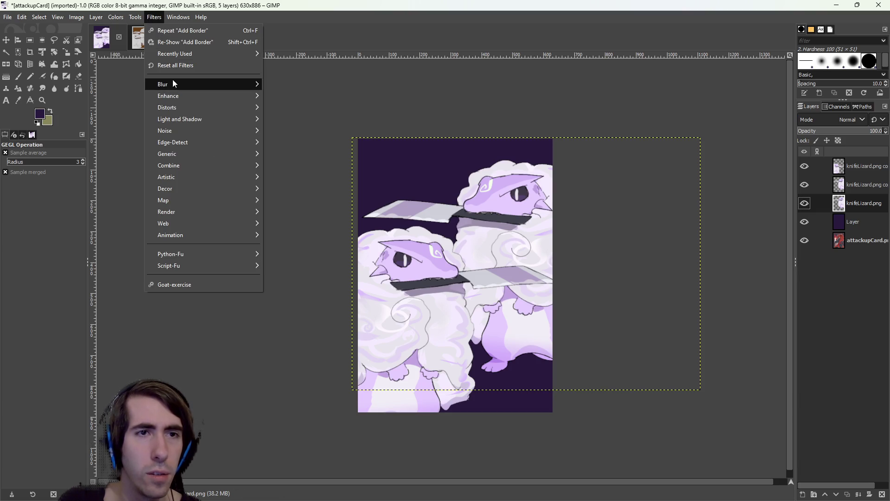
pyautogui.moveTo(184, 88)
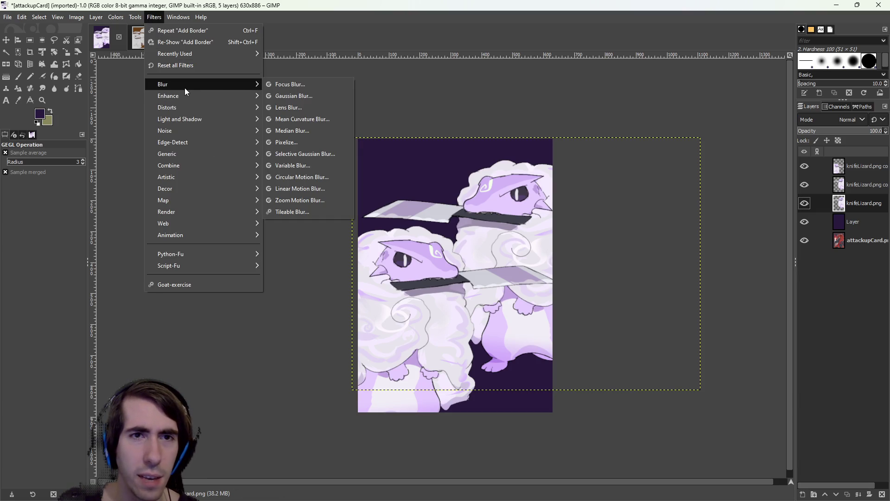
pyautogui.click(299, 96)
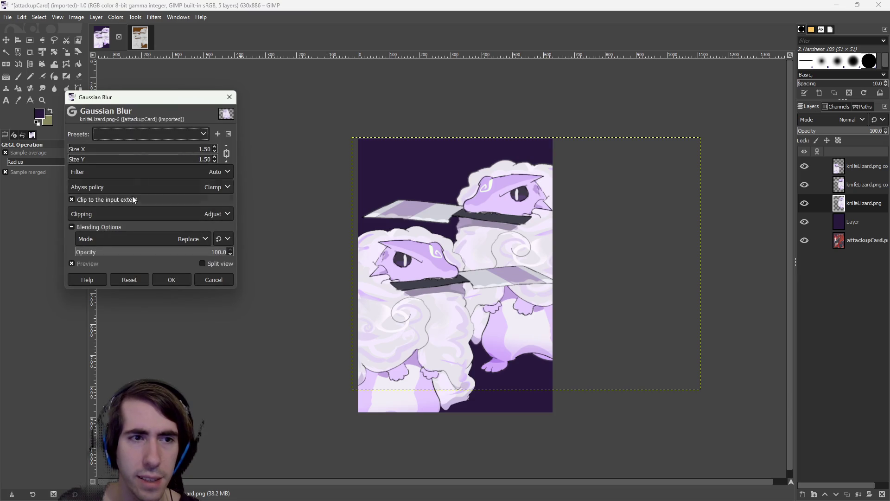
pyautogui.moveTo(87, 154); pyautogui.dragTo(85, 154)
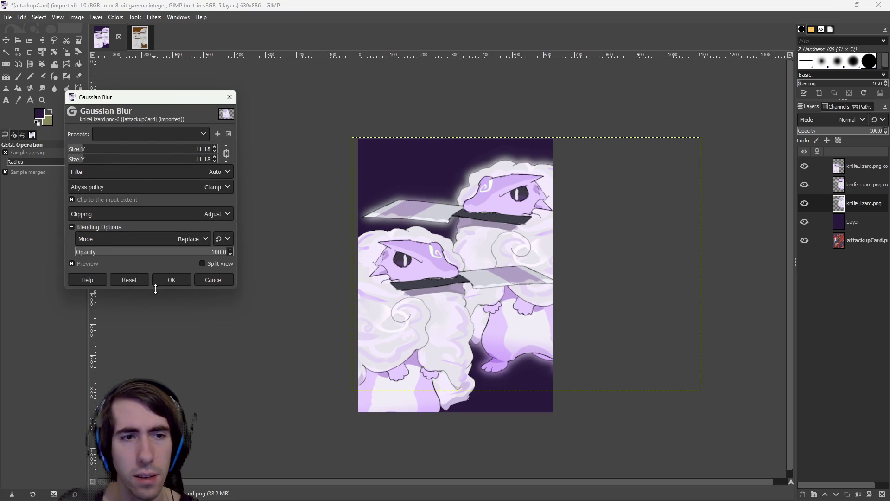
pyautogui.click(171, 281)
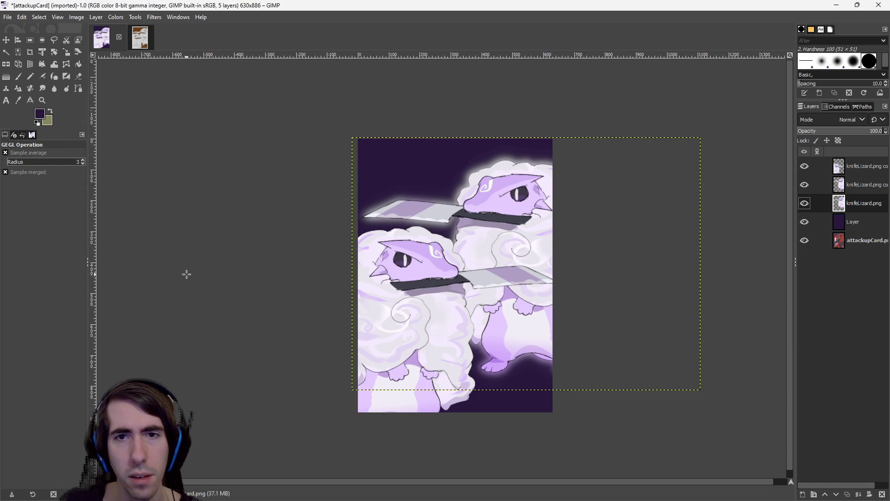
# Apply a lighter 4.10 Gaussian blur to the knifeLizard.png layer for a soft glow
pyautogui.click(151, 17)
pyautogui.moveTo(175, 84)
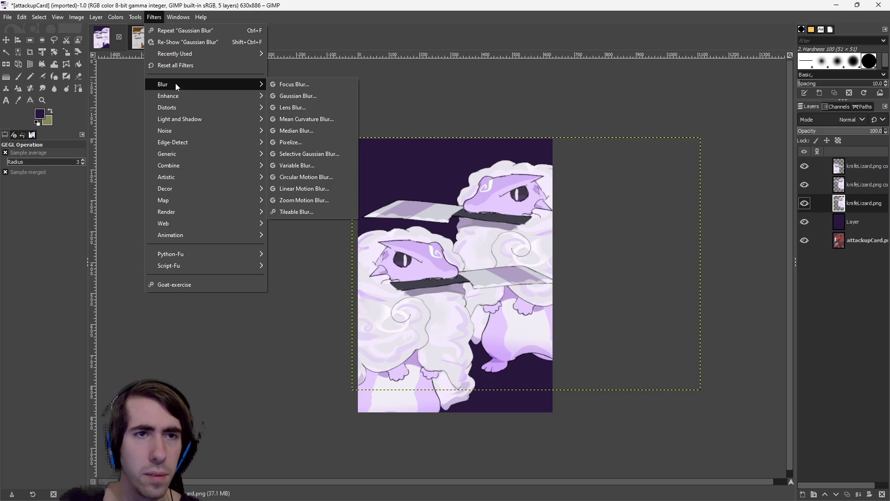
pyautogui.click(316, 92)
pyautogui.click(74, 151)
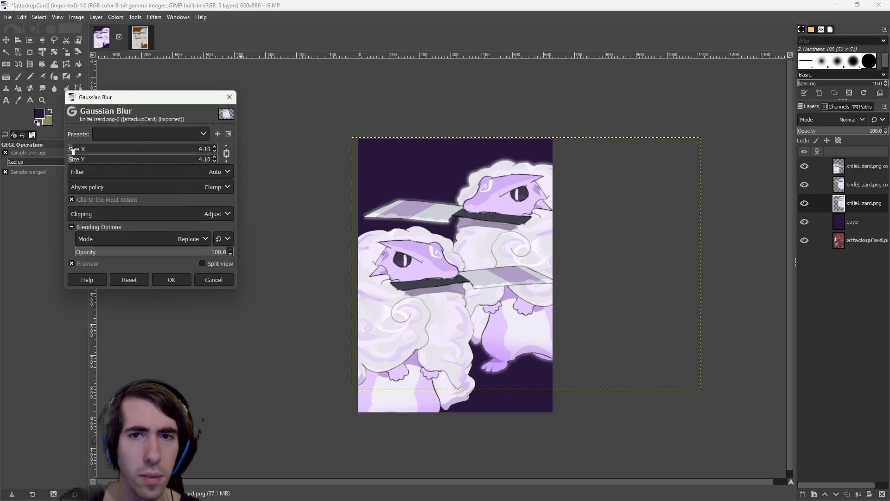
pyautogui.click(177, 282)
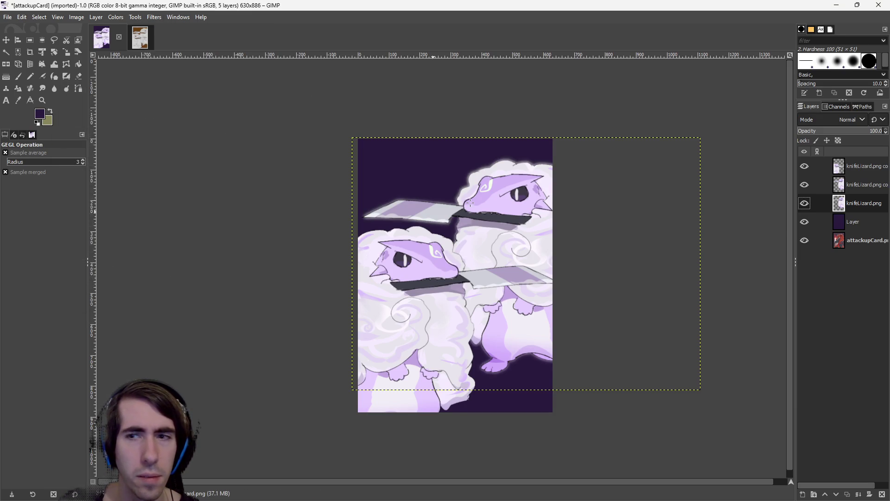
pyautogui.click(864, 166)
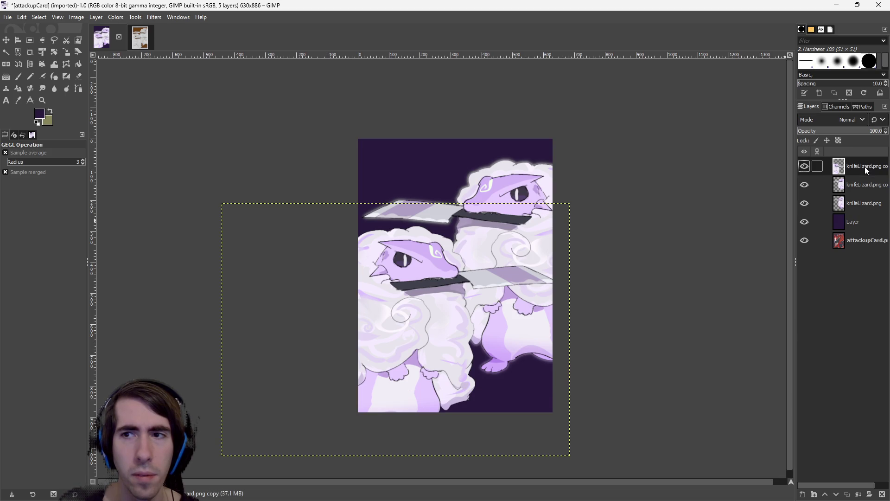
# Duplicate the top lizard copy and repeat the last Gaussian blur on the knifeLizard.png copy
pyautogui.rightClick(878, 155)
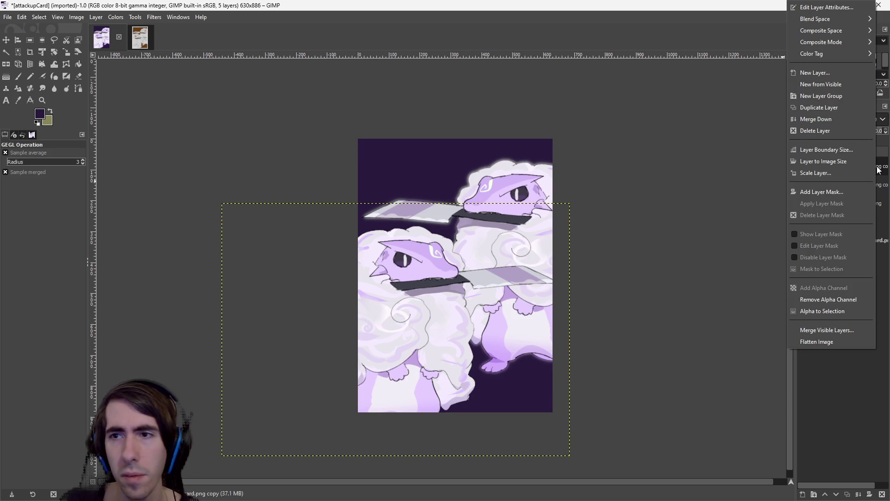
pyautogui.click(821, 107)
pyautogui.click(856, 183)
pyautogui.click(120, 18)
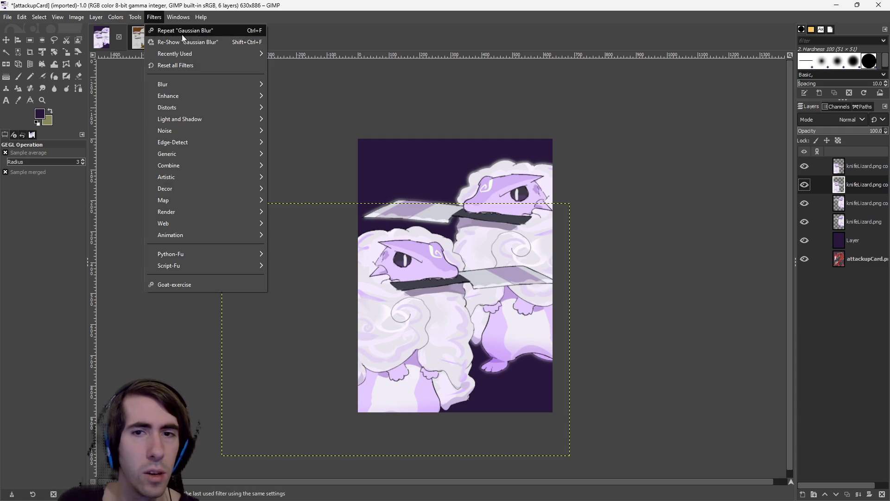
pyautogui.click(182, 35)
# Glance at the brown cutter image, then return to the six-layer attackupCard image
pyautogui.hscroll(1, 628, 290)
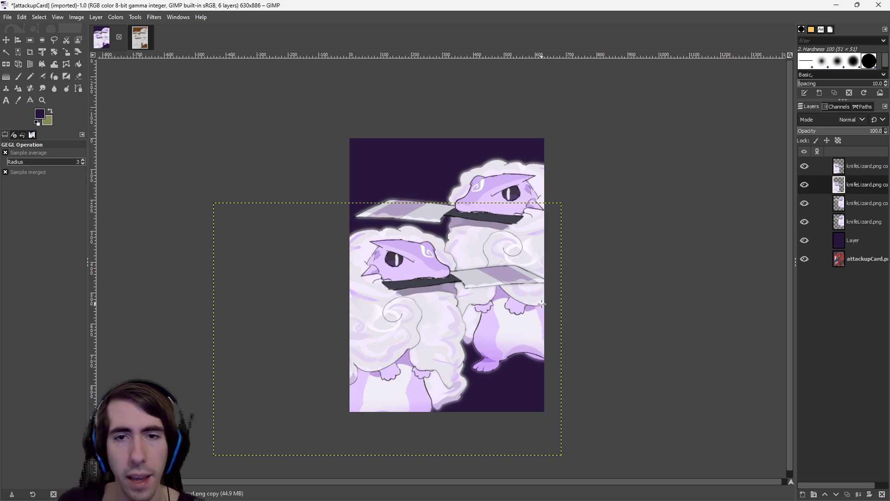
pyautogui.scroll(-1, 497, 366)
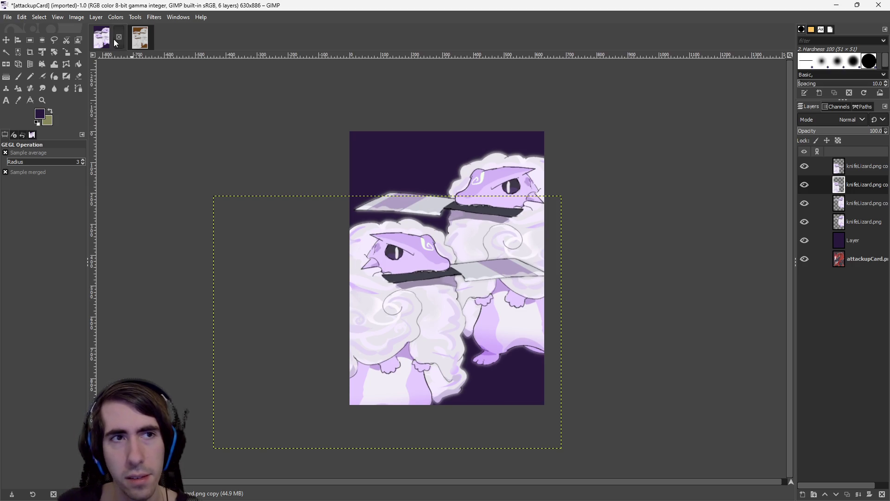
pyautogui.click(140, 38)
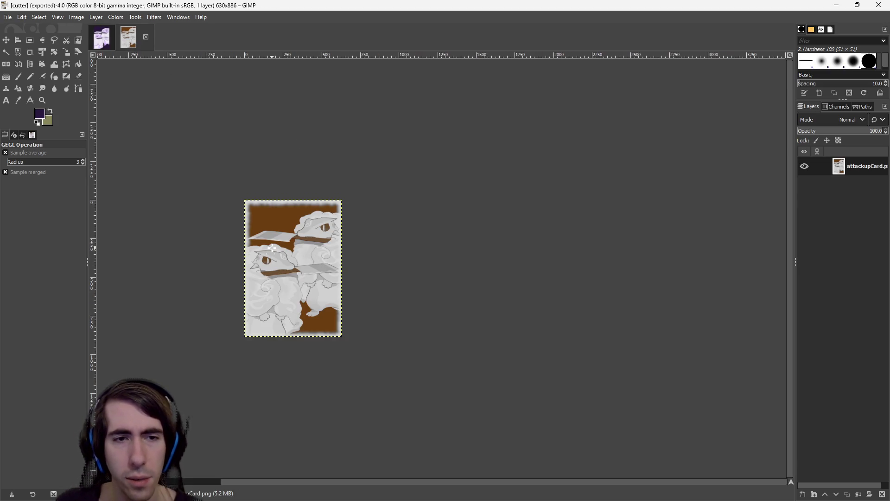
pyautogui.scroll(3, 272, 248)
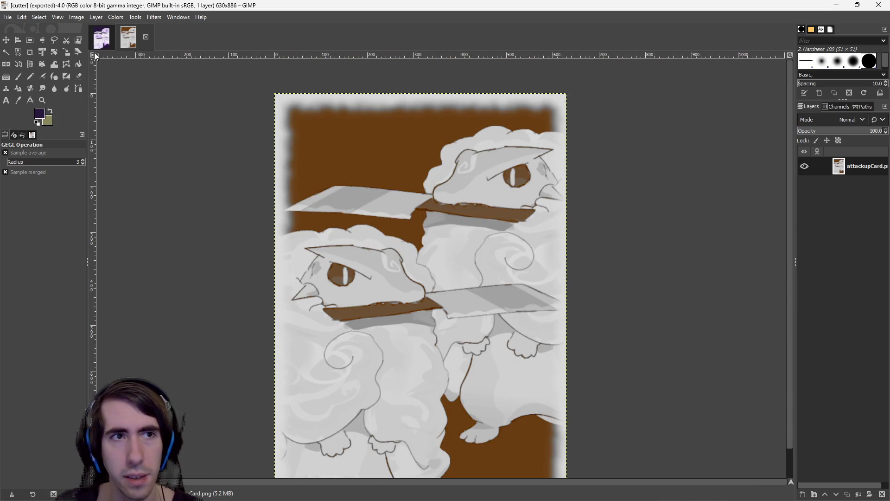
pyautogui.click(101, 46)
pyautogui.click(115, 17)
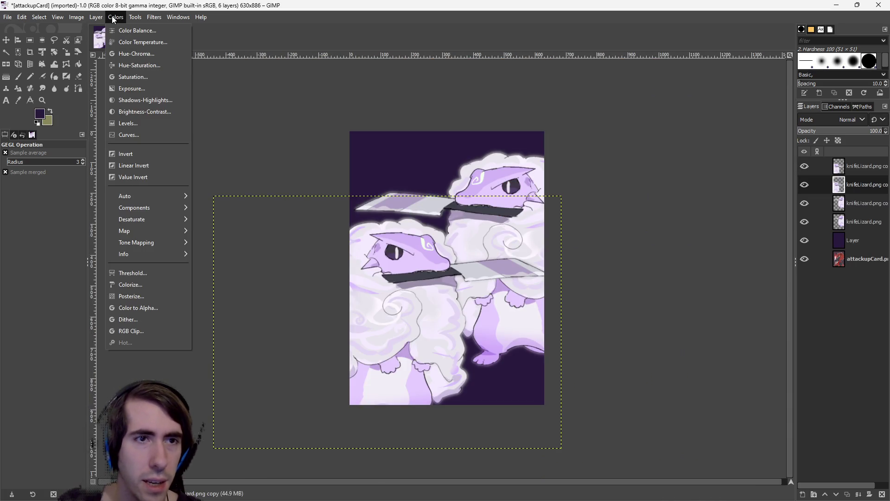
pyautogui.moveTo(101, 17)
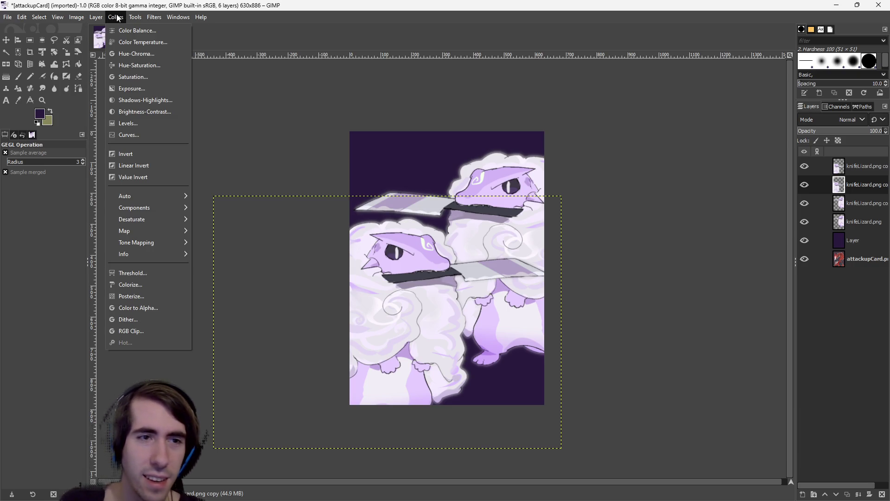
pyautogui.click(148, 16)
pyautogui.click(201, 17)
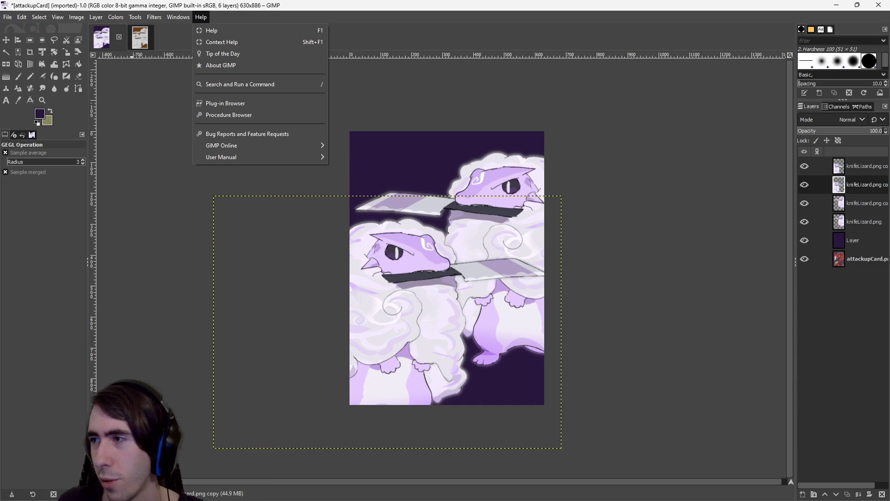
pyautogui.press('Escape')
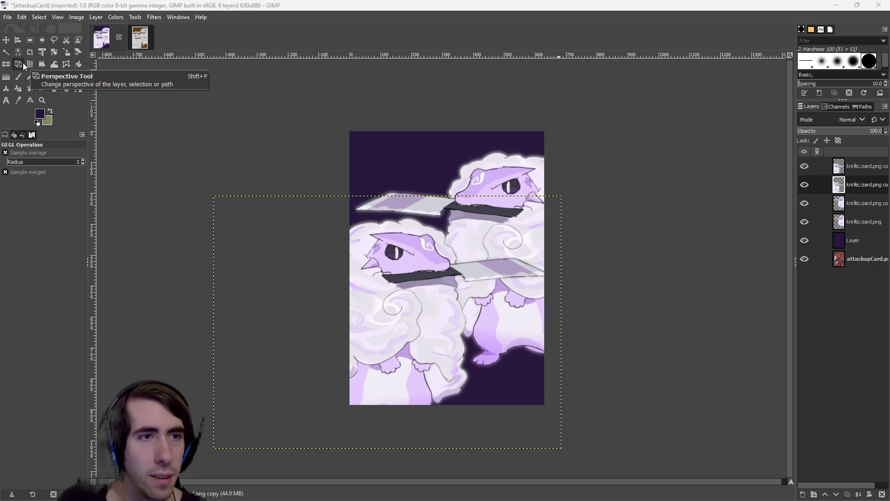
pyautogui.click(116, 17)
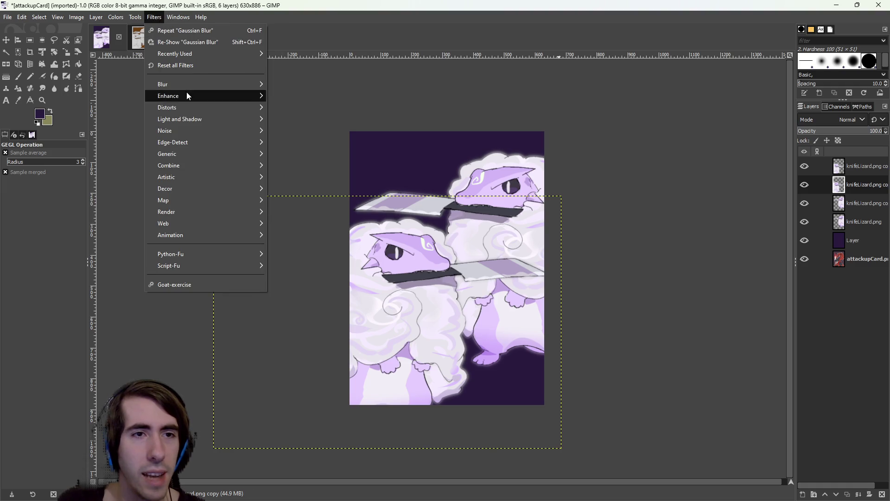
pyautogui.moveTo(188, 111)
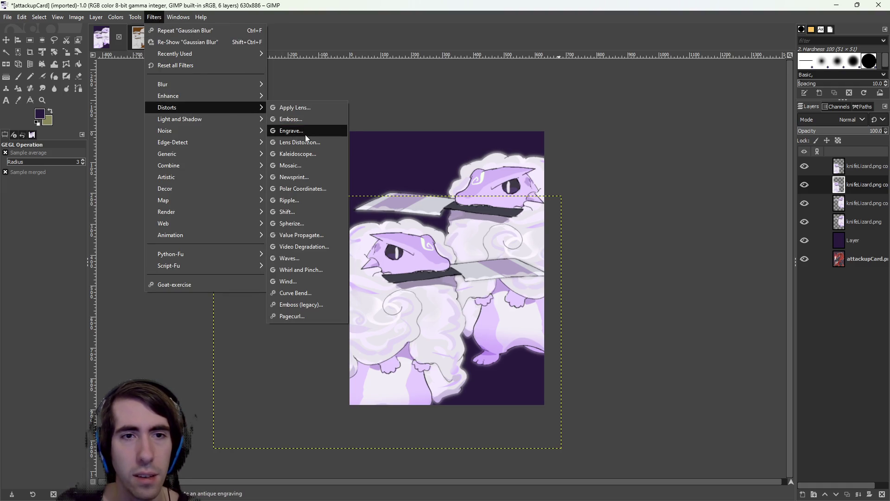
pyautogui.click(302, 107)
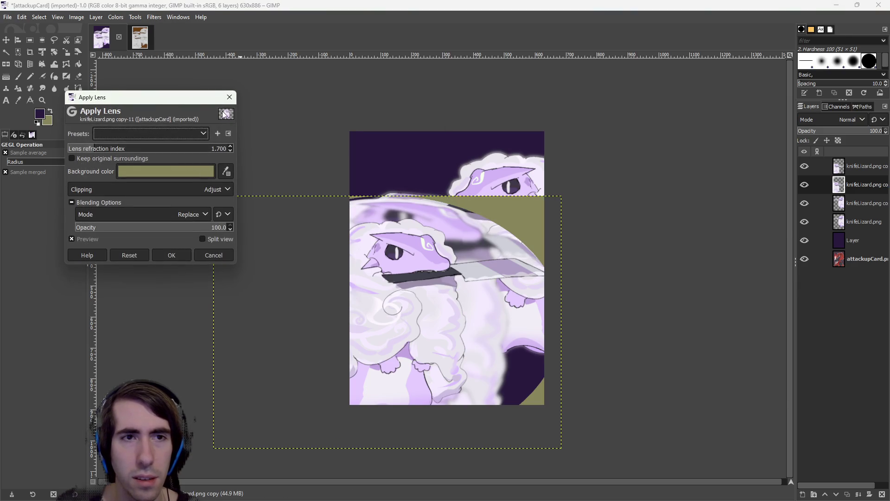
pyautogui.click(212, 255)
pyautogui.click(135, 17)
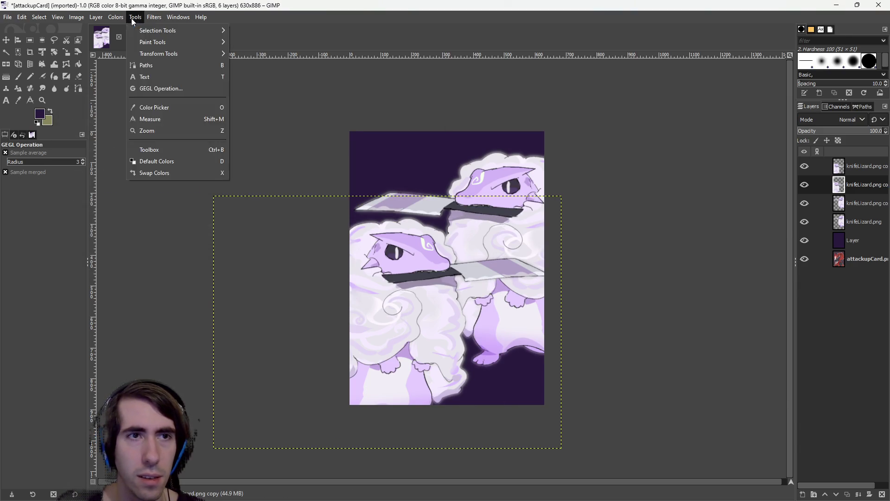
pyautogui.moveTo(144, 18)
pyautogui.moveTo(187, 131)
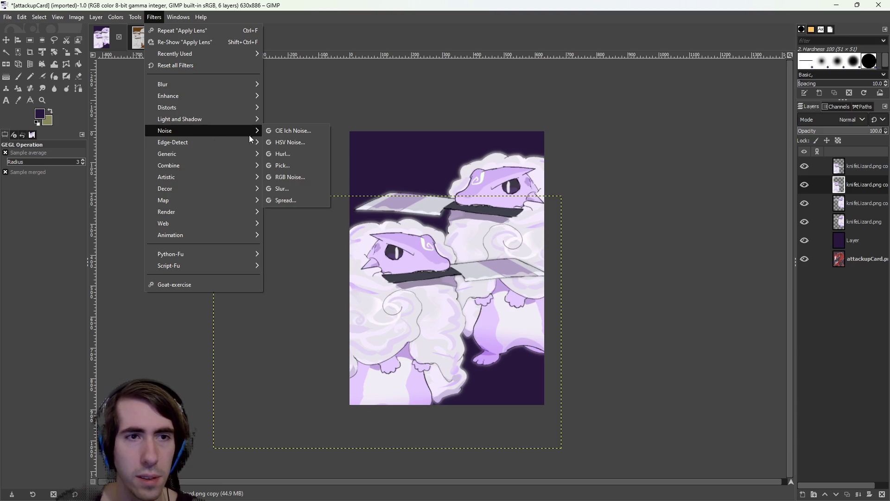
pyautogui.moveTo(216, 143)
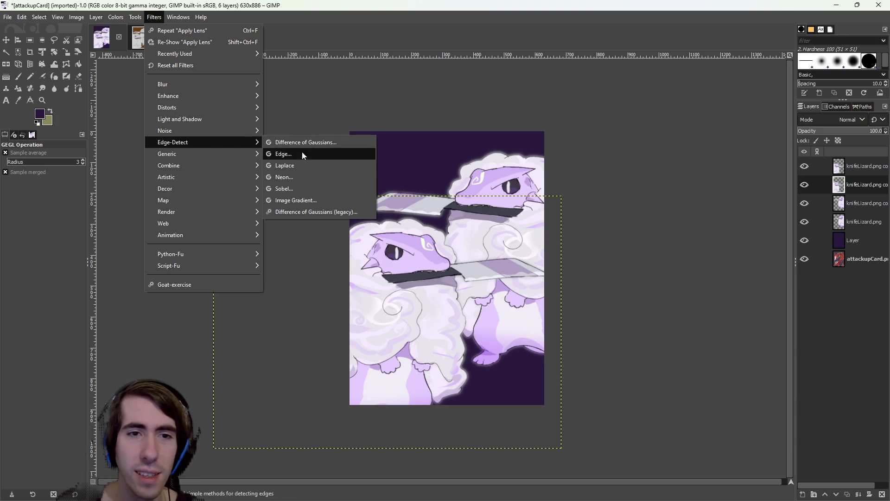
pyautogui.click(285, 188)
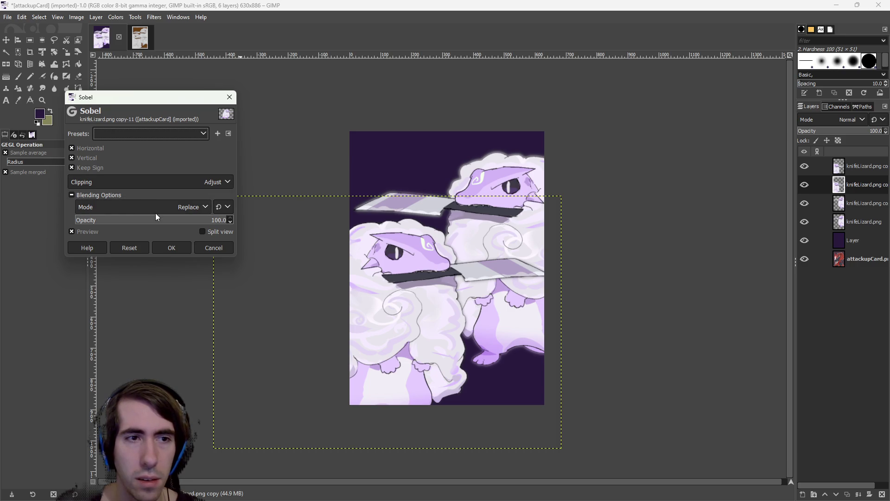
pyautogui.click(131, 182)
pyautogui.click(129, 195)
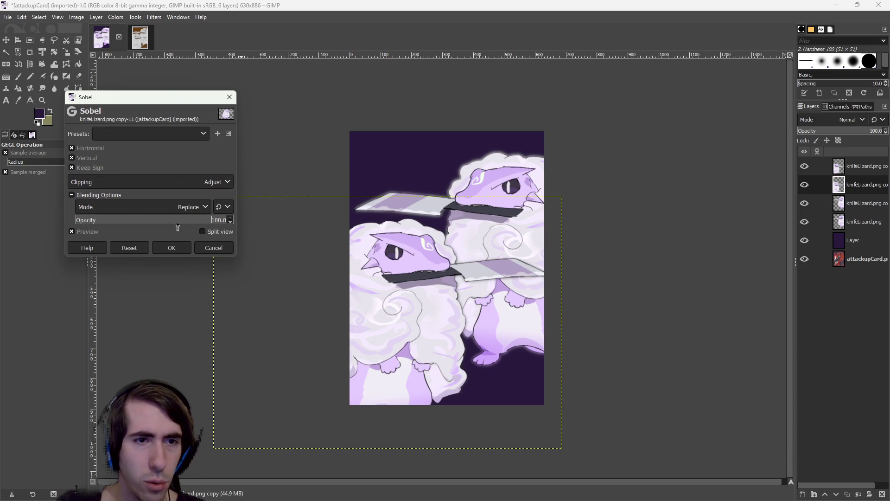
pyautogui.click(175, 209)
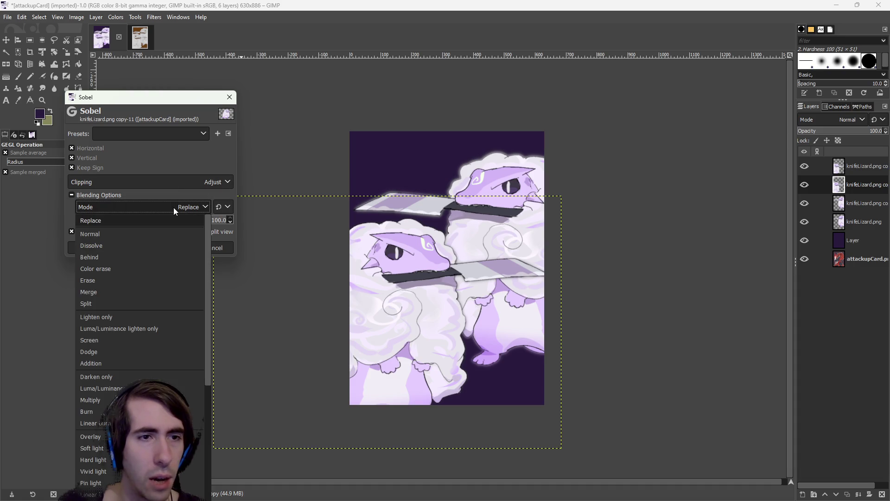
pyautogui.click(153, 245)
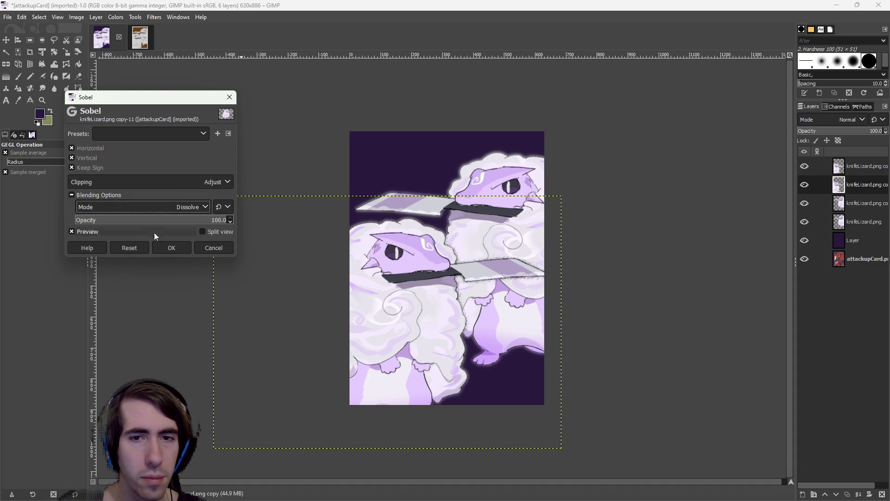
pyautogui.click(163, 208)
pyautogui.click(152, 260)
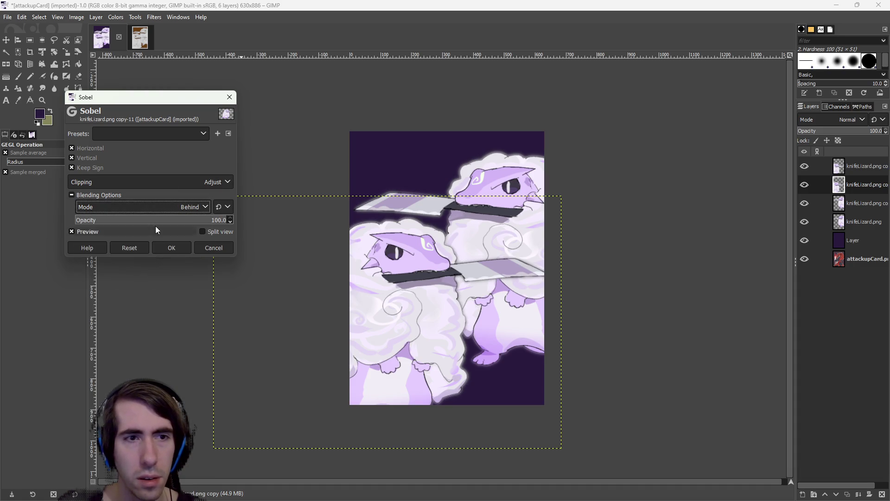
pyautogui.click(147, 207)
pyautogui.click(137, 282)
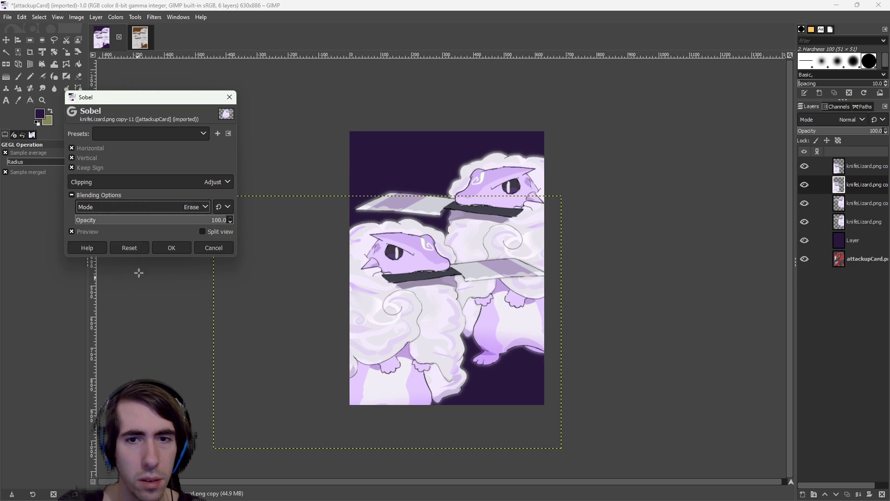
pyautogui.click(143, 207)
pyautogui.click(111, 338)
pyautogui.click(139, 207)
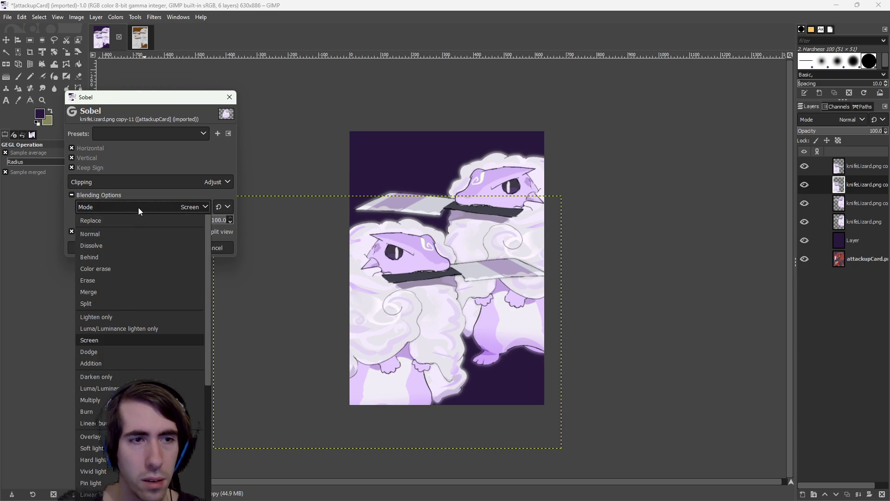
pyautogui.click(108, 317)
pyautogui.click(139, 208)
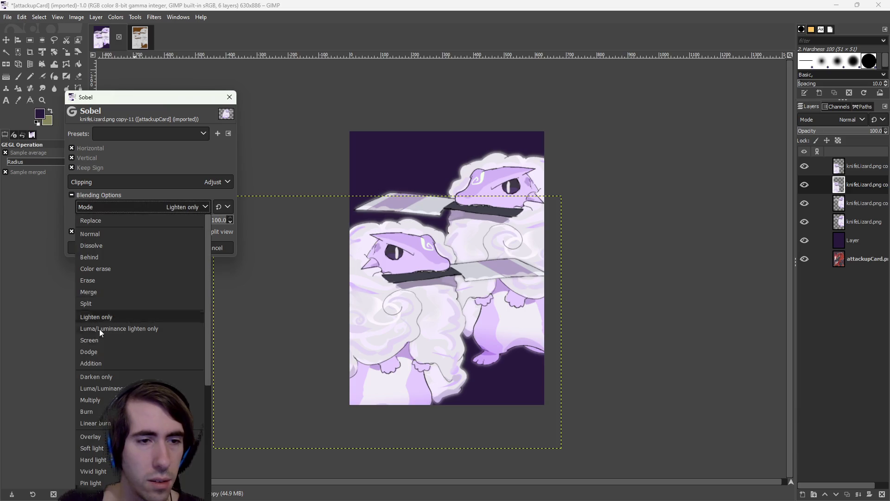
pyautogui.click(96, 374)
pyautogui.click(152, 209)
pyautogui.scroll(-5, 112, 408)
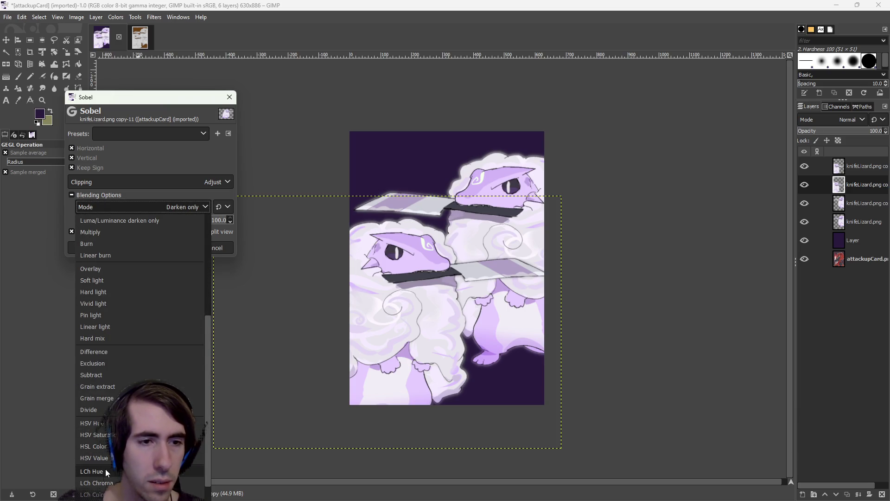
pyautogui.click(124, 375)
pyautogui.click(140, 207)
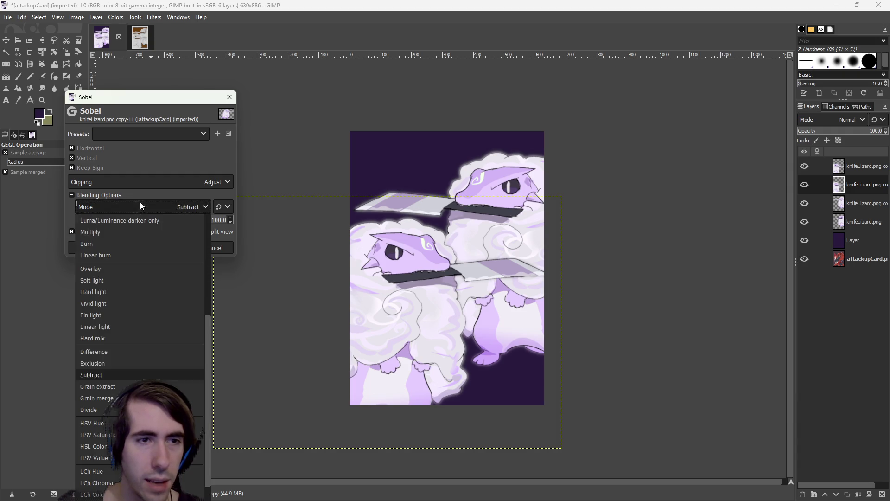
pyautogui.click(95, 423)
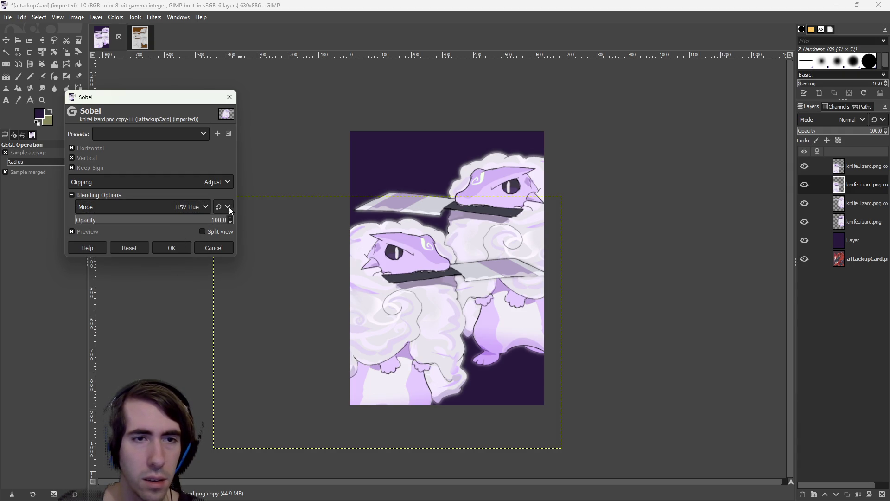
pyautogui.click(168, 182)
pyautogui.click(163, 195)
pyautogui.scroll(3, 152, 207)
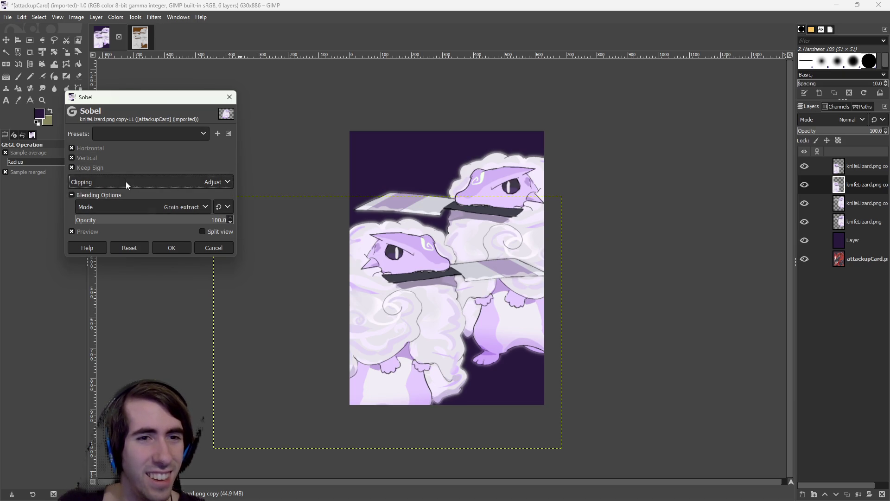
pyautogui.scroll(5, 132, 207)
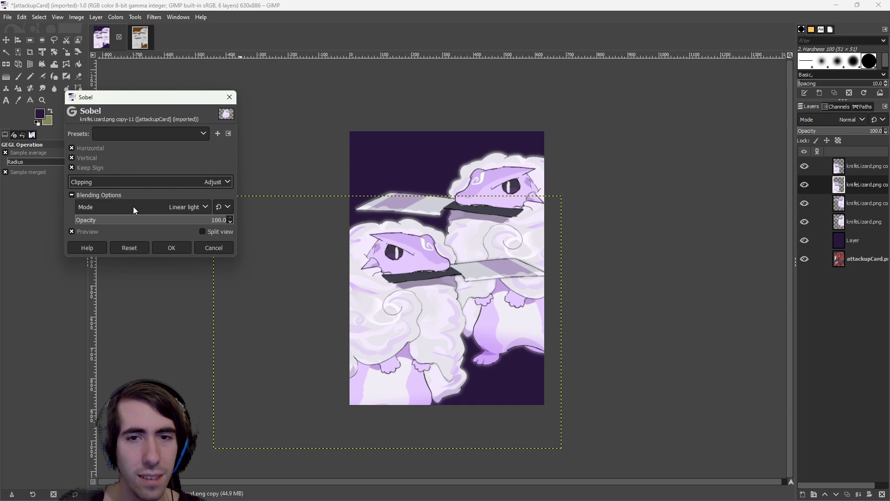
pyautogui.scroll(15, 133, 207)
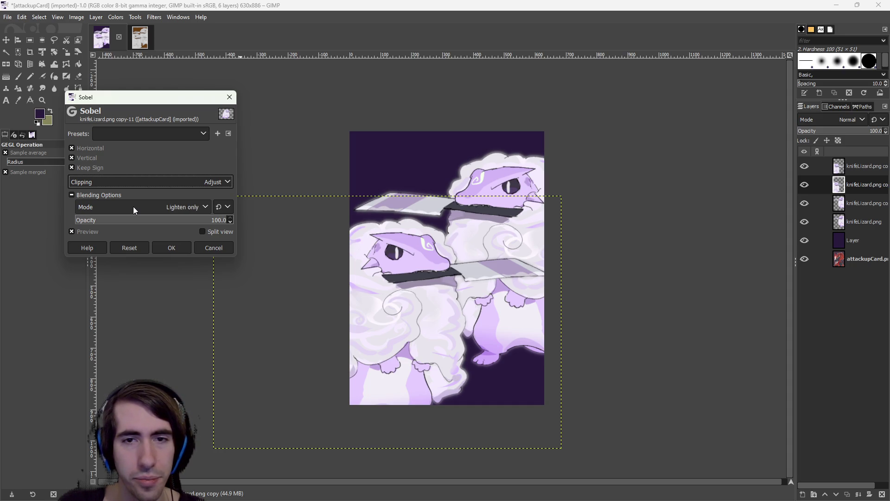
pyautogui.scroll(2, 133, 207)
pyautogui.scroll(4, 132, 206)
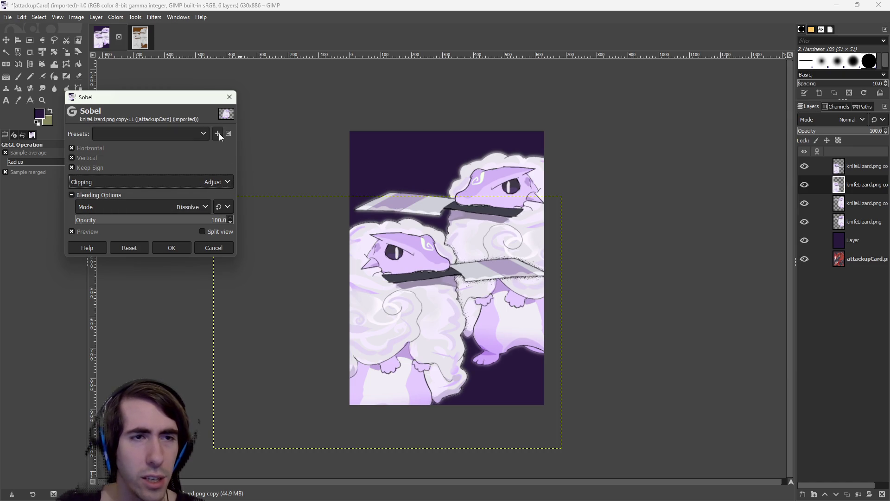
pyautogui.click(209, 231)
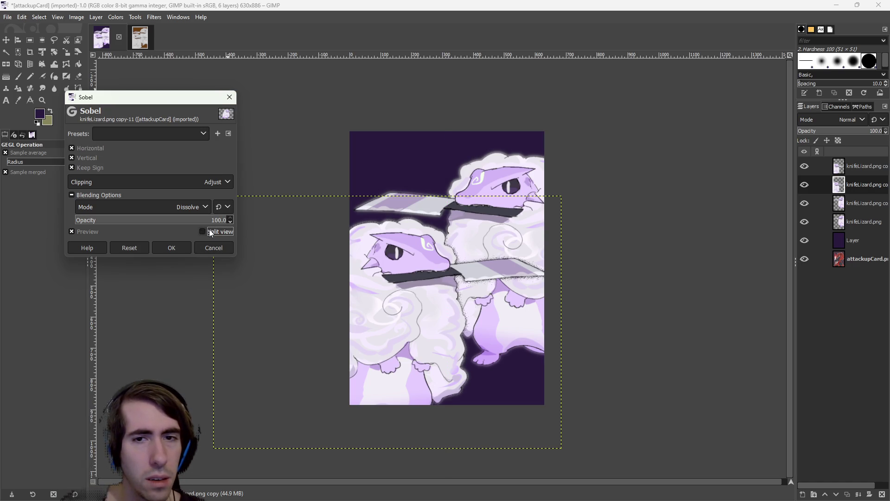
pyautogui.click(210, 230)
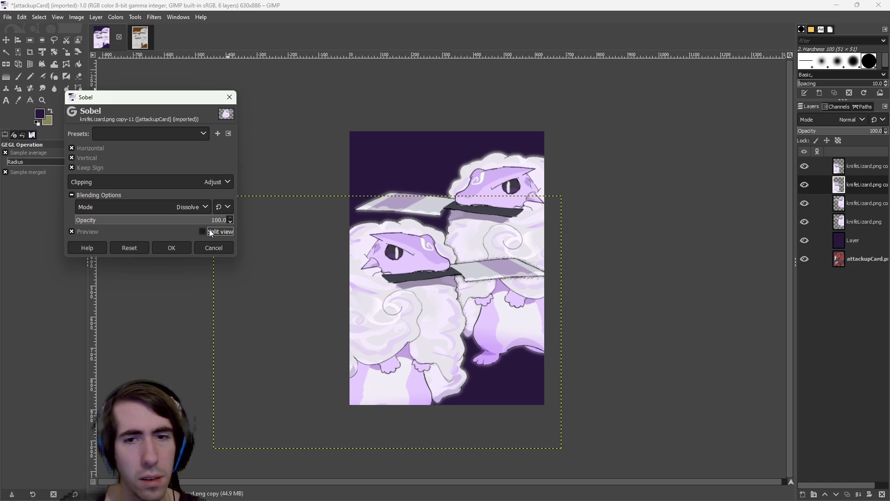
pyautogui.click(209, 250)
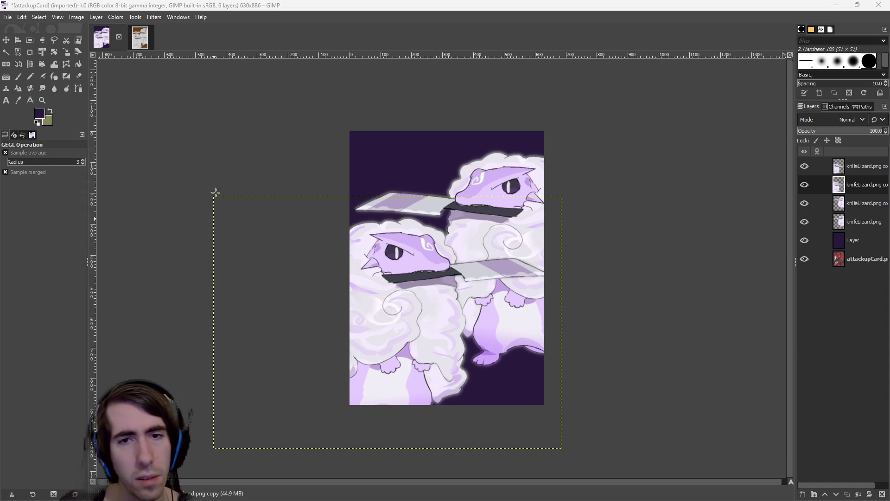
# Open the Edge filter, raise the amount to about 7.67 and try Prewitt compass
pyautogui.click(153, 17)
pyautogui.moveTo(197, 132)
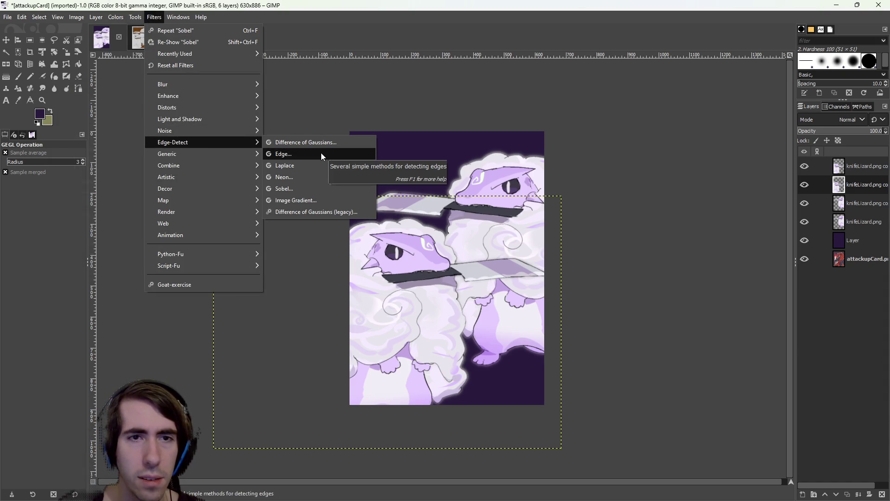
pyautogui.click(322, 156)
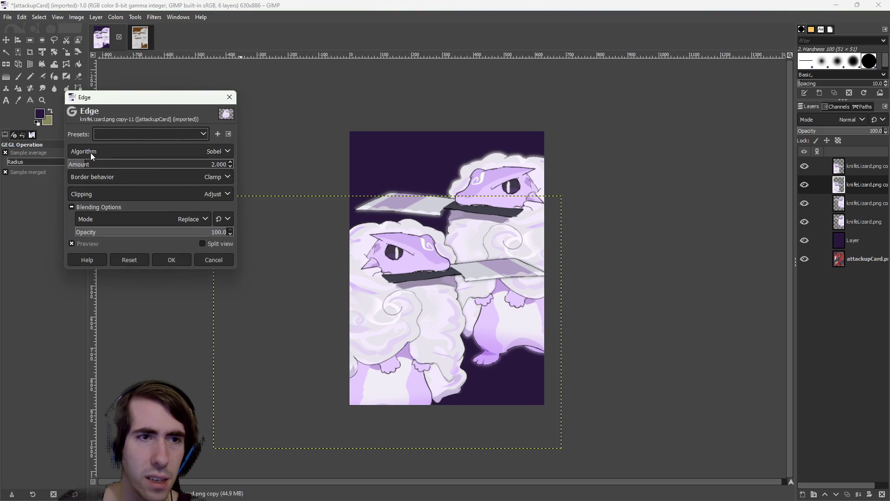
pyautogui.moveTo(93, 166); pyautogui.dragTo(186, 171)
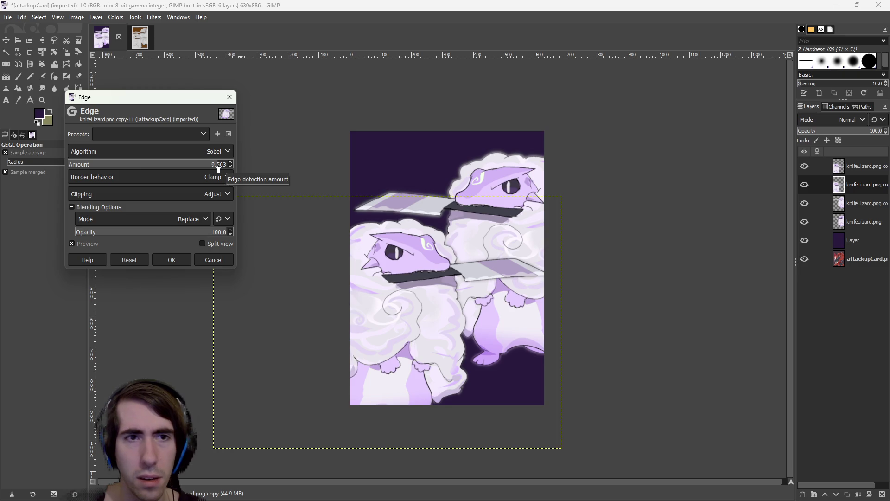
pyautogui.click(197, 150)
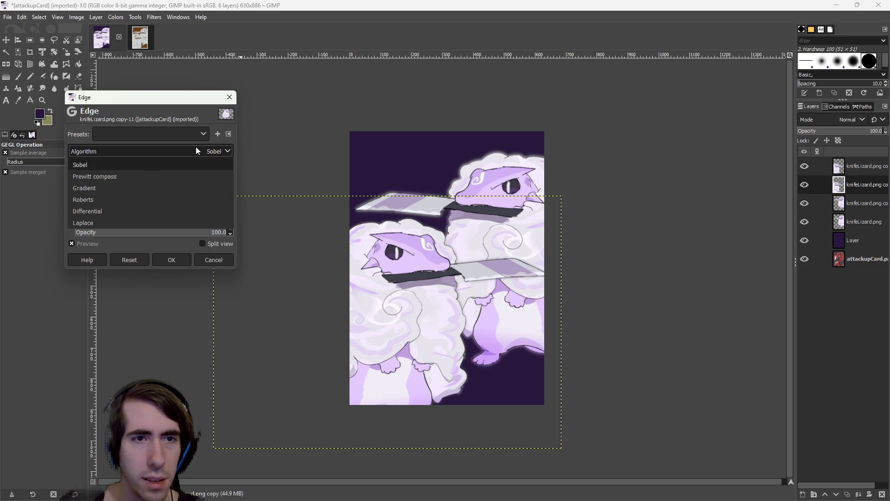
pyautogui.click(121, 177)
# Switch back to Sobel, try 76.5 opacity and Dissolve blending, then cancel the filter
pyautogui.click(169, 155)
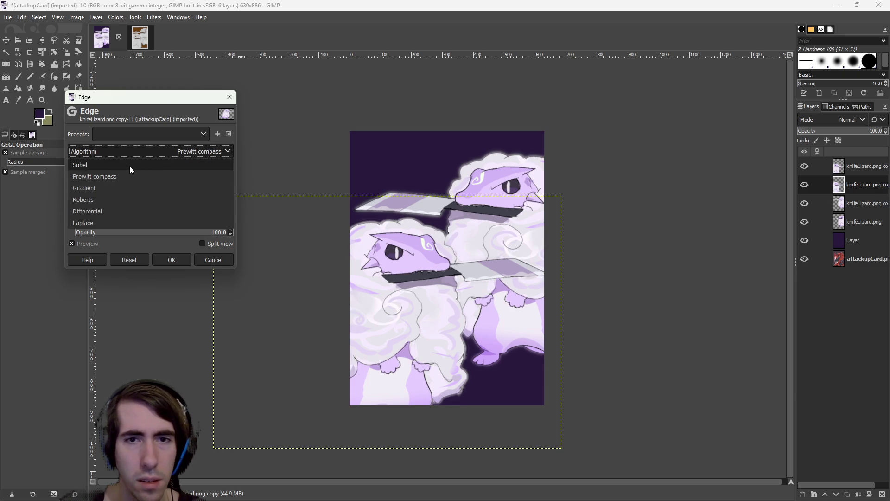
pyautogui.click(130, 165)
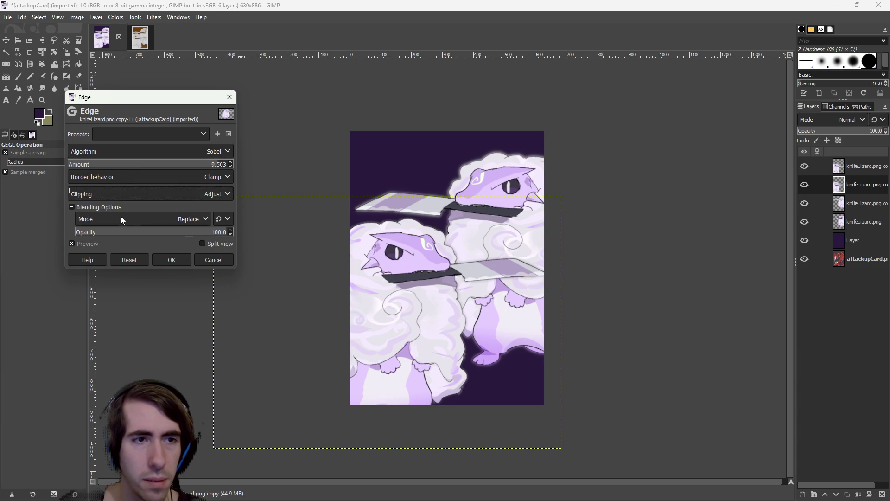
pyautogui.moveTo(121, 232)
pyautogui.mouseDown()
pyautogui.moveTo(67, 229)
pyautogui.moveTo(191, 232)
pyautogui.moveTo(98, 231)
pyautogui.moveTo(319, 250)
pyautogui.mouseUp()
pyautogui.click(132, 220)
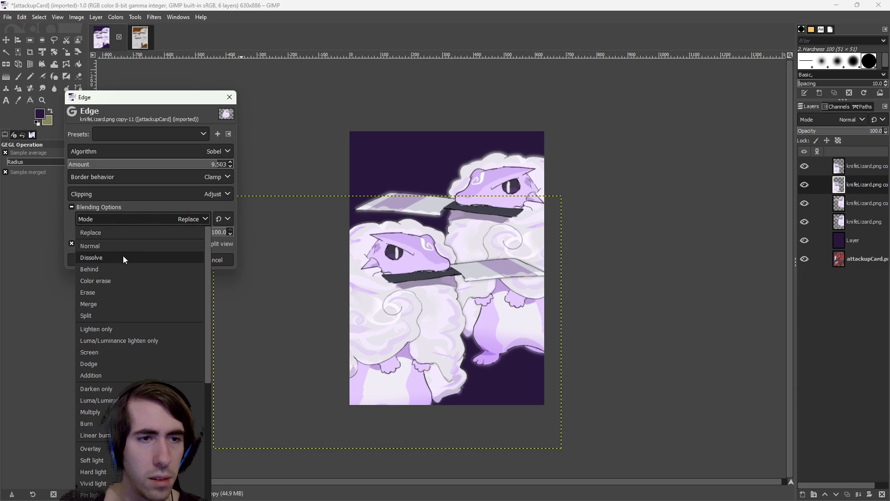
pyautogui.click(122, 256)
pyautogui.click(224, 260)
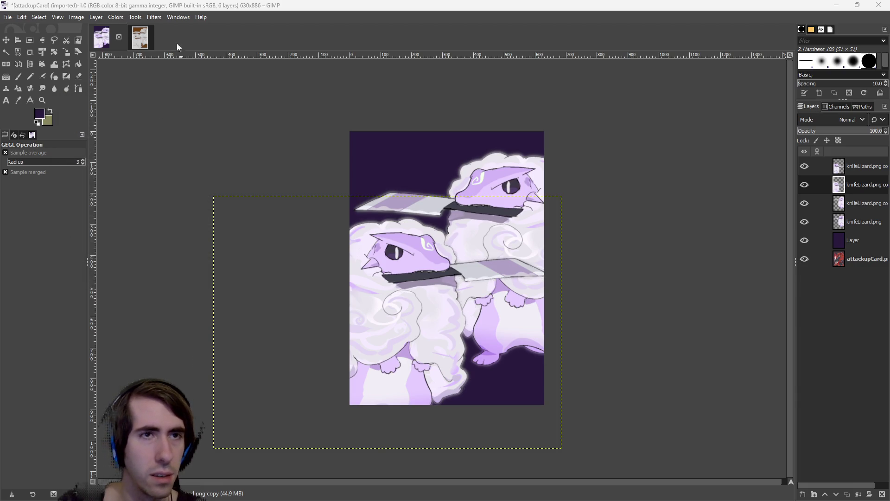
pyautogui.click(154, 19)
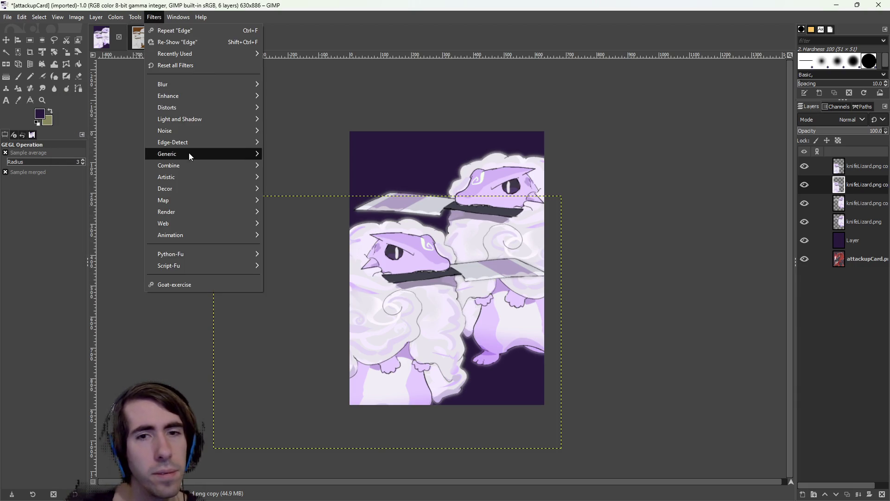
pyautogui.moveTo(193, 181)
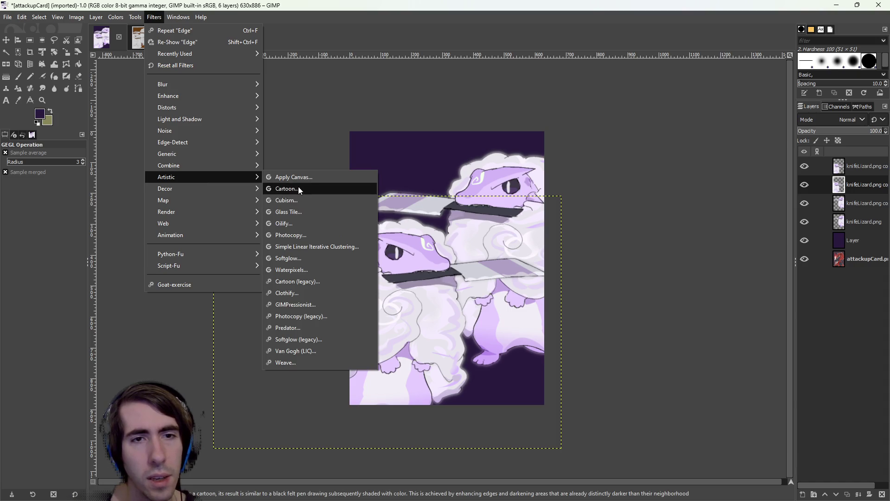
pyautogui.click(300, 188)
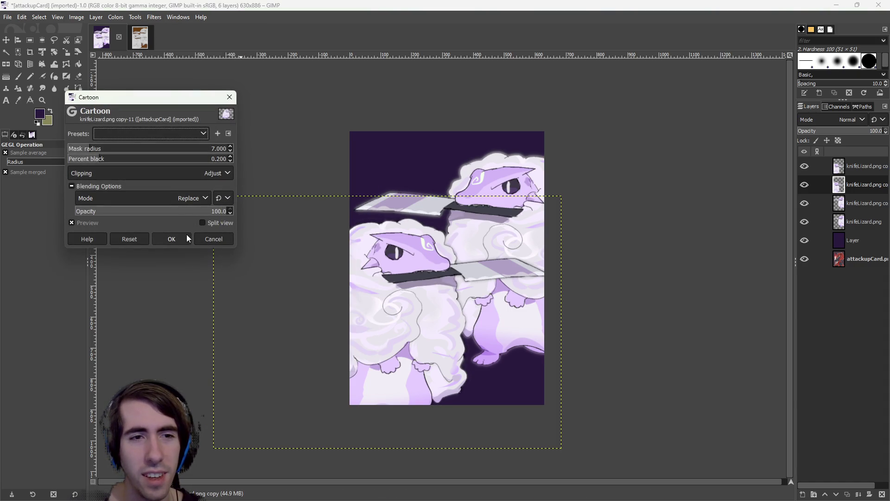
pyautogui.moveTo(128, 154); pyautogui.dragTo(196, 160)
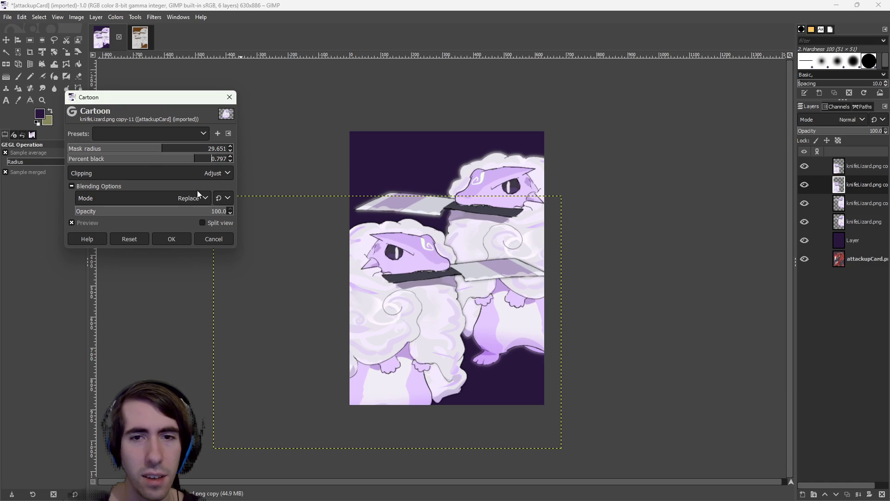
pyautogui.click(213, 238)
pyautogui.click(135, 17)
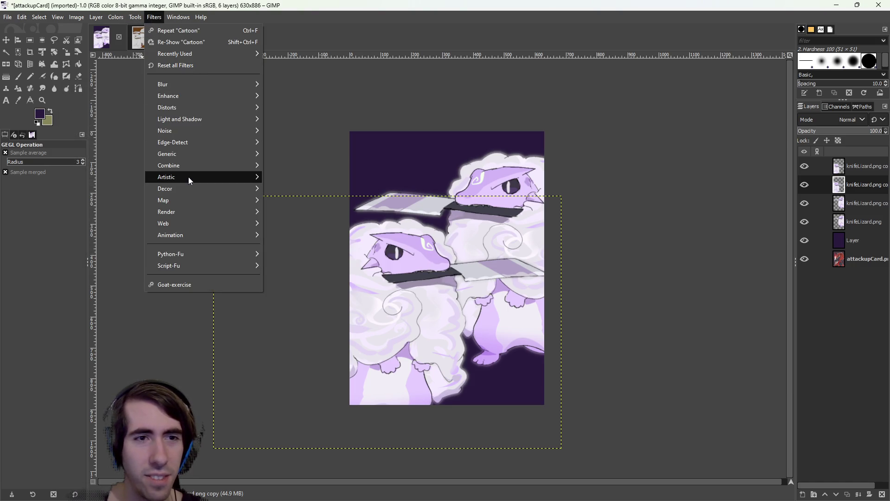
pyautogui.moveTo(188, 177)
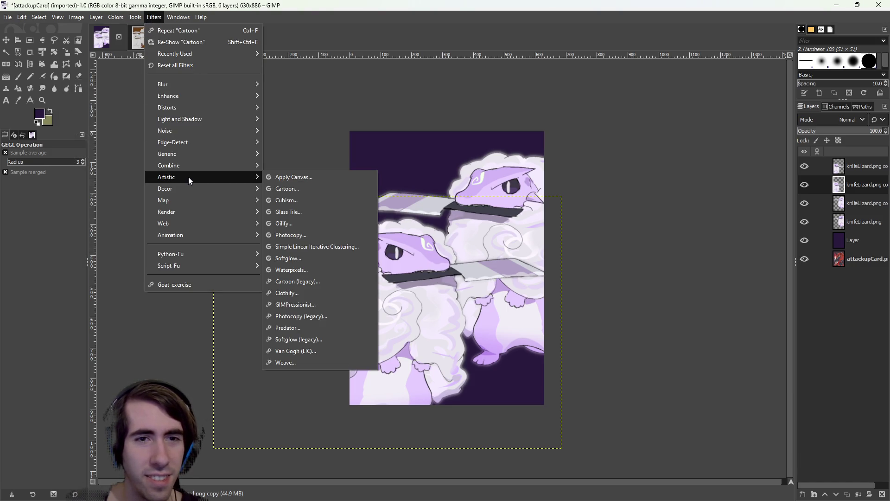
pyautogui.click(321, 210)
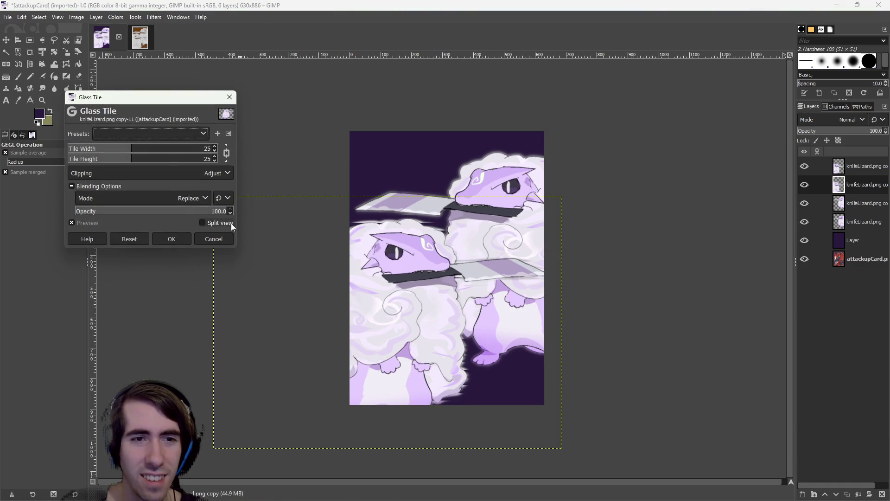
pyautogui.click(223, 238)
pyautogui.click(135, 19)
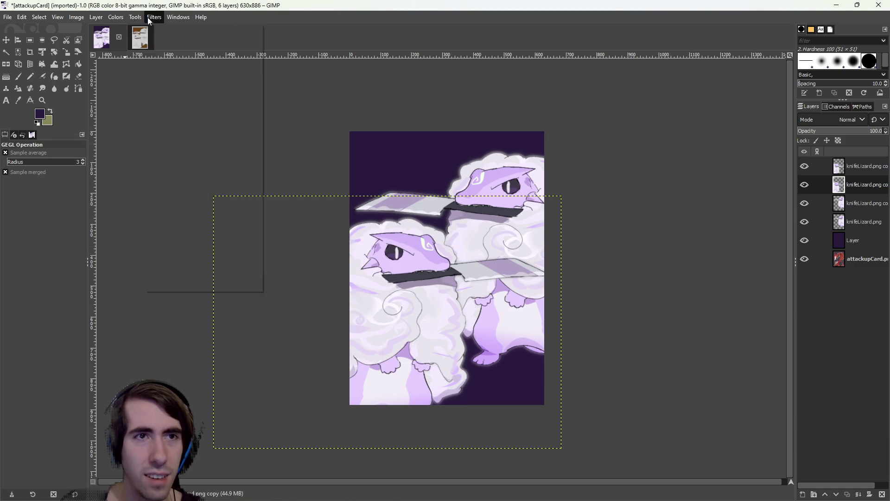
pyautogui.moveTo(154, 17)
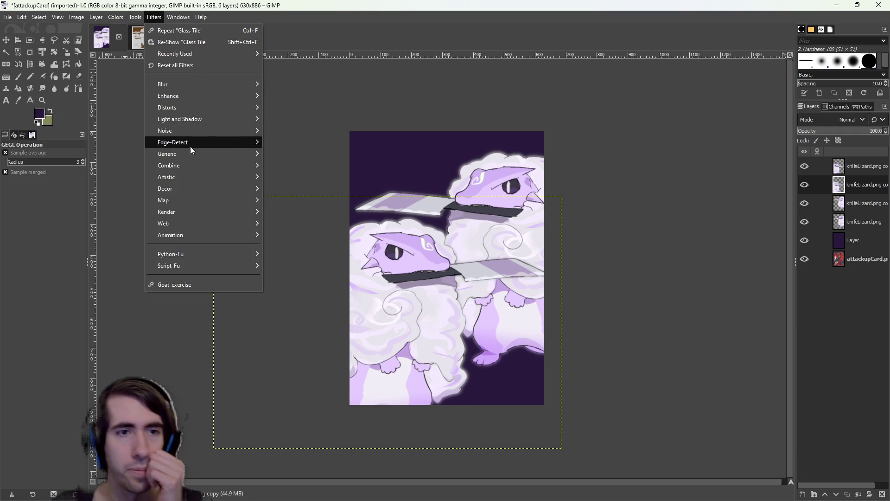
pyautogui.moveTo(192, 198)
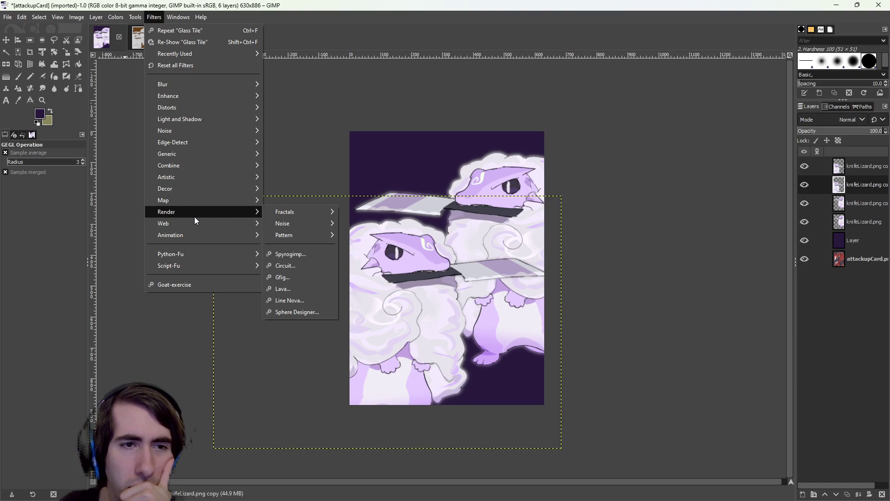
pyautogui.moveTo(191, 152)
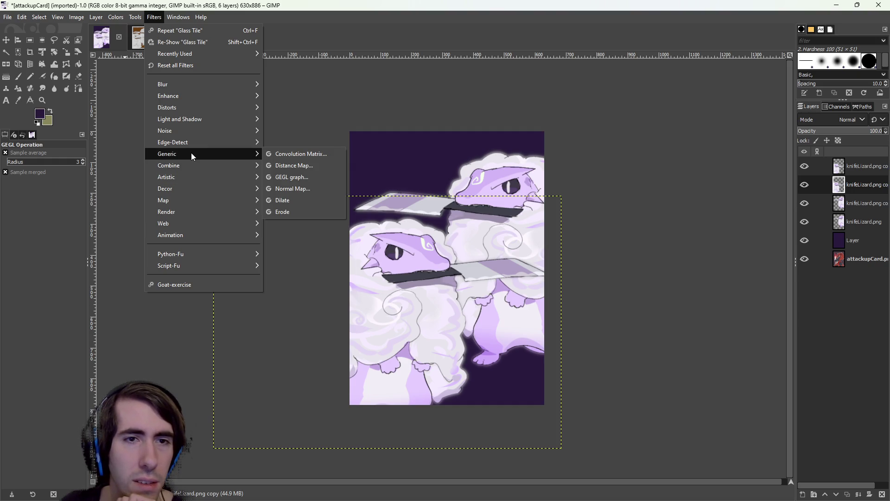
pyautogui.moveTo(185, 126)
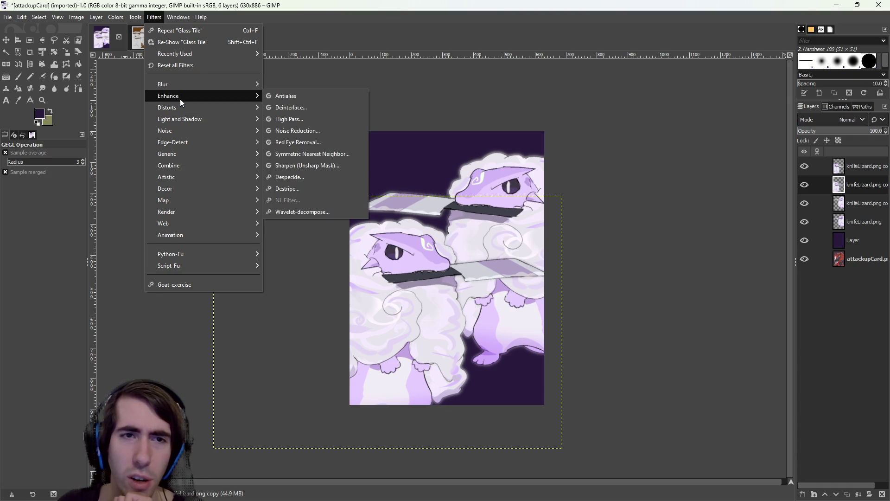
pyautogui.click(510, 4)
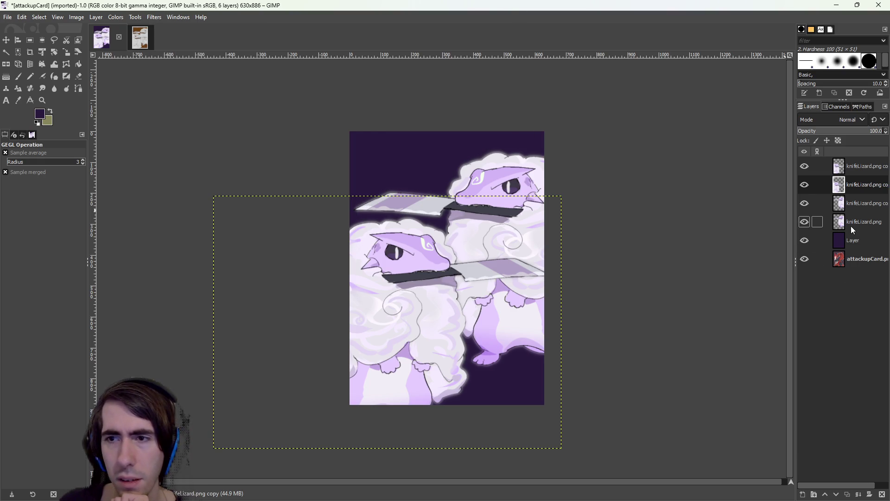
pyautogui.click(853, 240)
pyautogui.click(96, 18)
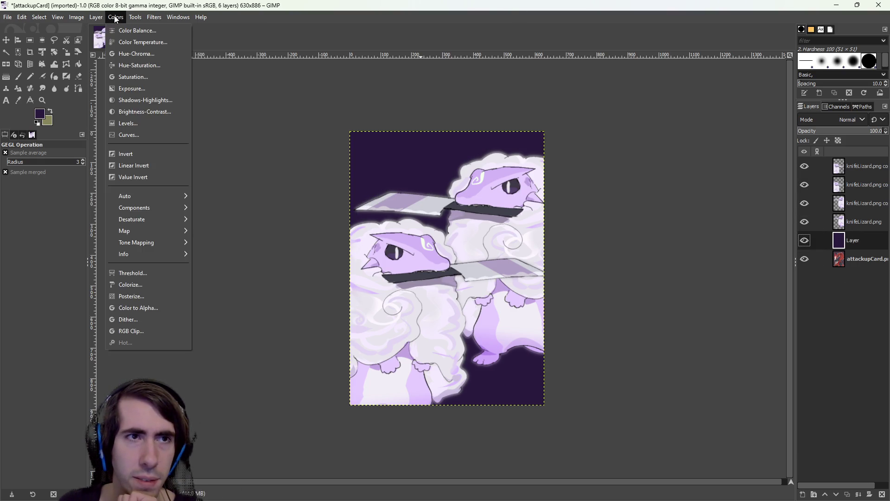
pyautogui.click(142, 18)
pyautogui.click(148, 17)
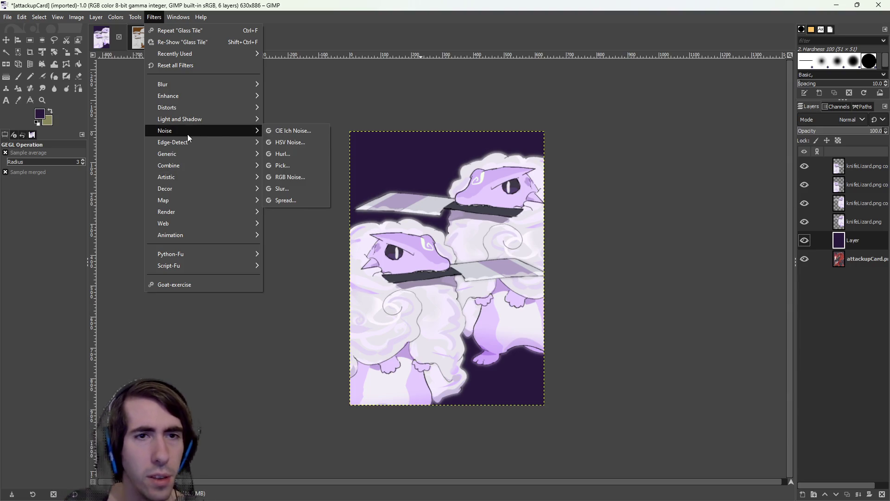
pyautogui.click(291, 133)
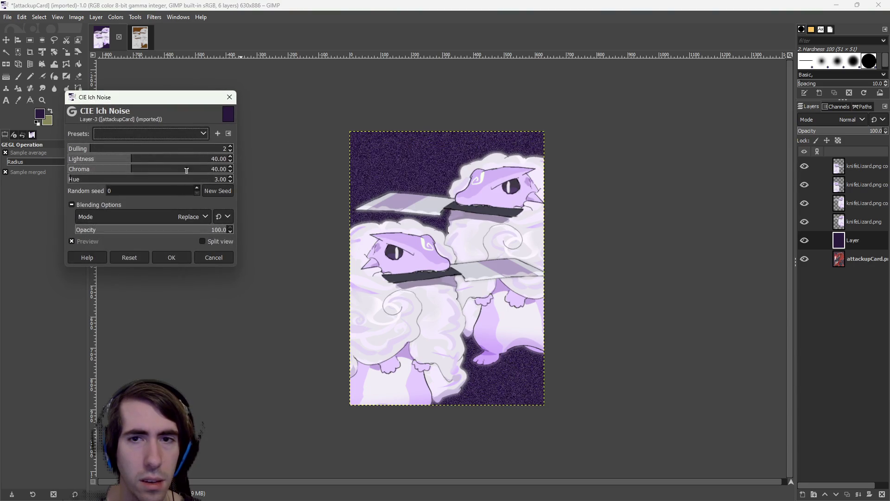
pyautogui.click(71, 149)
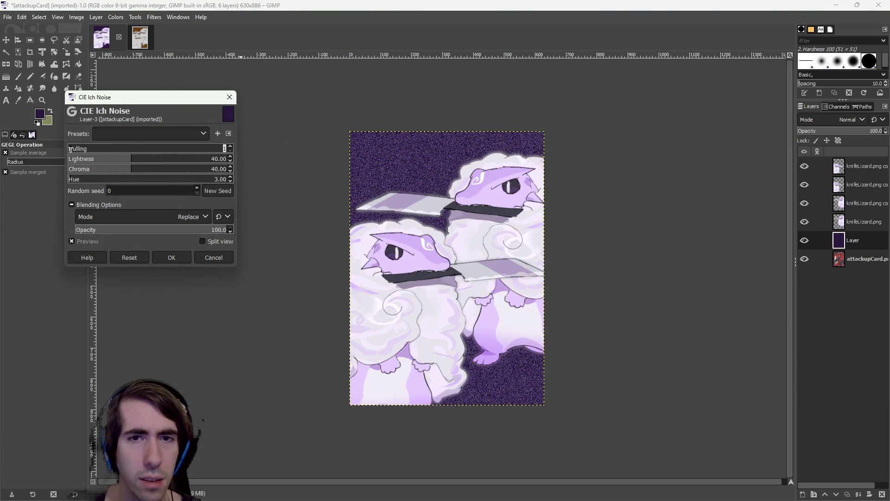
pyautogui.moveTo(70, 149)
pyautogui.mouseDown()
pyautogui.moveTo(222, 157)
pyautogui.moveTo(86, 152)
pyautogui.mouseUp()
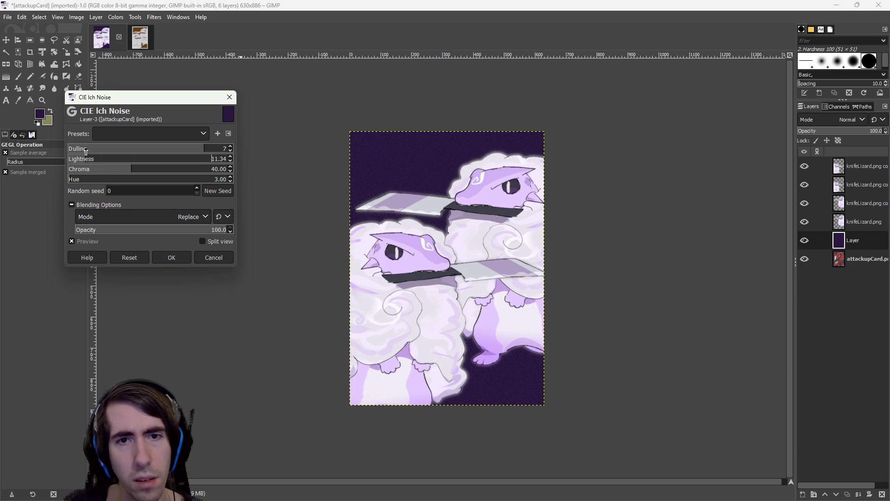
pyautogui.moveTo(141, 172); pyautogui.dragTo(217, 177)
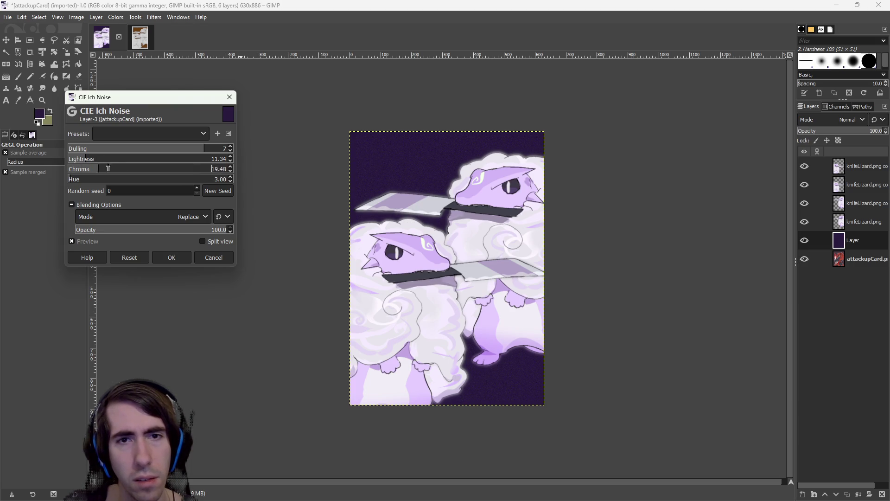
pyautogui.click(204, 256)
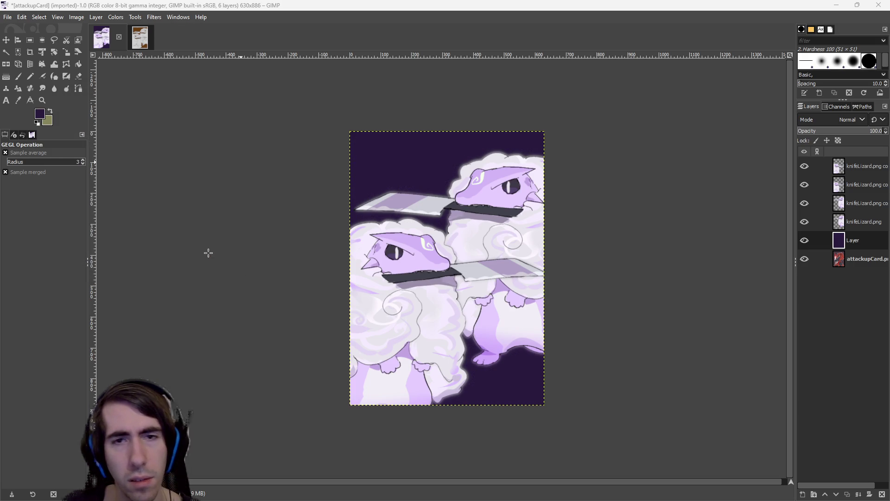
pyautogui.click(121, 18)
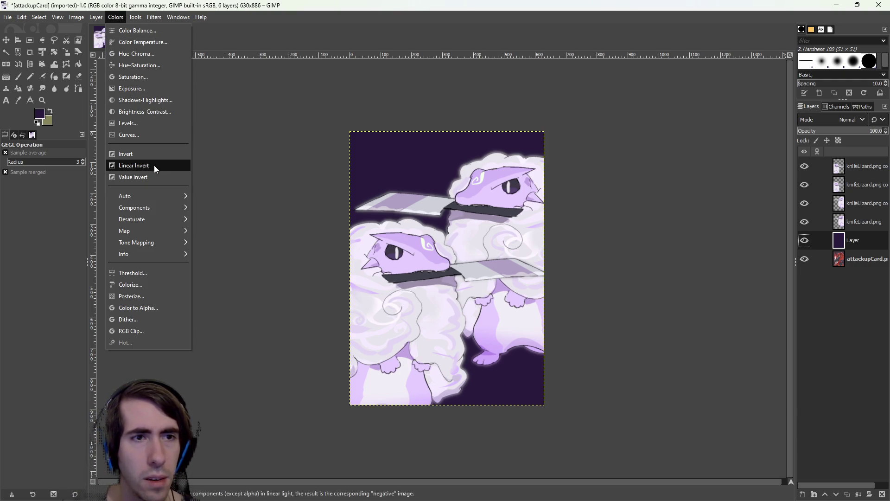
# Preview a desaturation of the background layer and discard it
pyautogui.moveTo(156, 218)
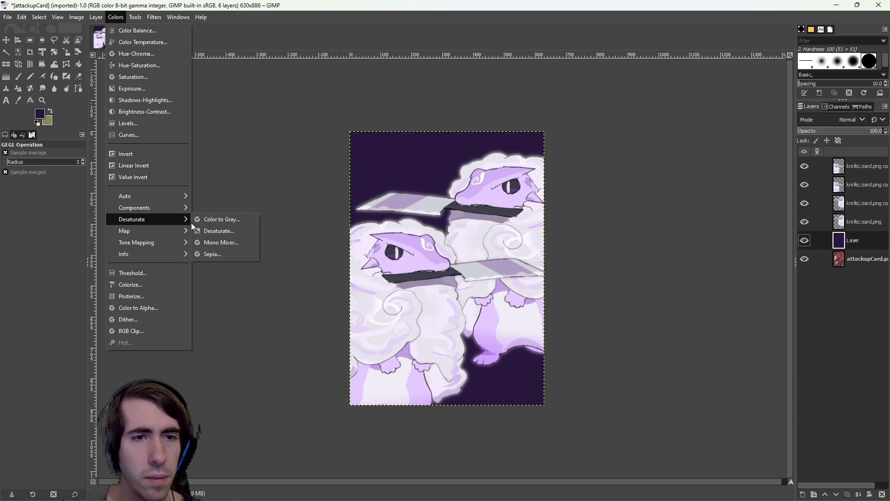
pyautogui.click(219, 233)
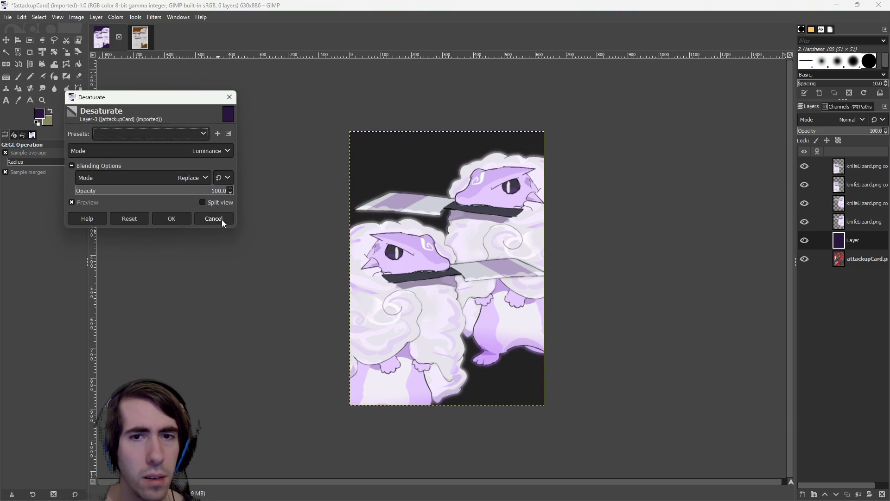
pyautogui.click(221, 219)
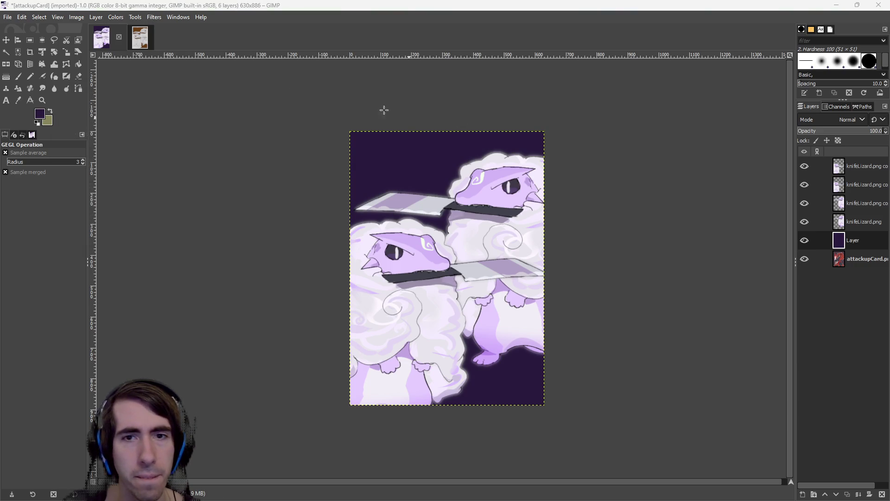
# Select the top knifeLizard copy layer and bring up its layer context menu
pyautogui.click(116, 17)
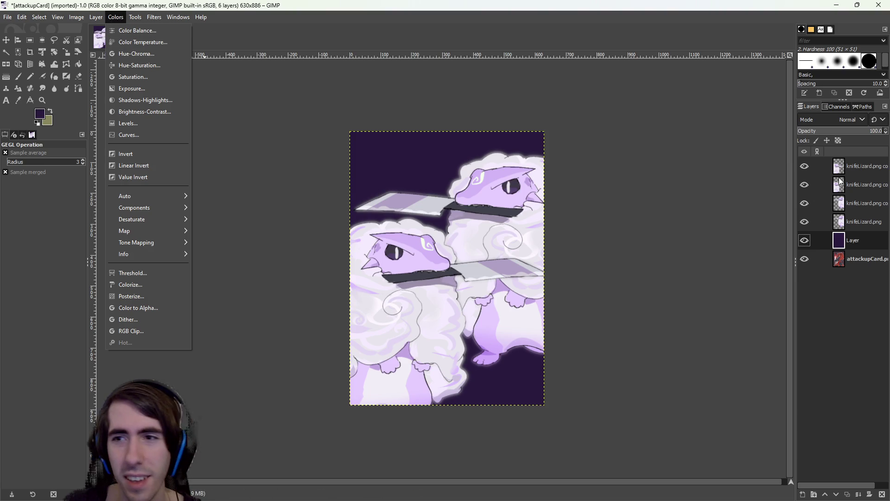
pyautogui.click(861, 165)
pyautogui.click(862, 168)
pyautogui.rightClick(850, 166)
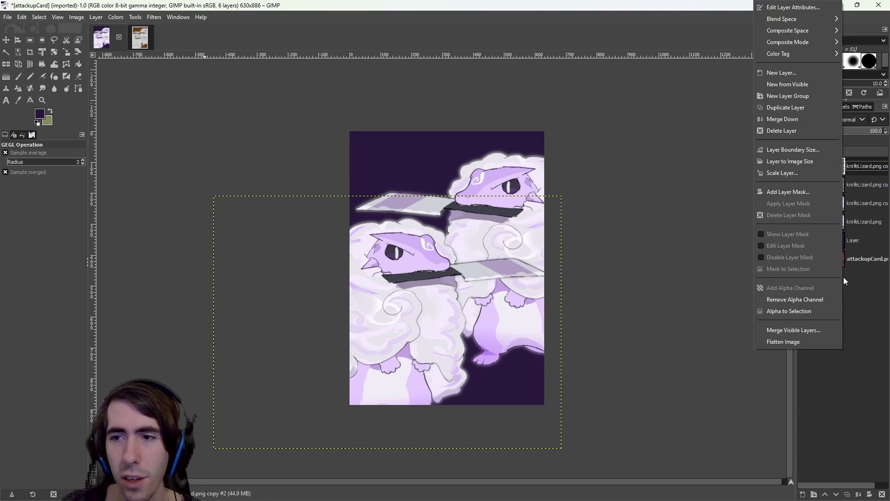
# Create a new Layer Group and drag the knifeLizard copy layers into it
pyautogui.click(805, 98)
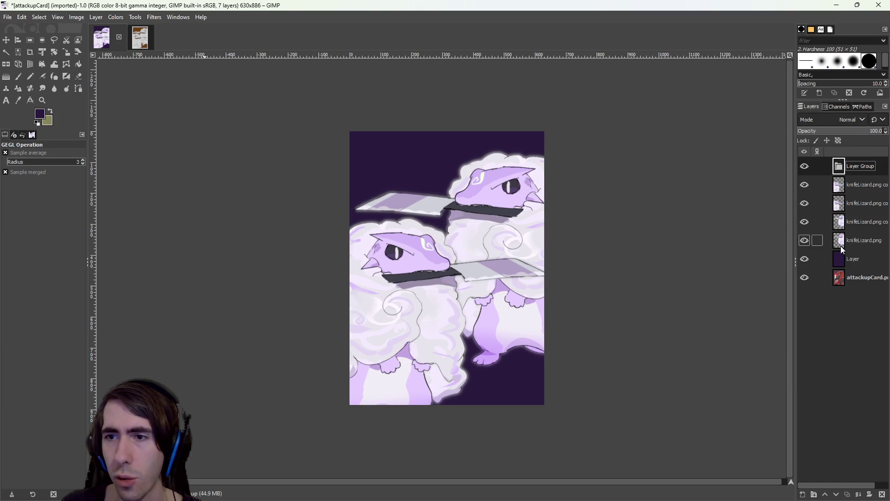
pyautogui.click(850, 260)
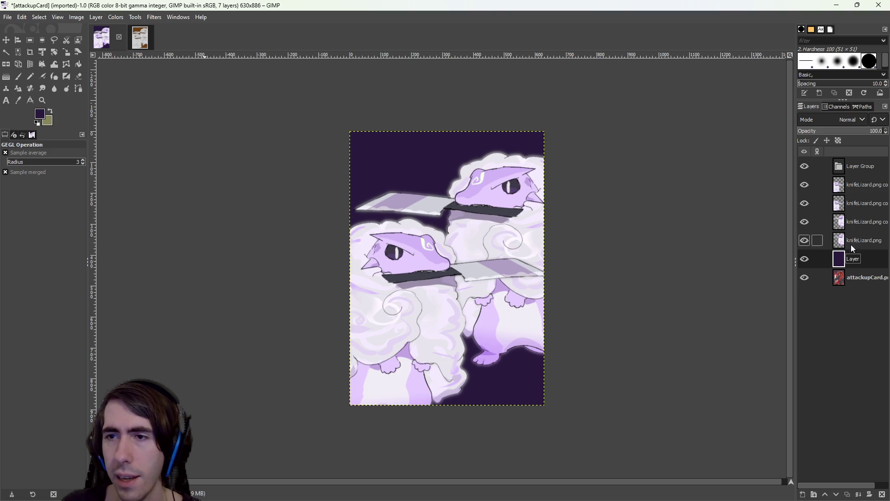
pyautogui.click(858, 278)
pyautogui.moveTo(853, 185); pyautogui.dragTo(857, 173)
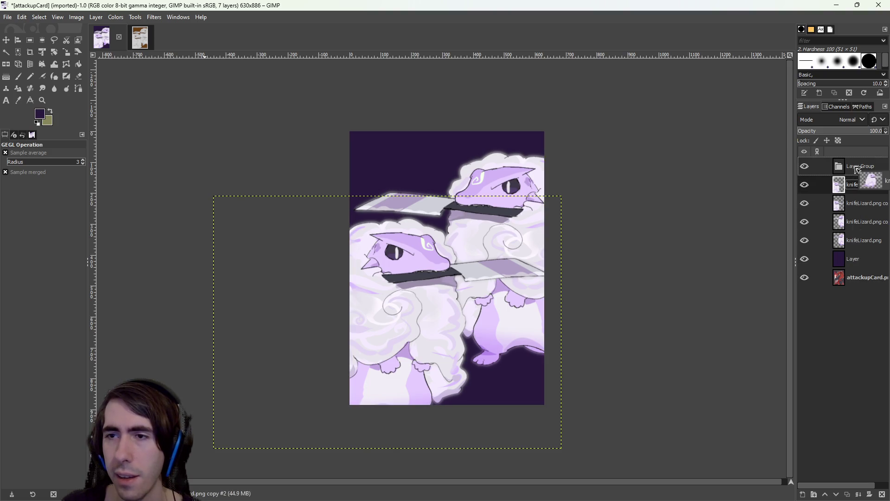
pyautogui.moveTo(853, 204); pyautogui.dragTo(860, 169)
pyautogui.moveTo(852, 221)
pyautogui.mouseDown()
pyautogui.moveTo(856, 172)
pyautogui.moveTo(851, 220)
pyautogui.mouseUp()
pyautogui.moveTo(858, 166)
pyautogui.mouseDown()
pyautogui.moveTo(858, 198)
pyautogui.moveTo(857, 186)
pyautogui.mouseUp()
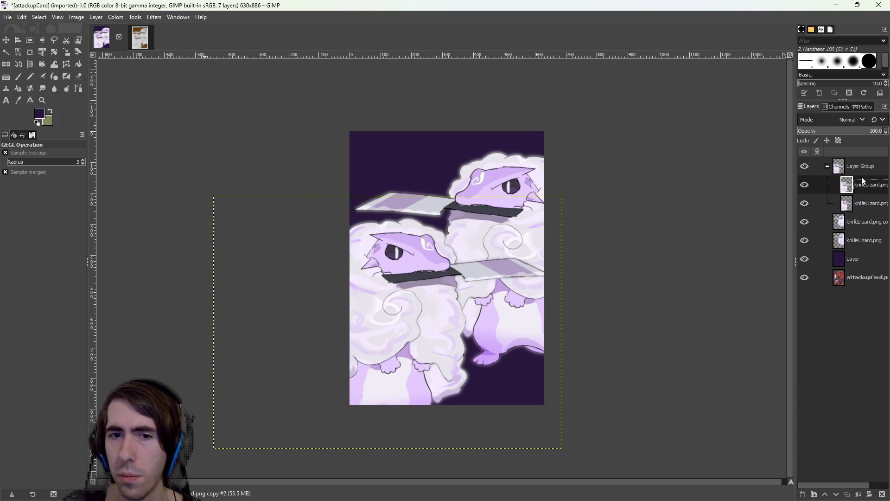
# Move the original knifeLizard layer into the group and select the whole Layer Group
pyautogui.click(858, 226)
pyautogui.click(862, 236)
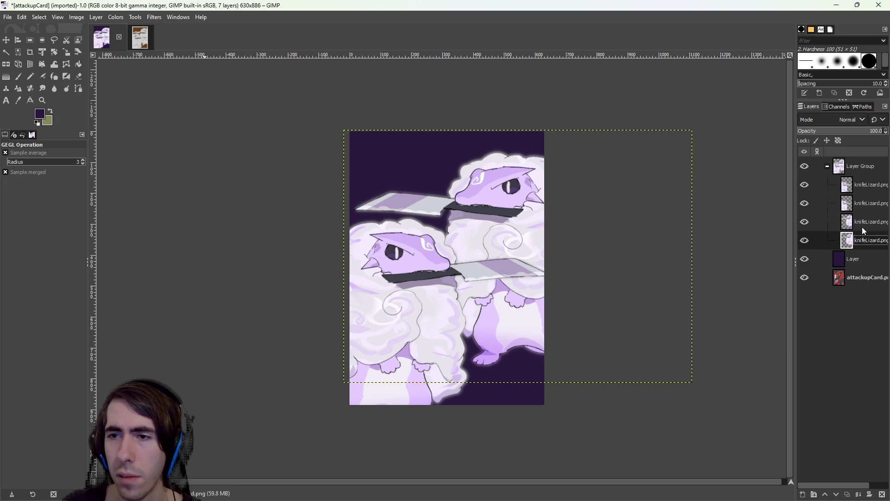
pyautogui.click(811, 166)
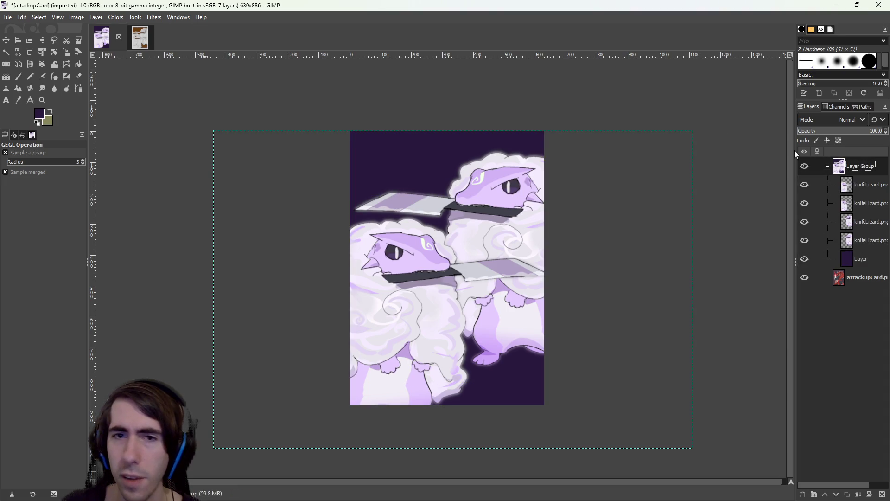
pyautogui.click(116, 17)
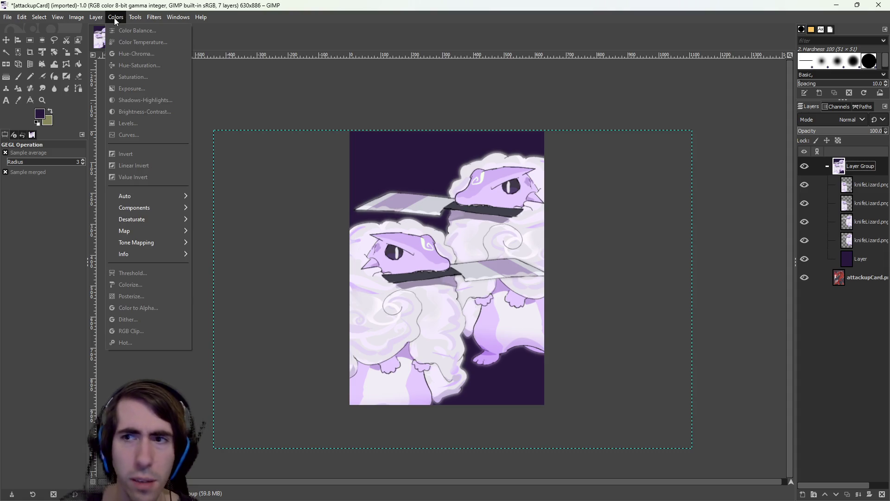
pyautogui.click(342, 83)
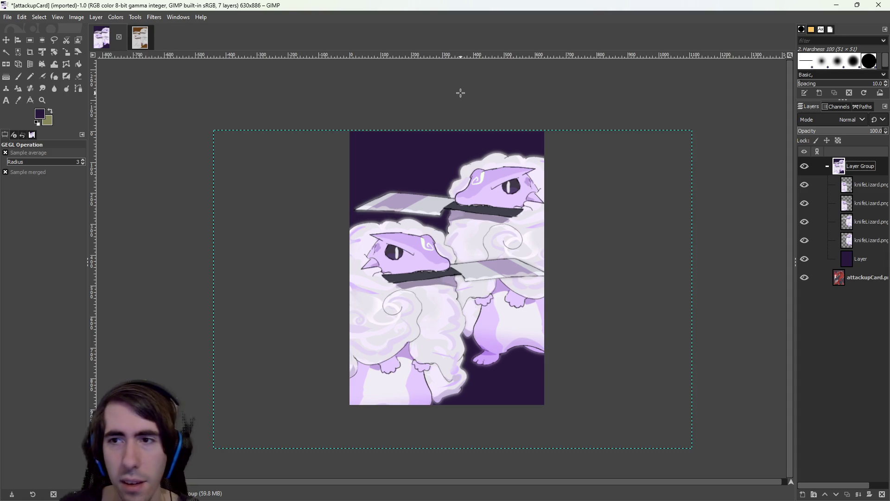
# Select the top knifeLizard layer and try raising Brightness-Contrast brightness to 88, then cancel
pyautogui.click(811, 184)
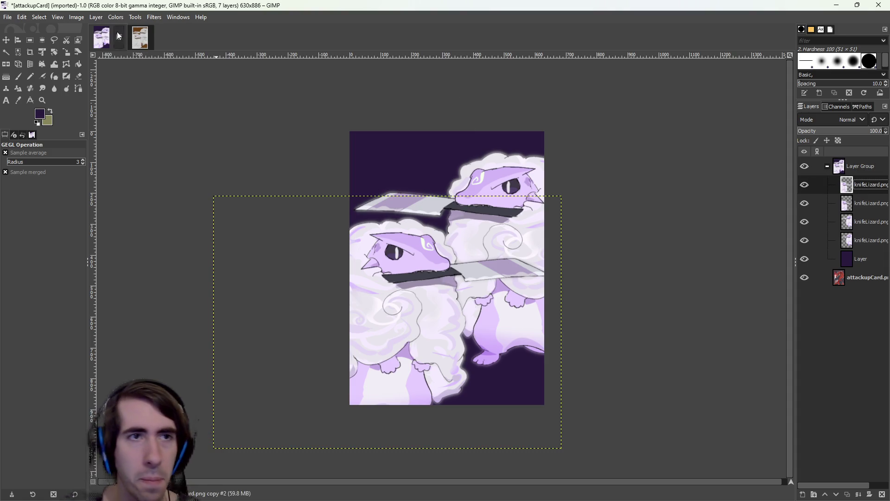
pyautogui.click(116, 17)
pyautogui.click(168, 112)
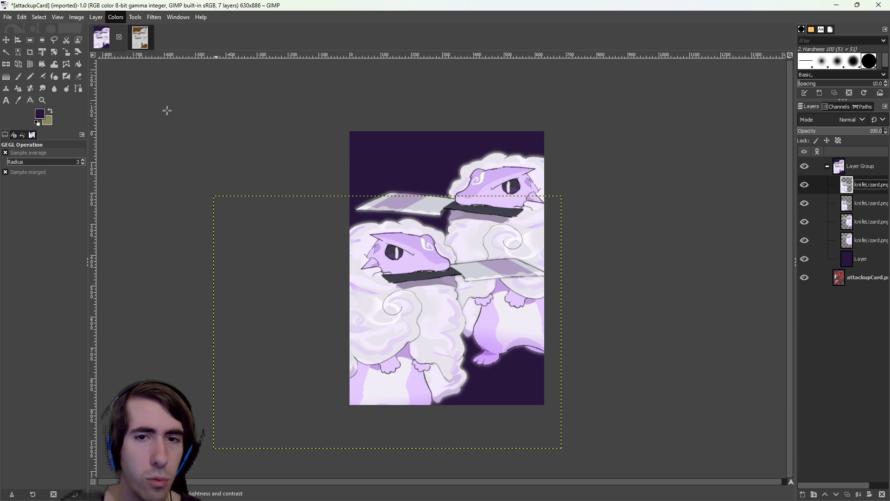
pyautogui.moveTo(168, 111)
pyautogui.mouseDown()
pyautogui.moveTo(199, 112)
pyautogui.moveTo(186, 128)
pyautogui.mouseUp()
pyautogui.click(209, 179)
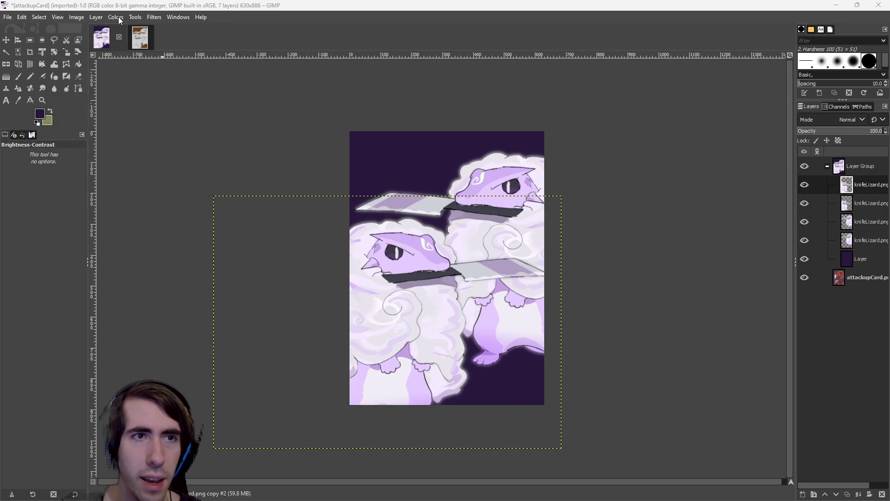
# Apply an Exposure adjustment with exposure 0 and black level about 0.033 to the top layer
pyautogui.click(115, 17)
pyautogui.click(132, 89)
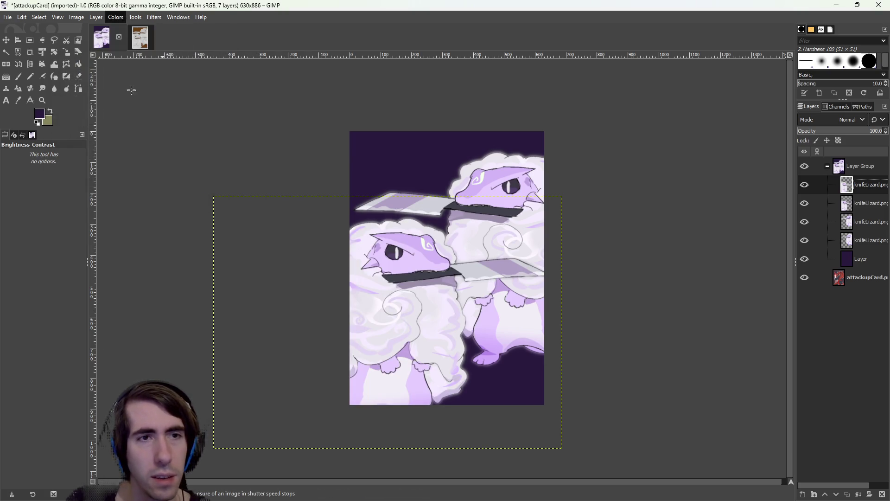
pyautogui.moveTo(151, 150)
pyautogui.mouseDown()
pyautogui.moveTo(199, 159)
pyautogui.moveTo(96, 162)
pyautogui.moveTo(147, 176)
pyautogui.moveTo(145, 160)
pyautogui.mouseUp()
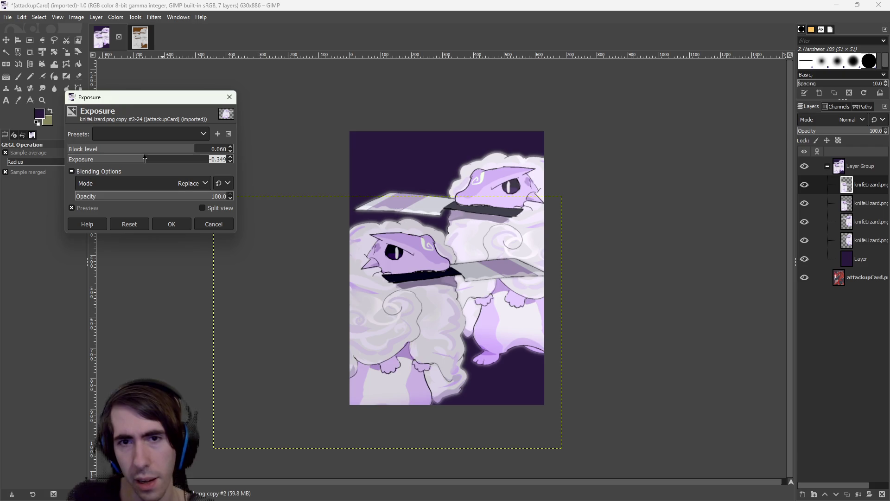
pyautogui.write('0')
pyautogui.press('Return')
pyautogui.moveTo(199, 152)
pyautogui.mouseDown()
pyautogui.moveTo(116, 153)
pyautogui.moveTo(198, 153)
pyautogui.moveTo(146, 153)
pyautogui.moveTo(174, 154)
pyautogui.mouseUp()
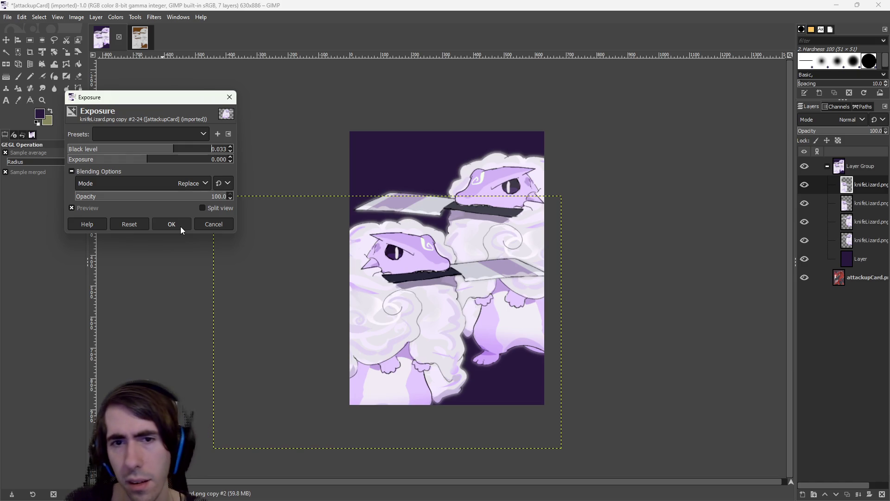
pyautogui.click(179, 225)
pyautogui.click(848, 222)
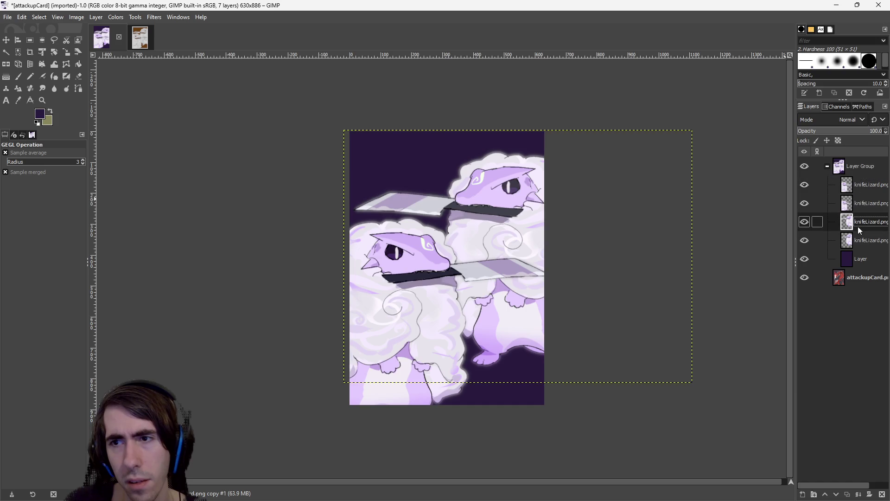
# Reapply the last Exposure adjustment to the third knifeLizard layer with Repeat
pyautogui.click(115, 17)
pyautogui.click(154, 17)
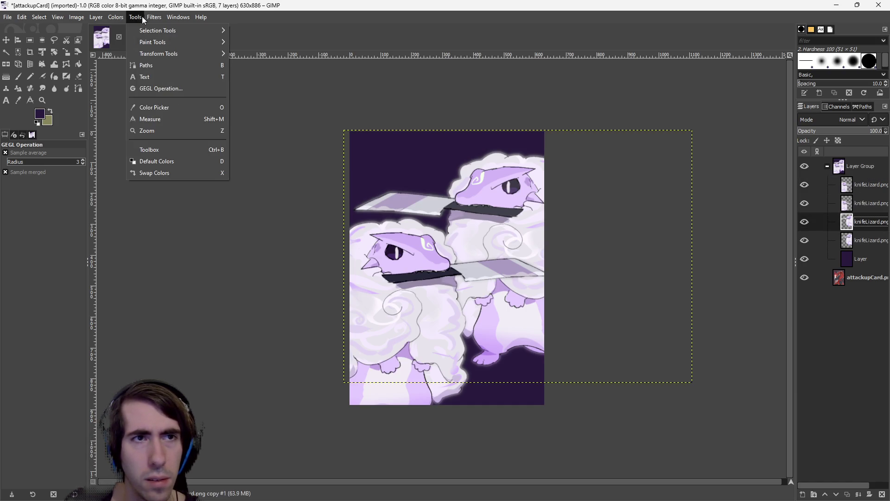
pyautogui.click(161, 32)
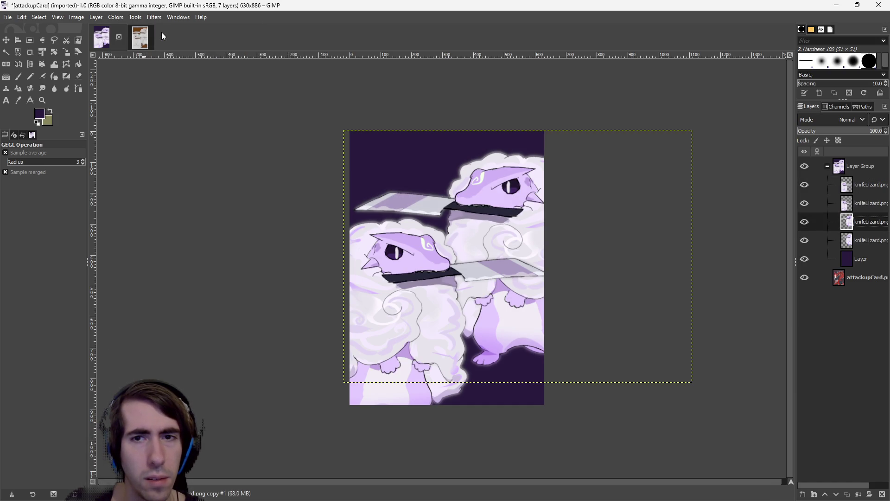
# Try a Brightness-Contrast brightness of 48 on this layer and cancel it
pyautogui.click(94, 17)
pyautogui.moveTo(116, 17)
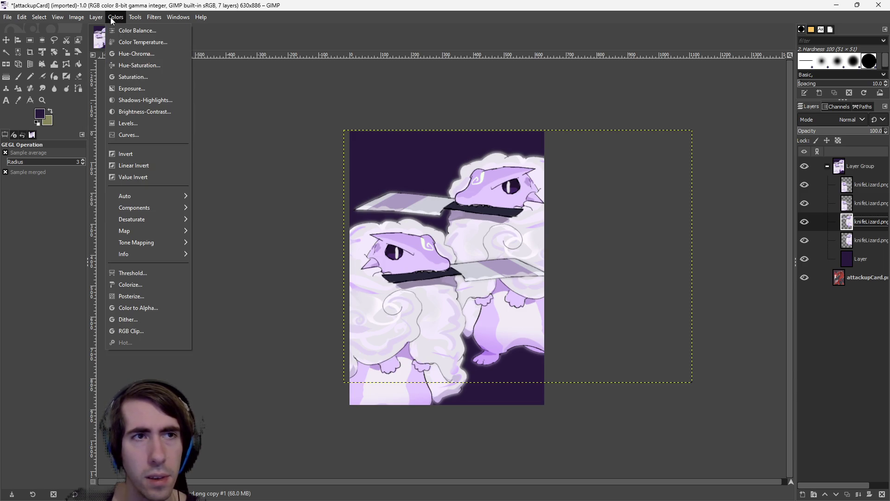
pyautogui.click(143, 112)
pyautogui.moveTo(167, 112)
pyautogui.mouseDown()
pyautogui.moveTo(182, 112)
pyautogui.moveTo(138, 120)
pyautogui.moveTo(162, 127)
pyautogui.mouseUp()
pyautogui.click(210, 179)
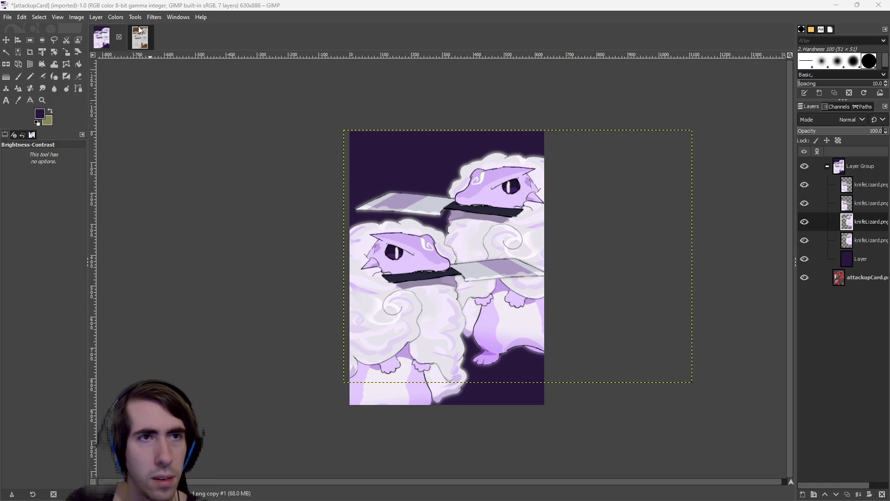
# Try warming the Color Temperature and cancel it, then bring up Color Balance
pyautogui.click(116, 17)
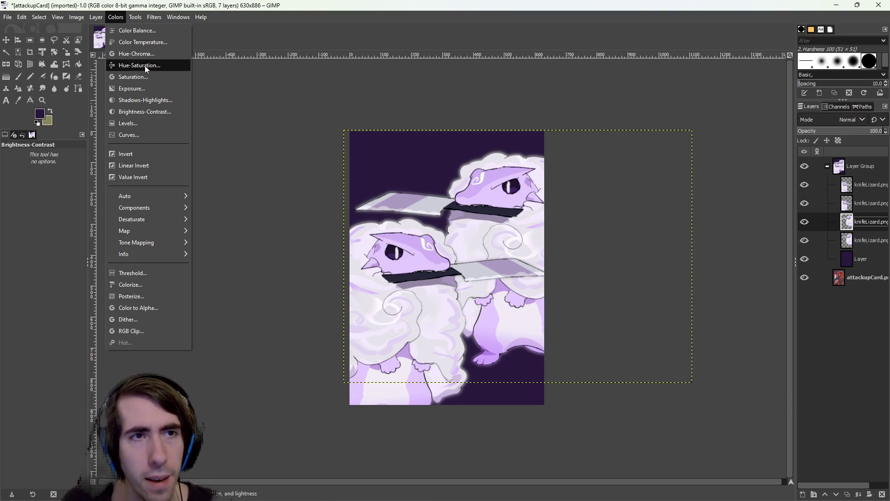
pyautogui.click(139, 42)
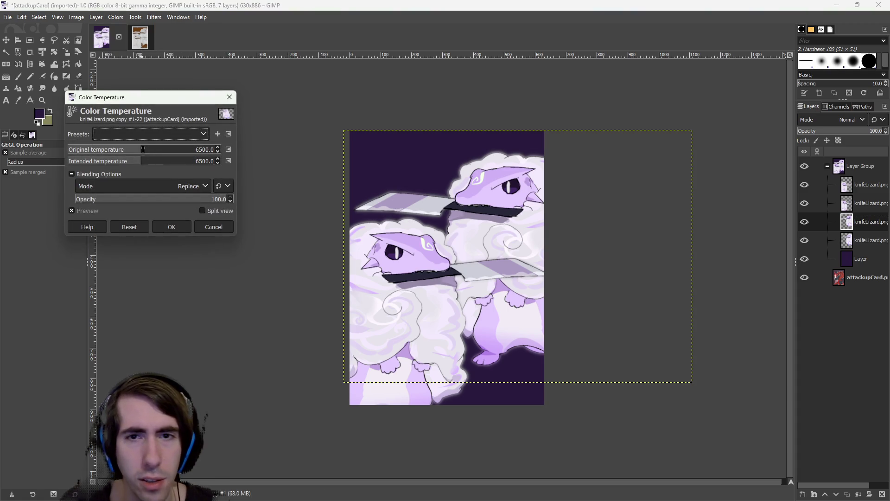
pyautogui.moveTo(143, 150); pyautogui.dragTo(125, 152)
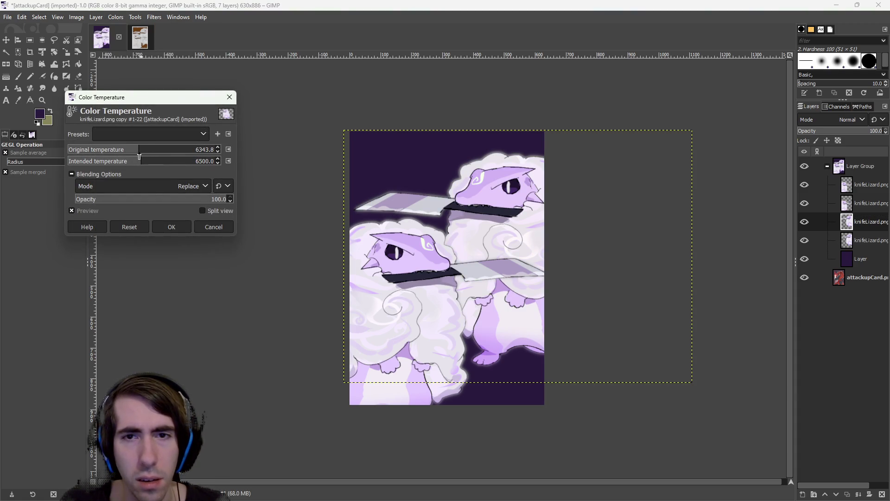
pyautogui.click(206, 226)
pyautogui.click(96, 17)
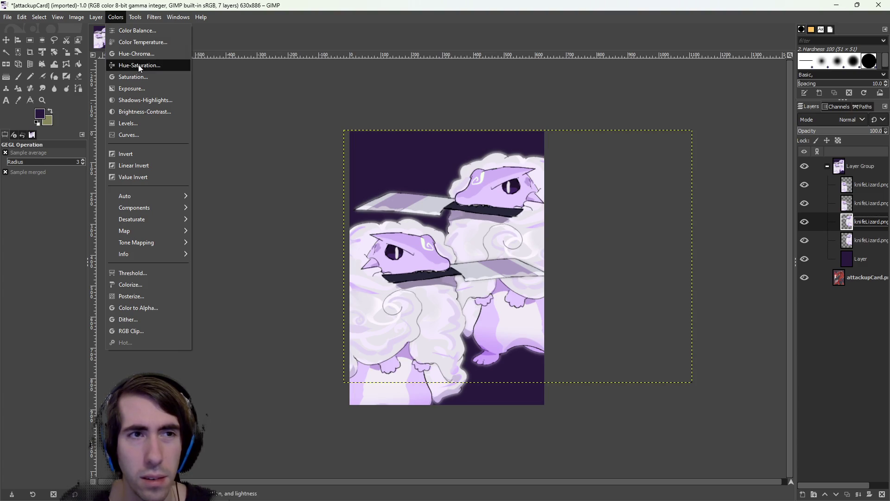
pyautogui.click(132, 30)
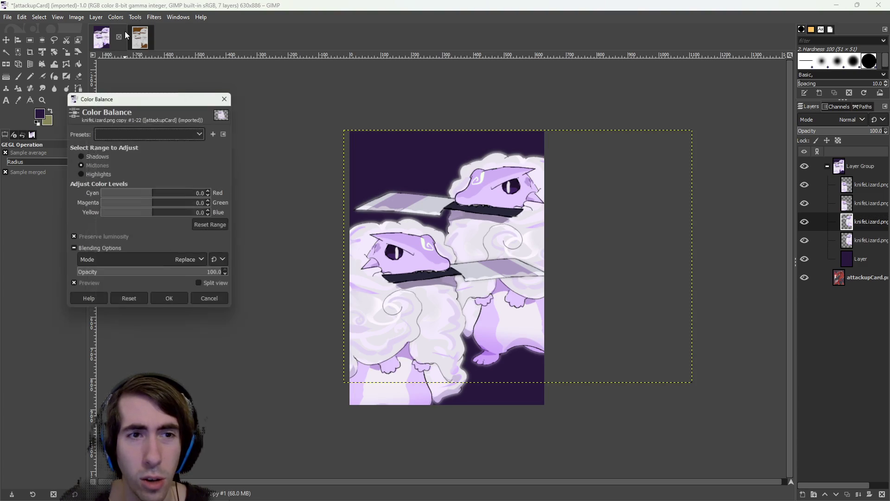
# Experiment with cyan midtones, cyan shadows and bluer highlights in Color Balance, then cancel
pyautogui.moveTo(151, 197)
pyautogui.mouseDown()
pyautogui.moveTo(114, 218)
pyautogui.moveTo(152, 222)
pyautogui.mouseUp()
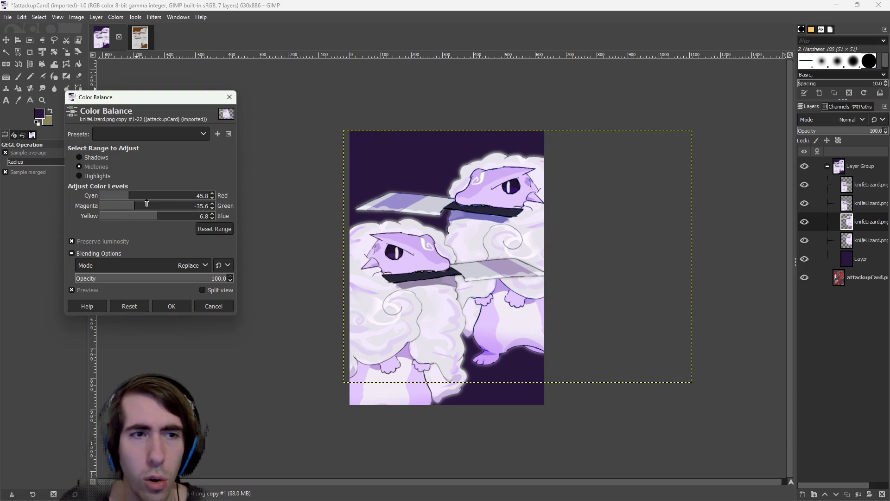
pyautogui.click(109, 156)
pyautogui.moveTo(160, 196)
pyautogui.mouseDown()
pyautogui.moveTo(188, 196)
pyautogui.moveTo(117, 194)
pyautogui.mouseUp()
pyautogui.click(201, 228)
pyautogui.click(104, 176)
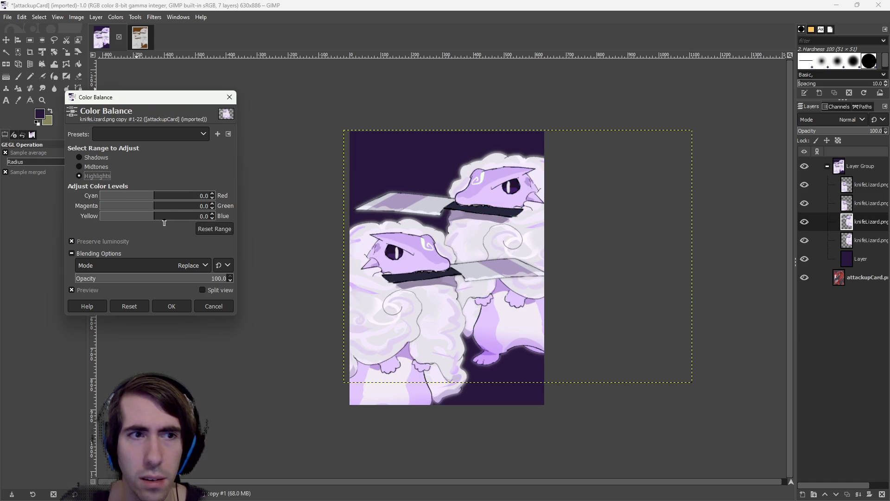
pyautogui.moveTo(168, 215)
pyautogui.mouseDown()
pyautogui.moveTo(186, 206)
pyautogui.moveTo(155, 206)
pyautogui.moveTo(167, 216)
pyautogui.moveTo(157, 215)
pyautogui.mouseUp()
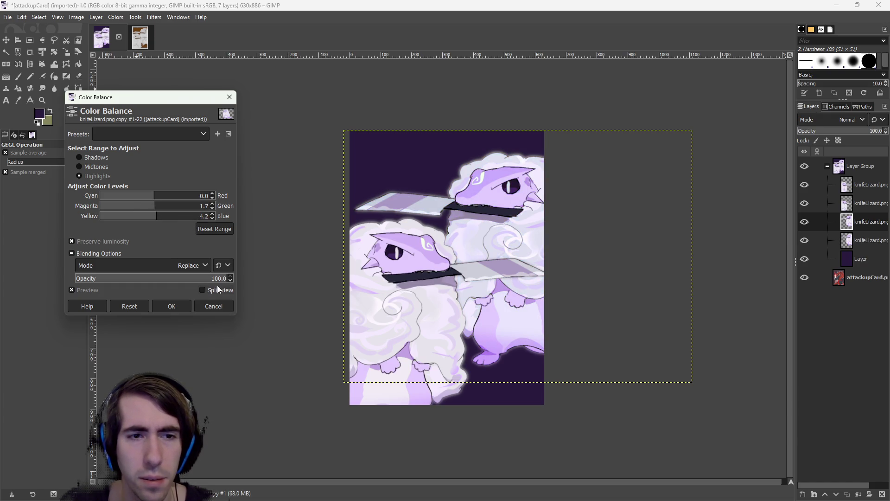
pyautogui.click(218, 305)
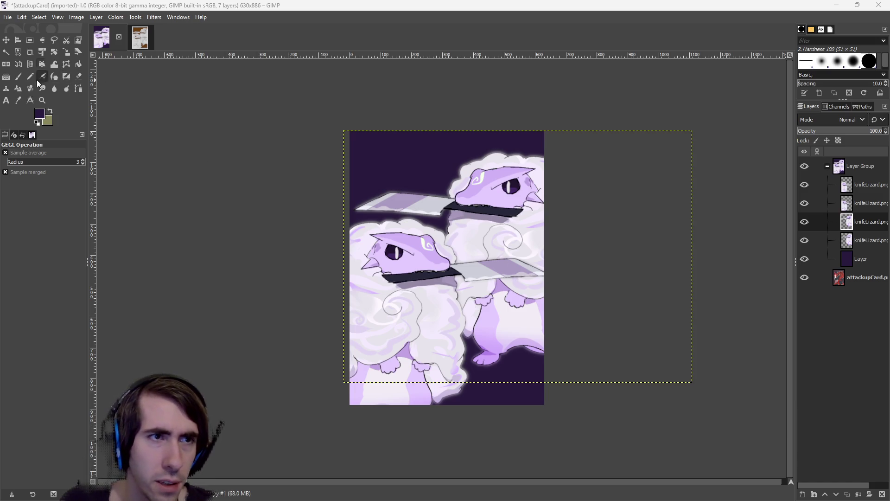
# With the Gradient tool on the background Layer, trial several gradient directions
pyautogui.click(6, 76)
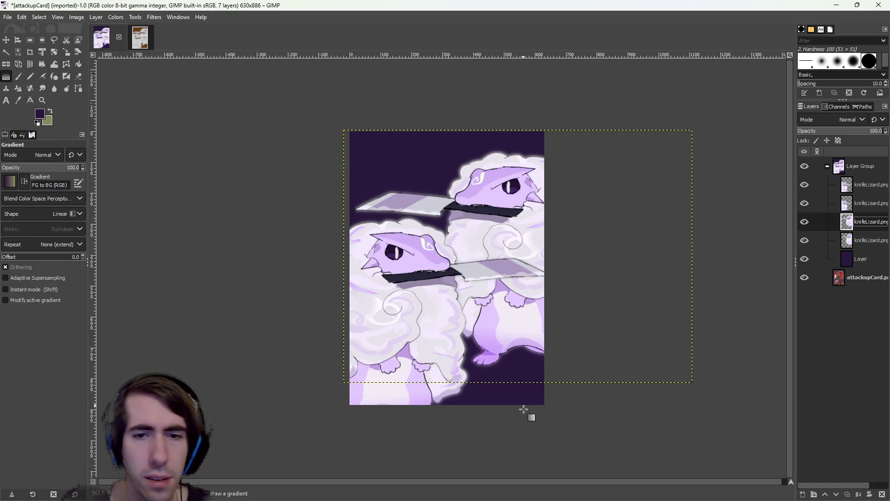
pyautogui.moveTo(493, 376); pyautogui.dragTo(404, 125)
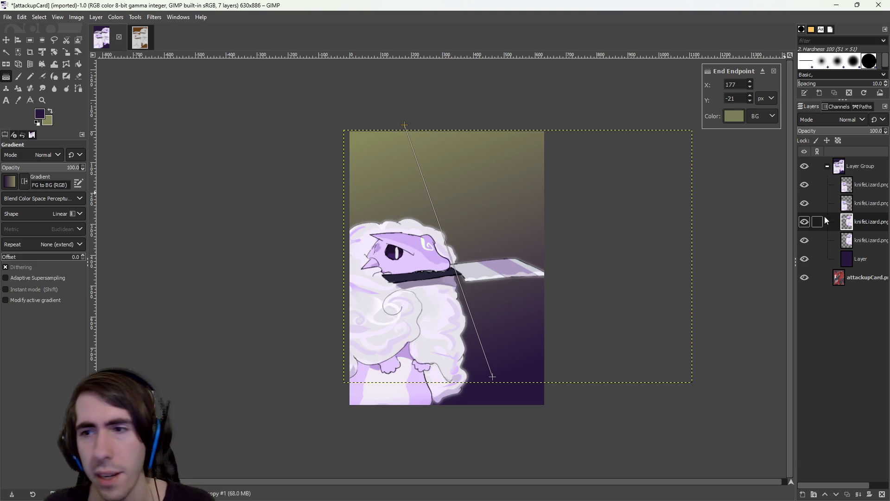
pyautogui.press('Escape')
pyautogui.click(861, 259)
pyautogui.moveTo(469, 330); pyautogui.dragTo(423, 143)
pyautogui.press('Escape')
pyautogui.moveTo(482, 400); pyautogui.dragTo(440, 88)
pyautogui.press('Escape')
pyautogui.moveTo(493, 454)
pyautogui.mouseDown()
pyautogui.moveTo(404, 56)
pyautogui.moveTo(482, 368)
pyautogui.moveTo(471, 352)
pyautogui.mouseUp()
pyautogui.press('Escape')
pyautogui.moveTo(483, 432); pyautogui.dragTo(441, 150)
pyautogui.press('Escape')
pyautogui.moveTo(395, 111); pyautogui.dragTo(513, 424)
pyautogui.press('Escape')
pyautogui.moveTo(440, 283); pyautogui.dragTo(479, 414)
pyautogui.press('Escape')
pyautogui.moveTo(413, 165); pyautogui.dragTo(479, 429)
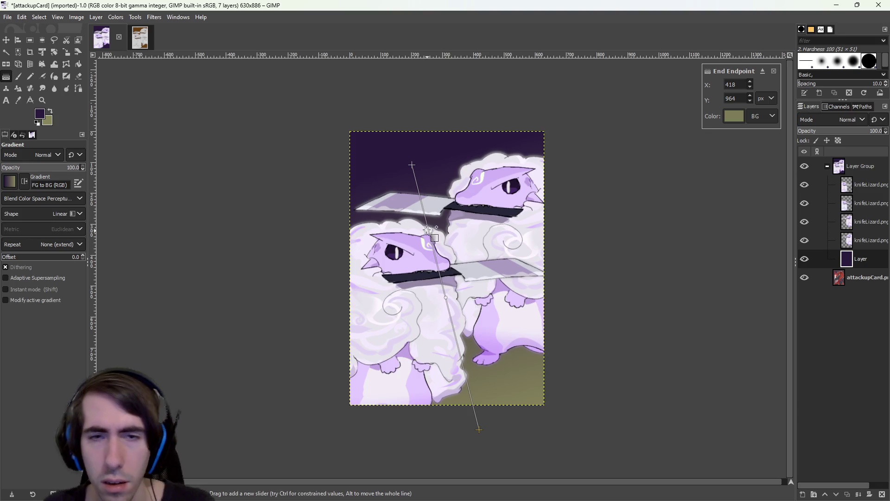
# Draw the final purple-to-olive FG-to-BG gradient from upper-left to below the card bottom
pyautogui.moveTo(374, 132)
pyautogui.mouseDown()
pyautogui.moveTo(383, 125)
pyautogui.moveTo(506, 472)
pyautogui.moveTo(507, 500)
pyautogui.mouseUp()
pyautogui.moveTo(346, 123); pyautogui.dragTo(592, 500)
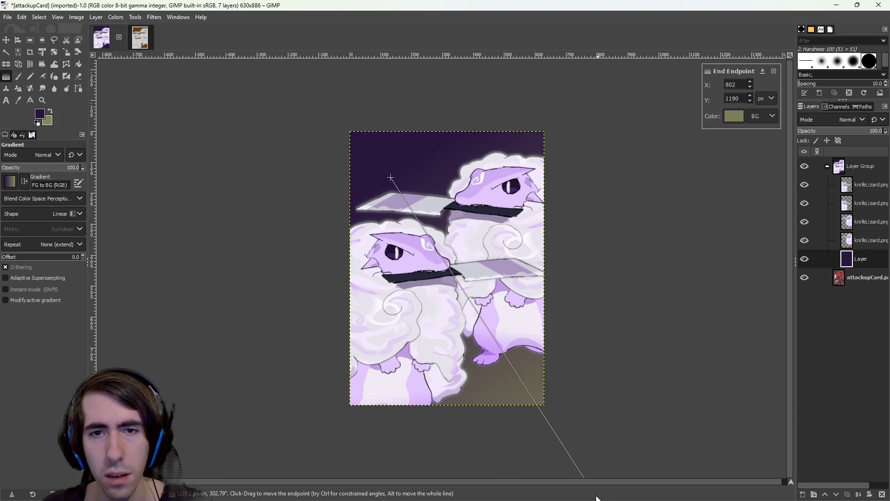
pyautogui.moveTo(329, 115); pyautogui.dragTo(677, 500)
pyautogui.moveTo(394, 192); pyautogui.dragTo(560, 500)
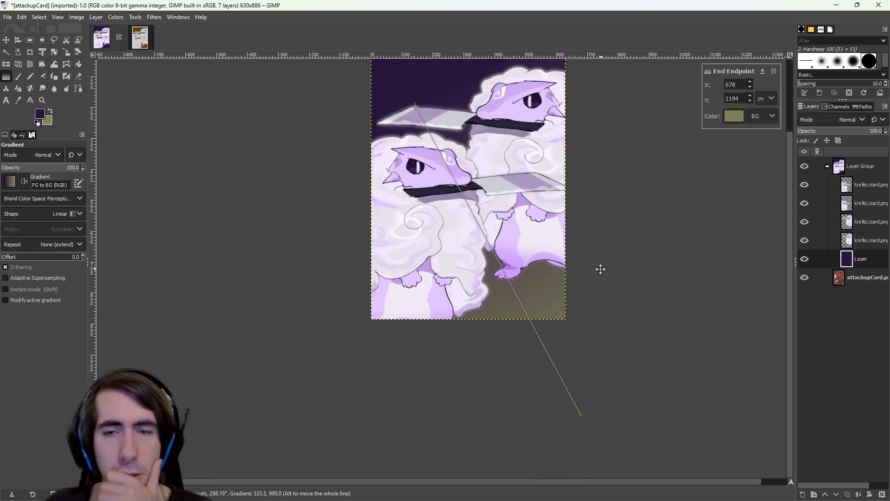
pyautogui.scroll(2, 600, 272)
pyautogui.press('Escape')
pyautogui.moveTo(420, 148); pyautogui.dragTo(606, 461)
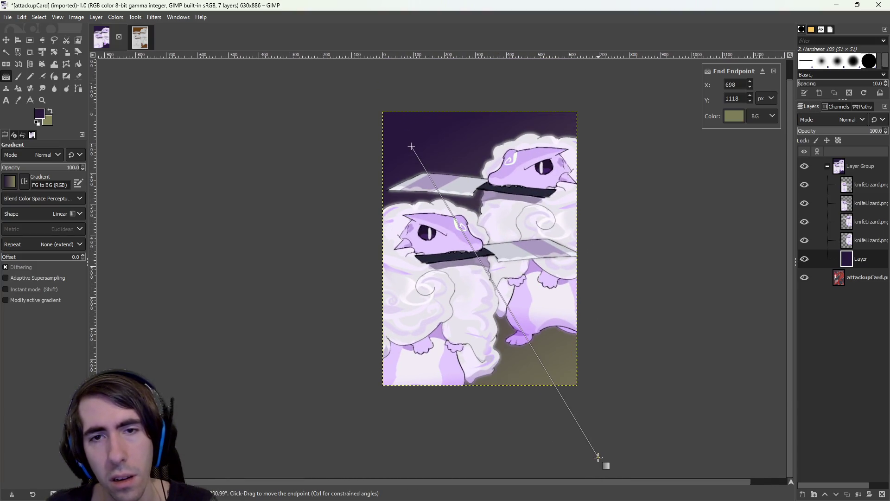
pyautogui.press('Escape')
pyautogui.moveTo(460, 119)
pyautogui.mouseDown()
pyautogui.moveTo(545, 487)
pyautogui.moveTo(519, 490)
pyautogui.mouseUp()
pyautogui.press('Escape')
pyautogui.moveTo(434, 145); pyautogui.dragTo(593, 478)
pyautogui.press('Escape')
pyautogui.moveTo(472, 197); pyautogui.dragTo(620, 491)
pyautogui.press('Escape')
pyautogui.moveTo(455, 179); pyautogui.dragTo(614, 499)
pyautogui.press('Escape')
pyautogui.moveTo(433, 166); pyautogui.dragTo(573, 500)
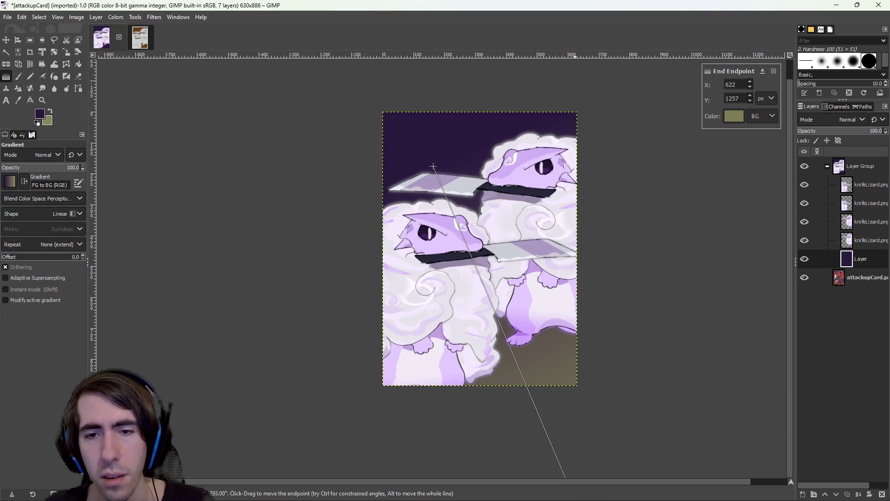
pyautogui.moveTo(619, 422); pyautogui.dragTo(602, 398)
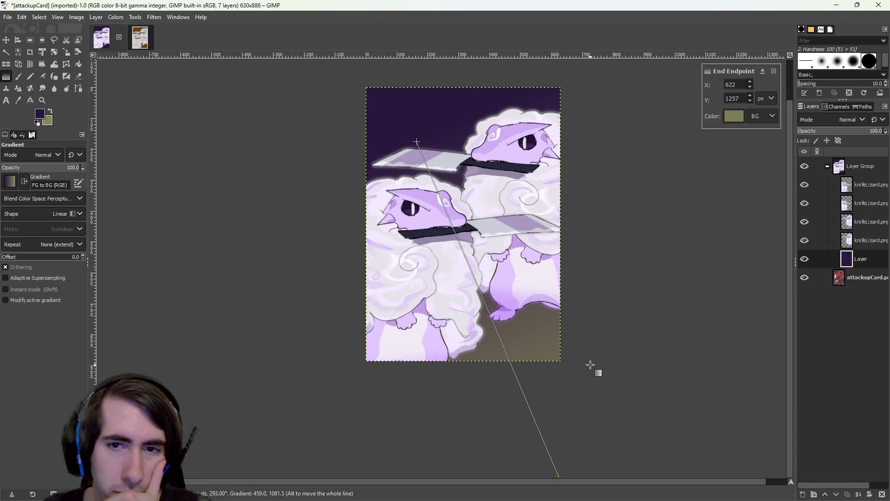
pyautogui.scroll(3, 594, 338)
pyautogui.moveTo(597, 312)
pyautogui.mouseDown()
pyautogui.moveTo(550, 318)
pyautogui.moveTo(582, 319)
pyautogui.mouseUp()
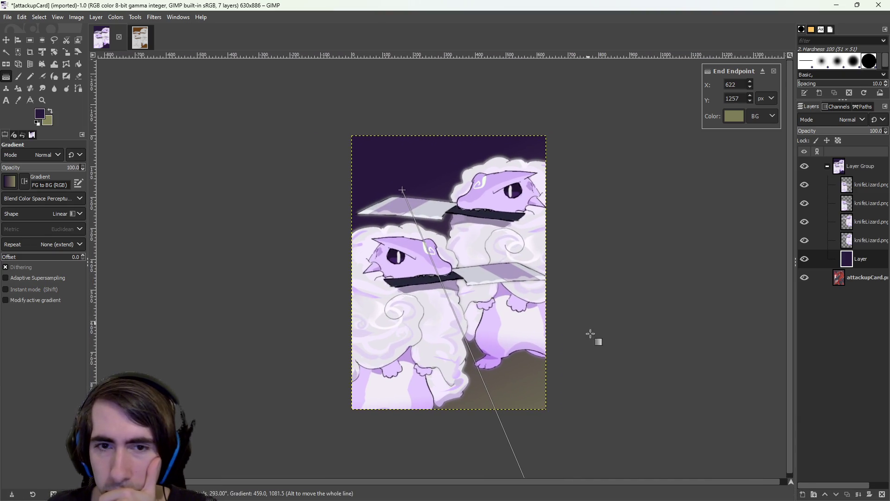
pyautogui.moveTo(604, 367); pyautogui.dragTo(565, 329)
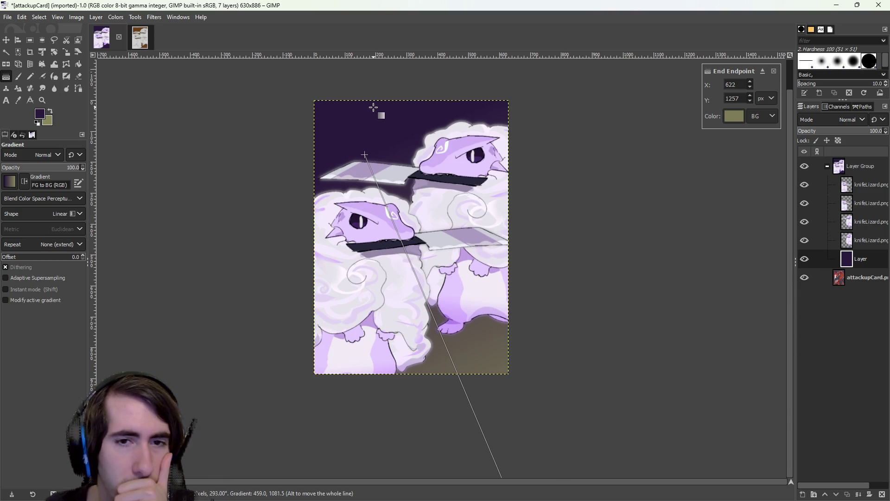
# Compare the attackupCard image against the cutter image by switching between them
pyautogui.click(142, 41)
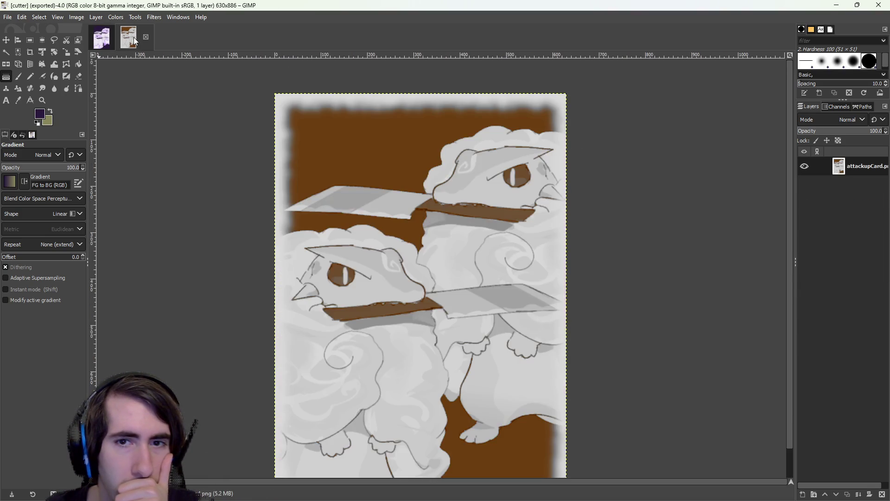
pyautogui.scroll(-1, 365, 288)
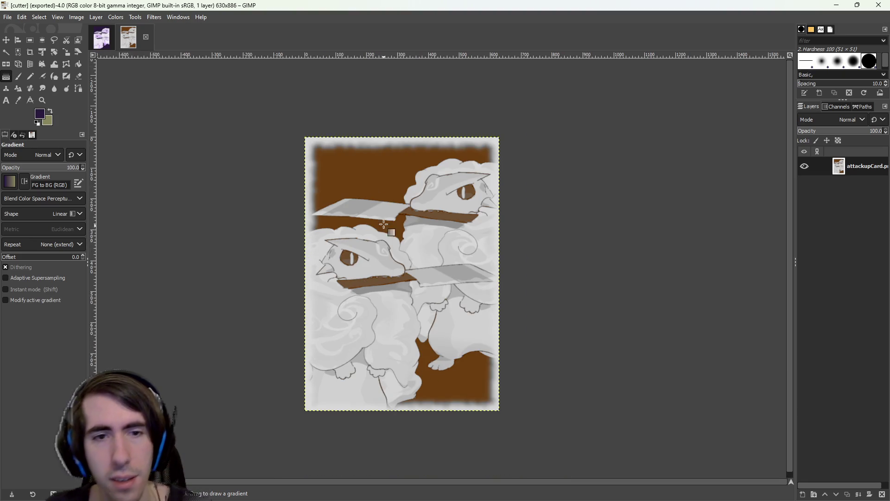
pyautogui.click(102, 41)
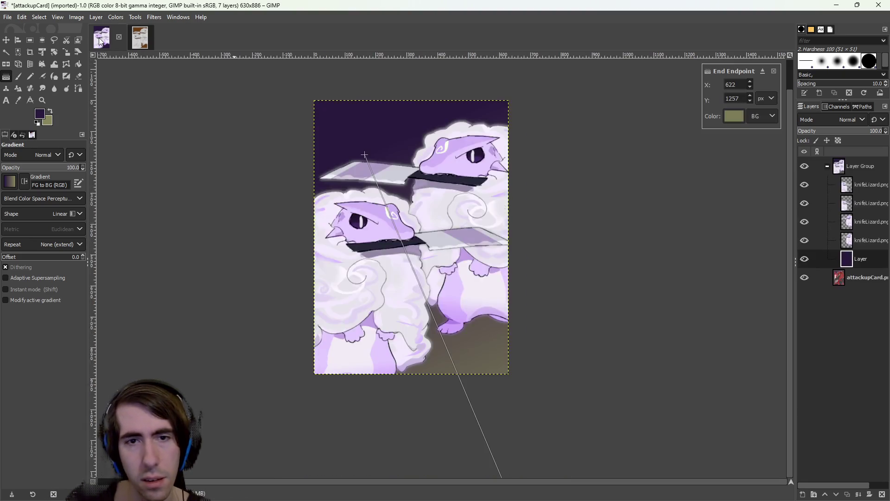
pyautogui.click(134, 45)
pyautogui.click(103, 44)
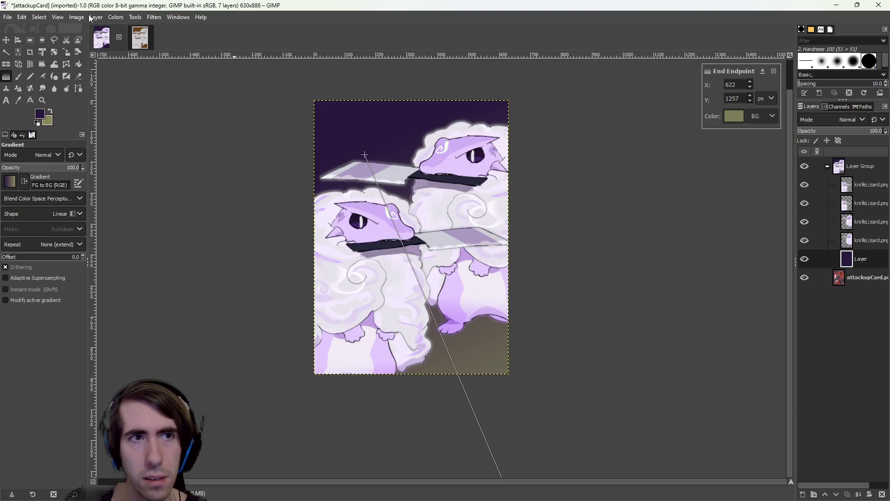
pyautogui.click(121, 18)
pyautogui.click(103, 45)
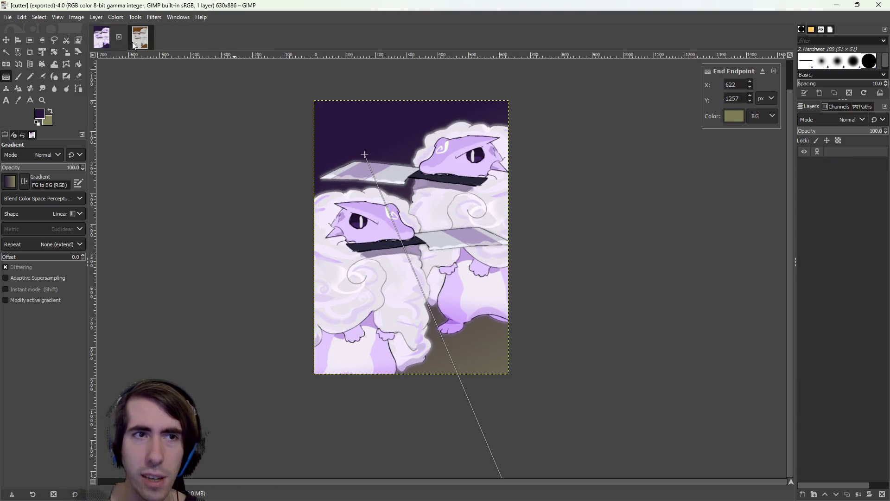
pyautogui.click(100, 44)
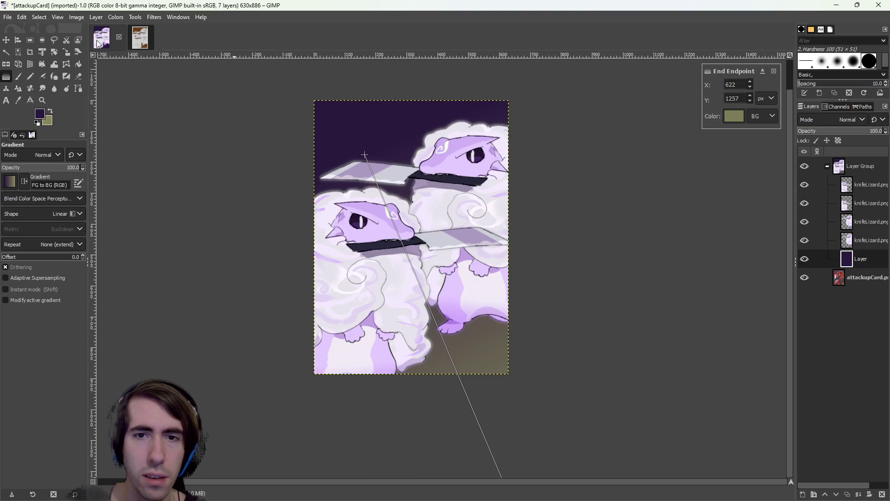
pyautogui.click(115, 17)
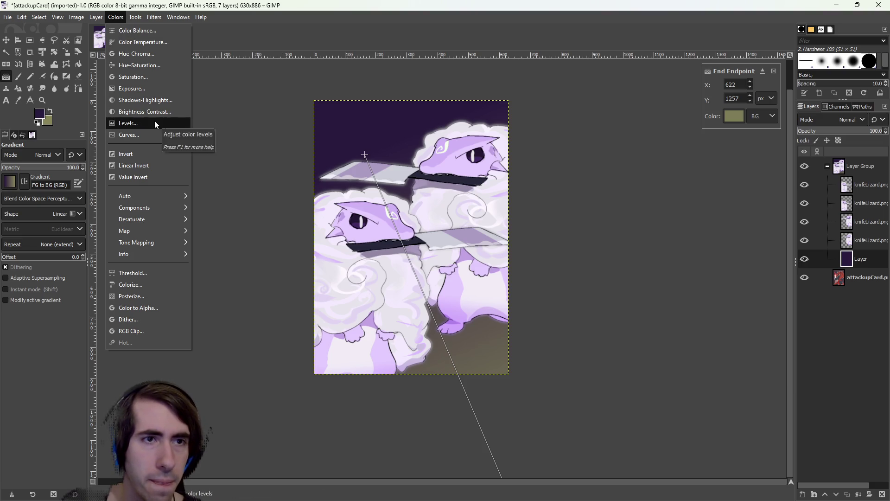
pyautogui.click(141, 123)
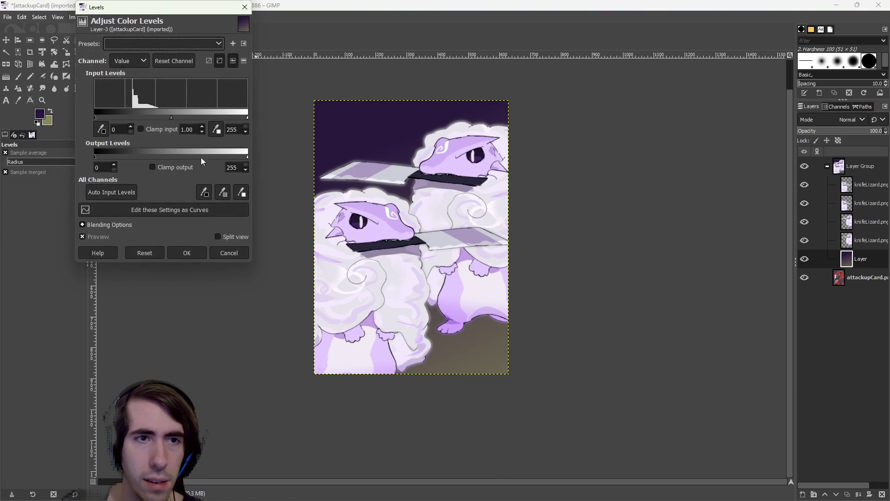
pyautogui.click(244, 8)
pyautogui.click(114, 17)
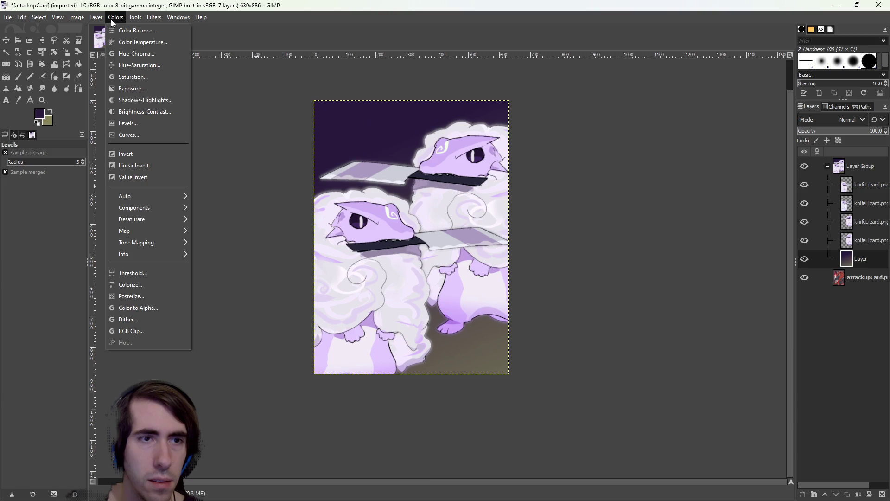
pyautogui.click(147, 135)
pyautogui.moveTo(135, 145)
pyautogui.mouseDown()
pyautogui.moveTo(178, 169)
pyautogui.moveTo(135, 83)
pyautogui.moveTo(138, 99)
pyautogui.mouseUp()
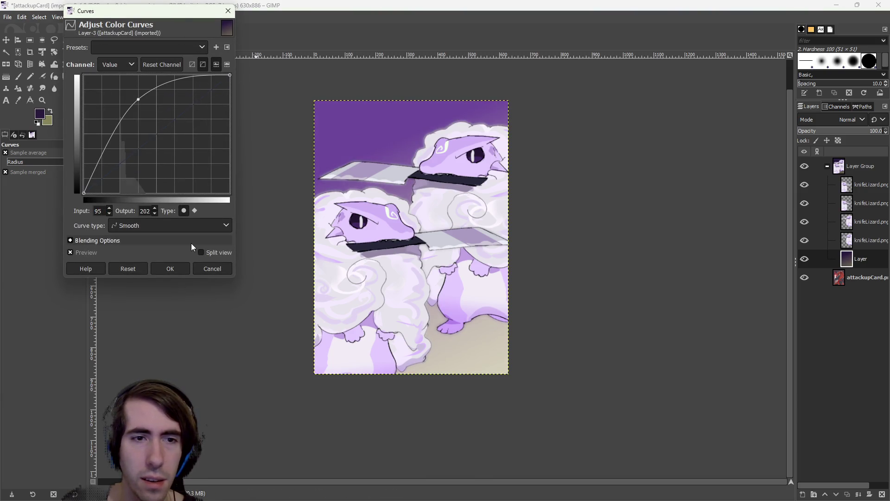
pyautogui.click(212, 268)
pyautogui.click(865, 183)
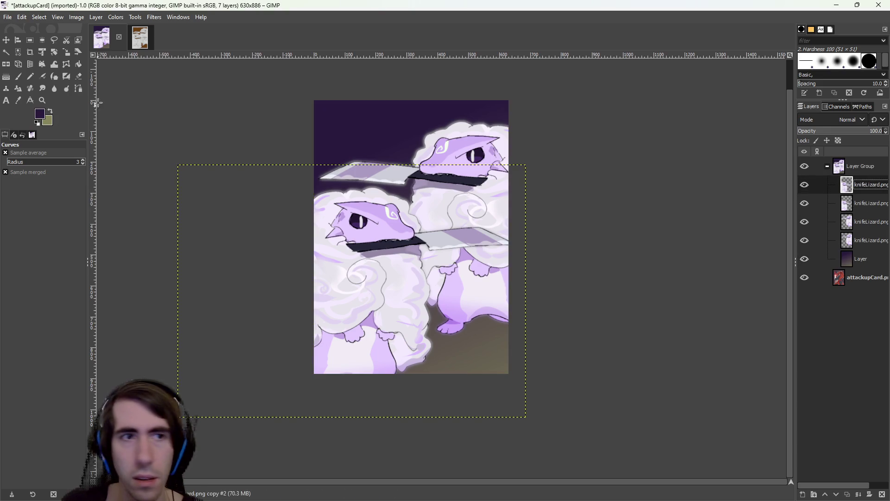
pyautogui.click(115, 17)
pyautogui.click(124, 135)
pyautogui.moveTo(121, 133)
pyautogui.mouseDown()
pyautogui.moveTo(125, 116)
pyautogui.moveTo(151, 173)
pyautogui.moveTo(152, 191)
pyautogui.moveTo(139, 148)
pyautogui.moveTo(141, 193)
pyautogui.mouseUp()
pyautogui.moveTo(207, 100)
pyautogui.mouseDown()
pyautogui.moveTo(218, 158)
pyautogui.moveTo(214, 144)
pyautogui.moveTo(190, 151)
pyautogui.moveTo(205, 165)
pyautogui.mouseUp()
pyautogui.moveTo(229, 75)
pyautogui.mouseDown()
pyautogui.moveTo(216, 163)
pyautogui.moveTo(214, 90)
pyautogui.moveTo(206, 91)
pyautogui.moveTo(204, 169)
pyautogui.moveTo(217, 135)
pyautogui.moveTo(209, 80)
pyautogui.moveTo(213, 143)
pyautogui.moveTo(185, 121)
pyautogui.mouseUp()
pyautogui.moveTo(141, 193); pyautogui.dragTo(134, 182)
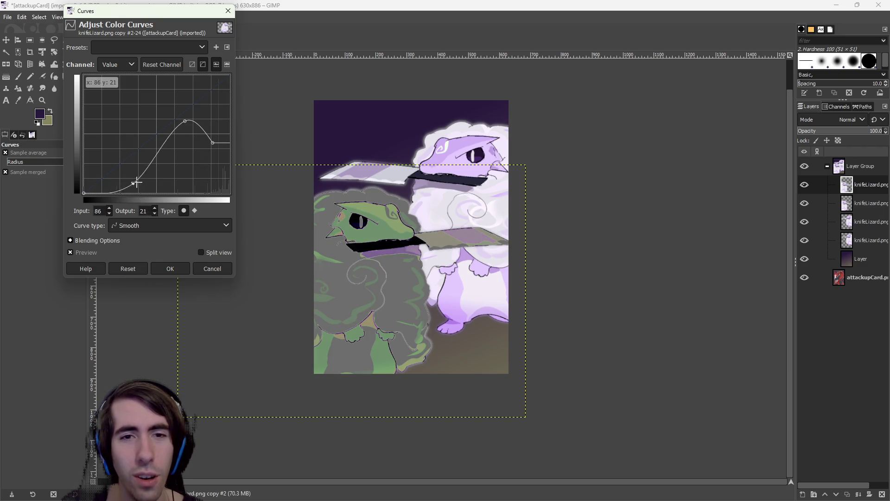
pyautogui.moveTo(185, 122)
pyautogui.mouseDown()
pyautogui.moveTo(159, 79)
pyautogui.moveTo(136, 83)
pyautogui.moveTo(180, 88)
pyautogui.mouseUp()
pyautogui.moveTo(212, 141)
pyautogui.mouseDown()
pyautogui.moveTo(208, 110)
pyautogui.moveTo(212, 177)
pyautogui.moveTo(215, 147)
pyautogui.moveTo(216, 161)
pyautogui.mouseUp()
pyautogui.click(217, 267)
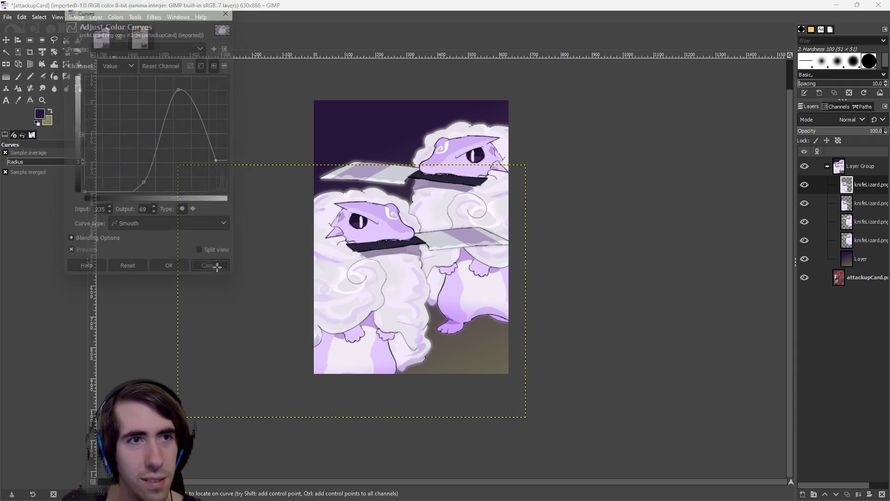
pyautogui.click(115, 18)
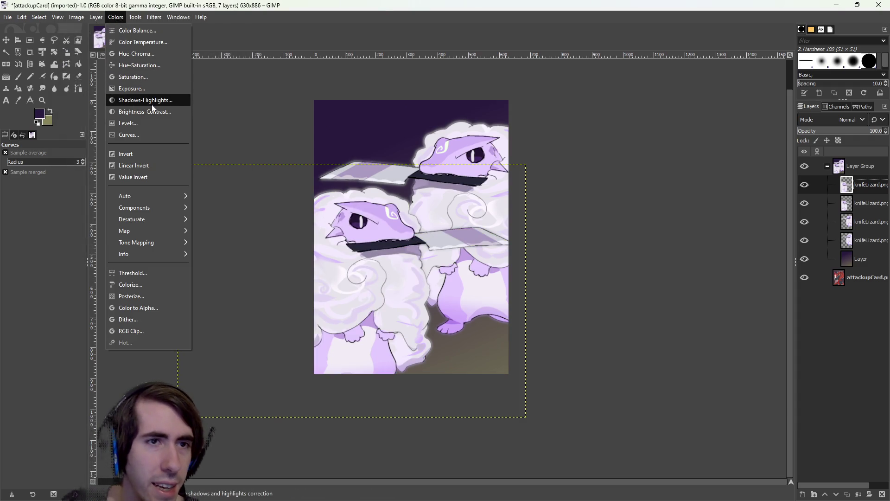
# Try Invert, Linear Invert and Value Invert on the top lizard layer, undoing each
pyautogui.click(140, 155)
pyautogui.hotkey('ctrl', 'z')
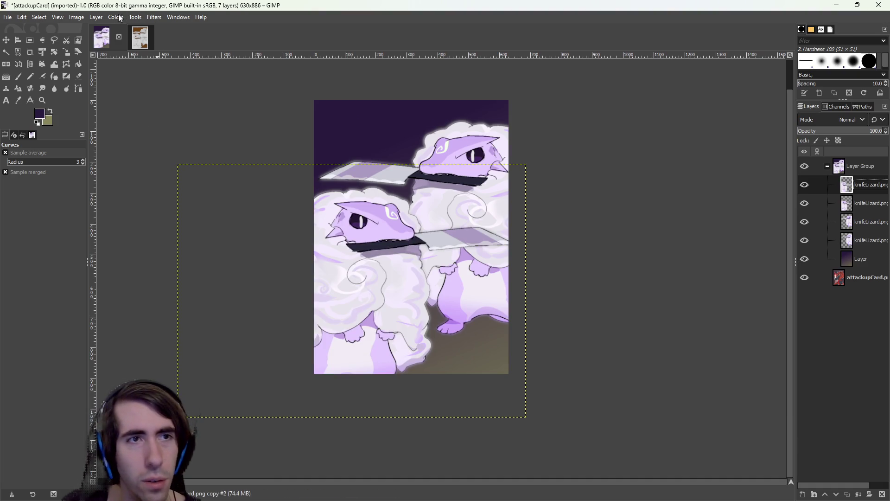
pyautogui.click(122, 18)
pyautogui.click(135, 170)
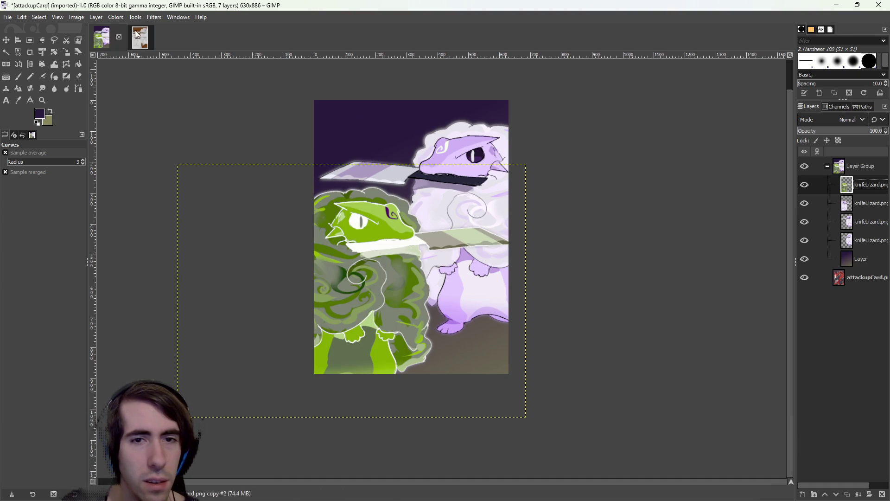
pyautogui.hotkey('ctrl', 'z')
pyautogui.click(113, 18)
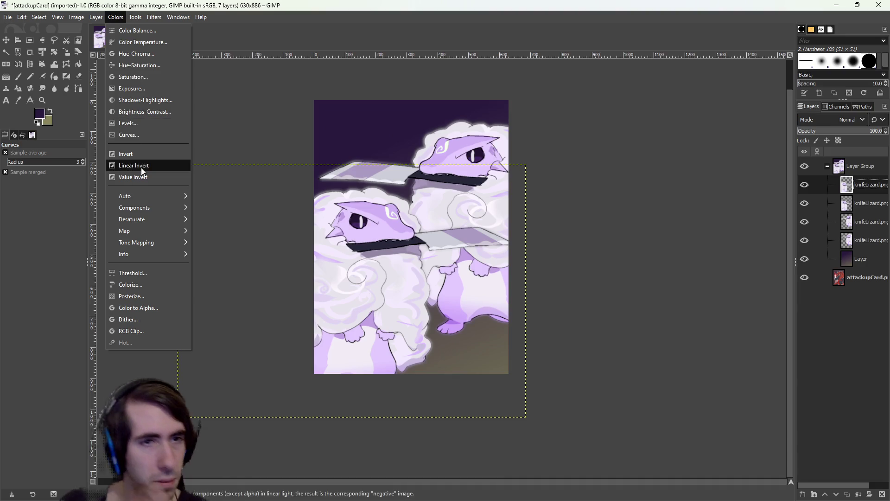
pyautogui.click(172, 177)
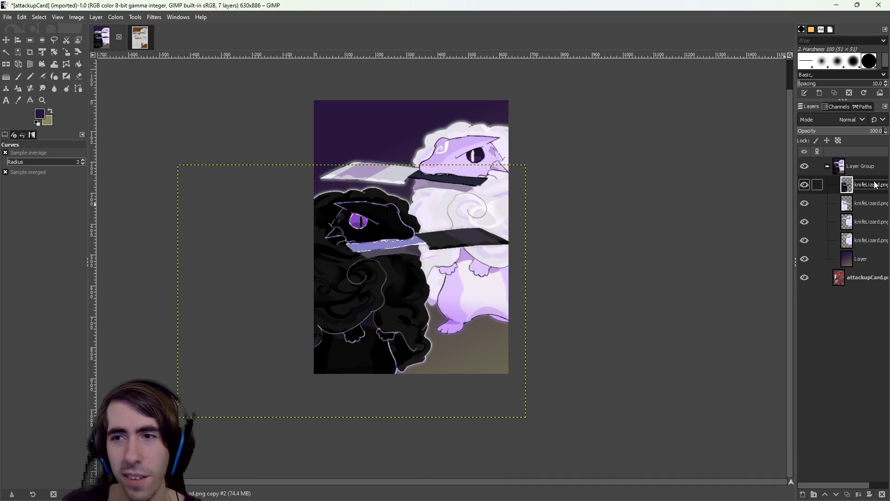
pyautogui.hotkey('ctrl', 'z')
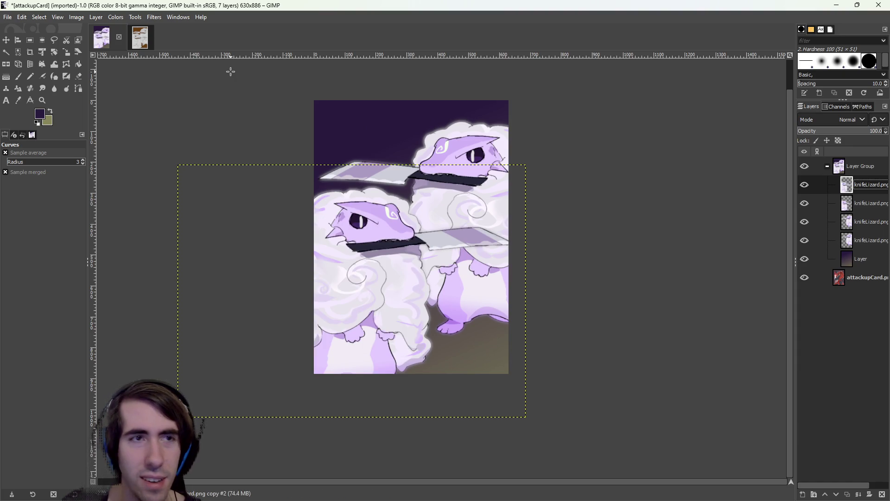
# Bring up the Hue-Chroma adjustment from the Colors menu
pyautogui.click(113, 17)
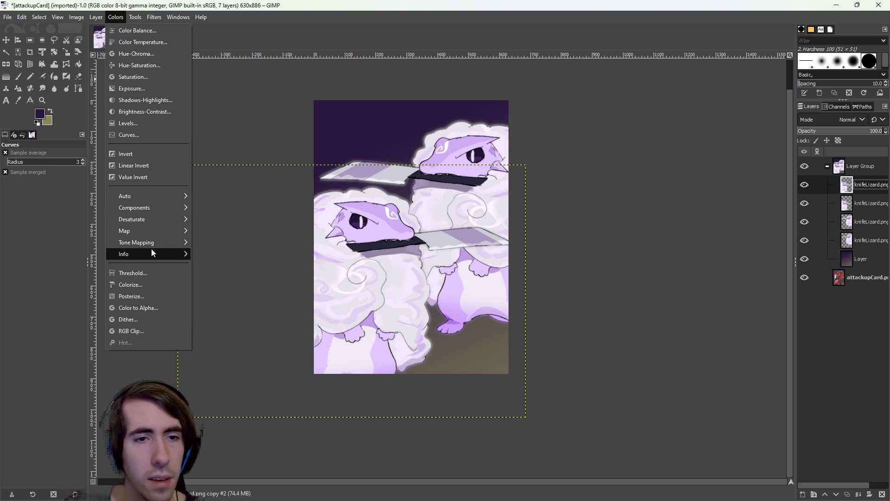
pyautogui.moveTo(152, 244)
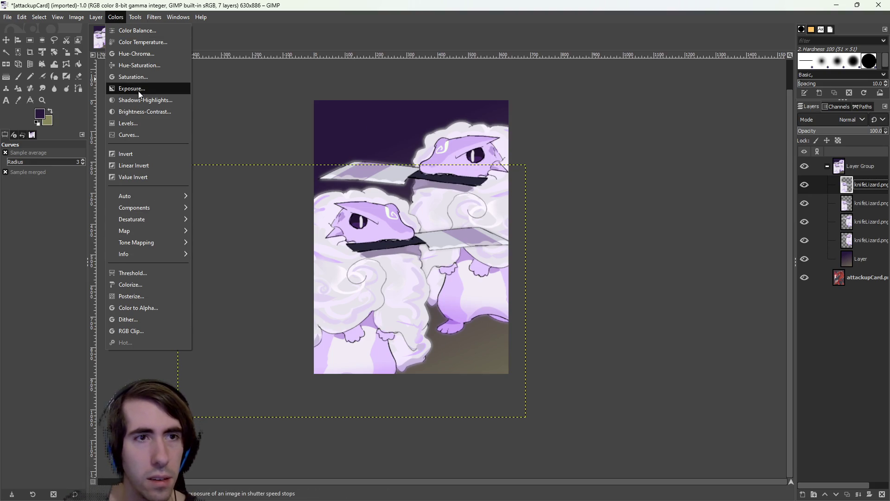
pyautogui.click(146, 53)
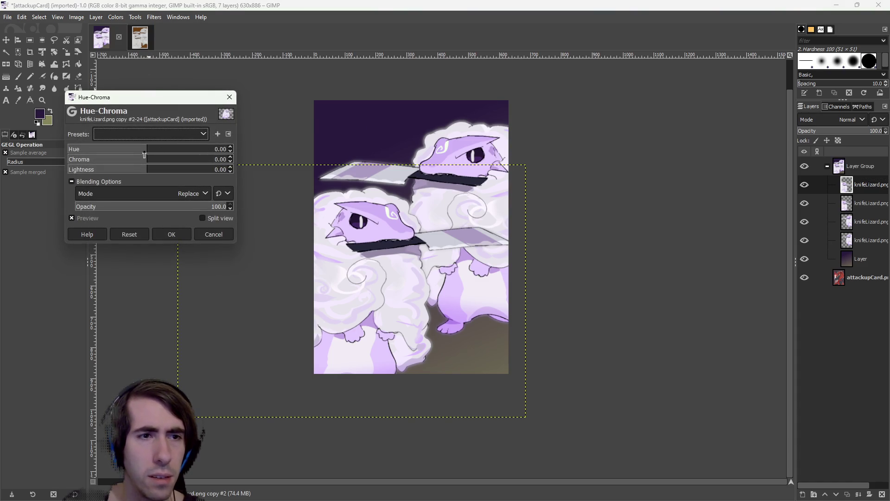
# Reset chroma to 0 and shift the front lizard's hue to about 146.51, then apply
pyautogui.moveTo(144, 159)
pyautogui.mouseDown()
pyautogui.moveTo(48, 157)
pyautogui.moveTo(191, 164)
pyautogui.moveTo(147, 160)
pyautogui.mouseUp()
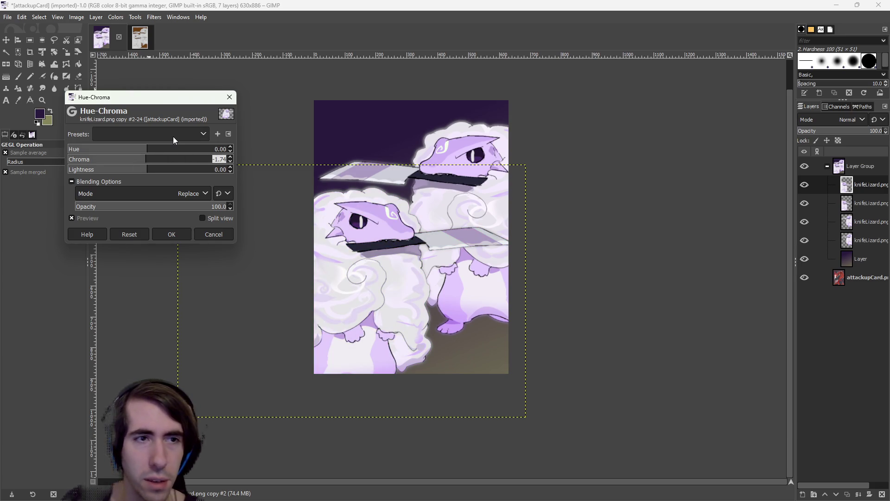
pyautogui.write('0')
pyautogui.press('Return')
pyautogui.moveTo(145, 151)
pyautogui.mouseDown()
pyautogui.moveTo(235, 148)
pyautogui.moveTo(74, 148)
pyautogui.moveTo(212, 154)
pyautogui.mouseUp()
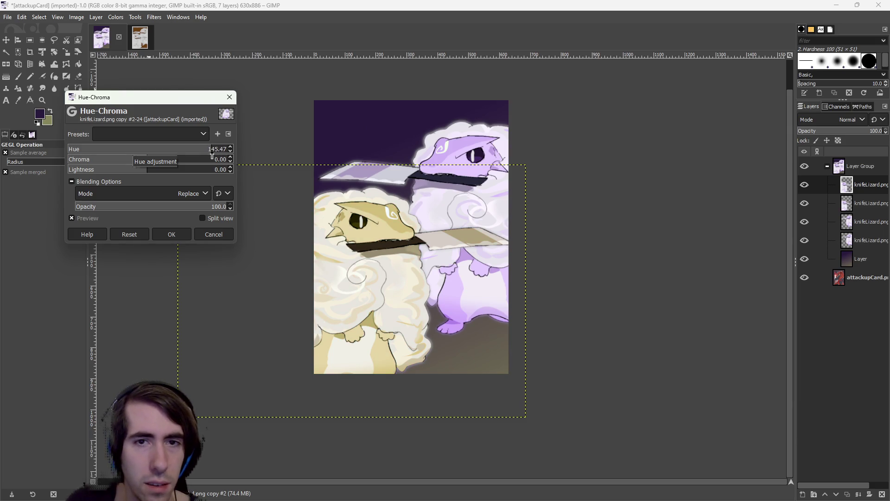
pyautogui.moveTo(212, 157); pyautogui.dragTo(213, 159)
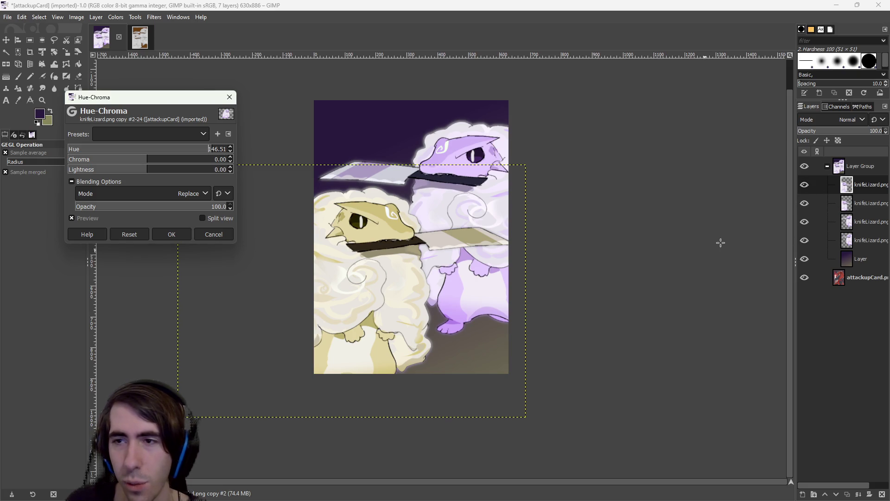
pyautogui.click(171, 234)
# Repeat the Hue-Chroma shift on the third knifeLizard.png layer
pyautogui.click(823, 203)
pyautogui.click(117, 19)
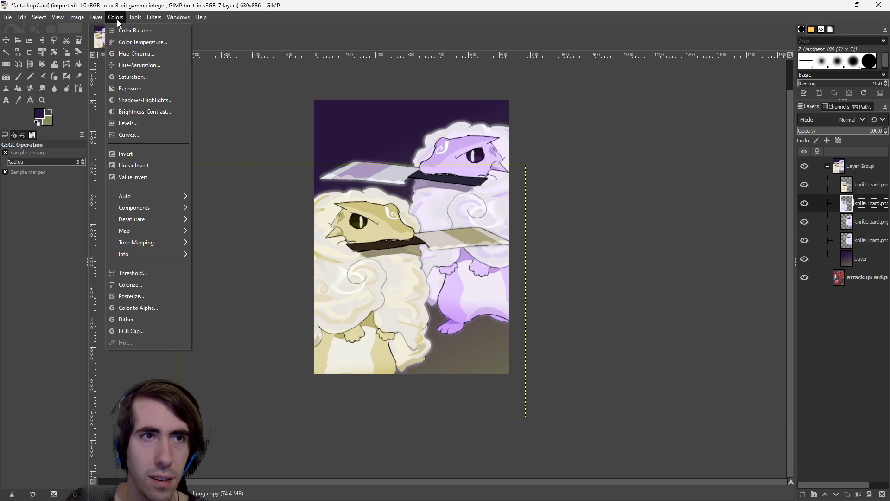
pyautogui.click(155, 18)
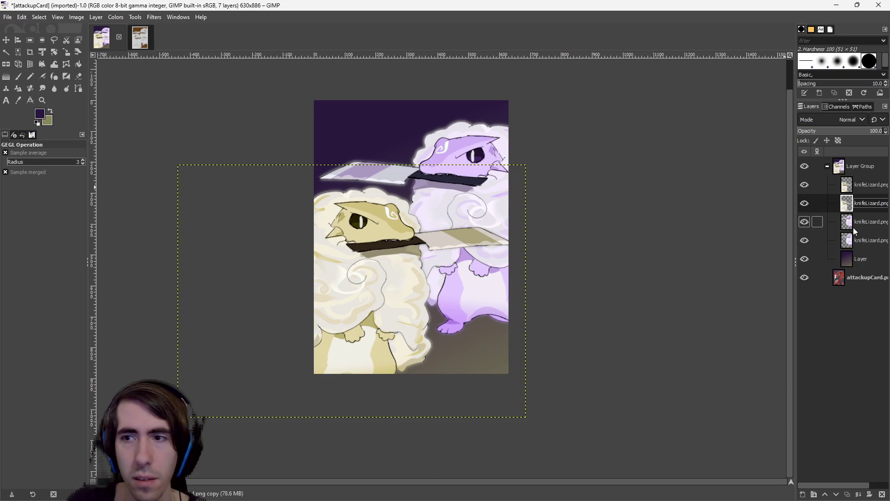
pyautogui.click(857, 222)
pyautogui.click(150, 18)
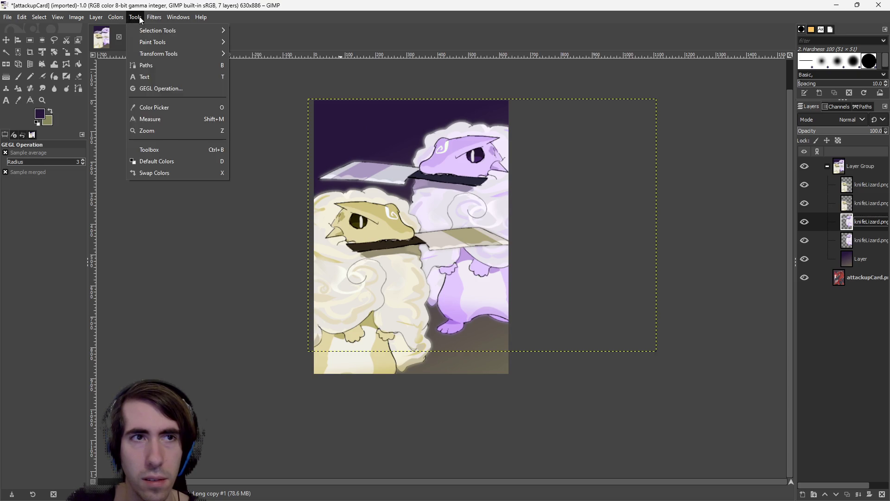
pyautogui.click(185, 30)
# Repeat the same Hue-Chroma shift on the fourth knifeLizard.png layer
pyautogui.click(850, 239)
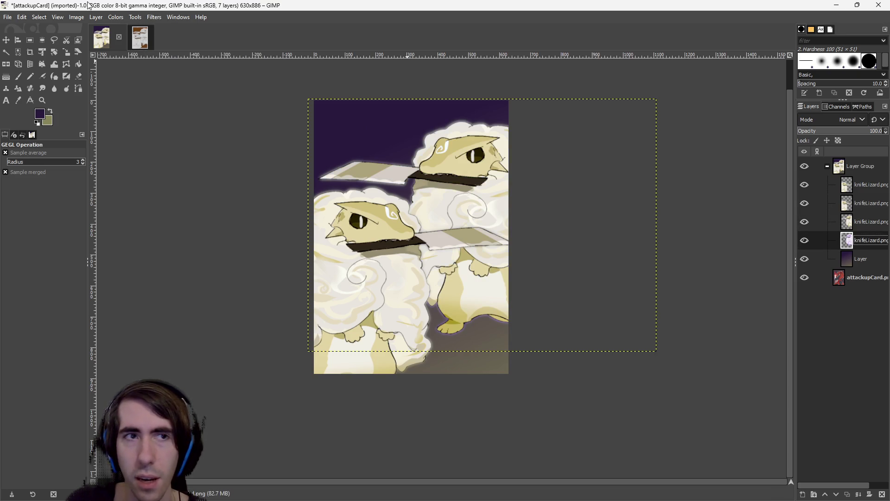
pyautogui.click(130, 20)
pyautogui.moveTo(113, 18)
pyautogui.moveTo(153, 18)
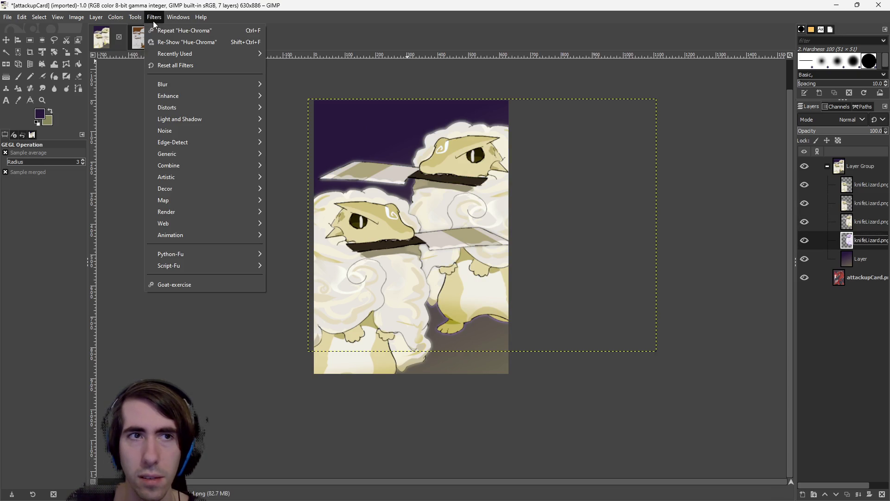
pyautogui.click(183, 31)
pyautogui.moveTo(470, 357); pyautogui.dragTo(485, 378)
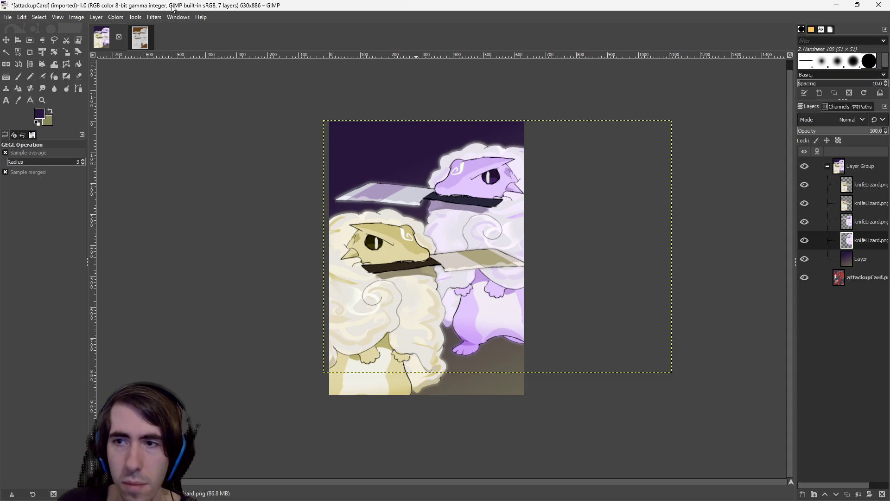
# Toggle the second knifeLizard.png layer's visibility to compare, leaving it visible
pyautogui.click(804, 204)
pyautogui.click(804, 203)
pyautogui.click(805, 203)
pyautogui.click(804, 203)
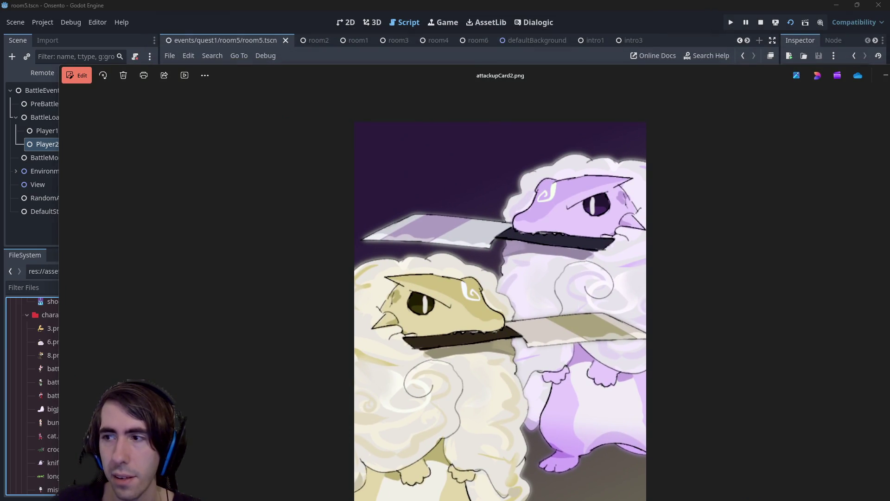
# Close the overlapping image preview with Ctrl+W
pyautogui.hotkey('ctrl', 'w')
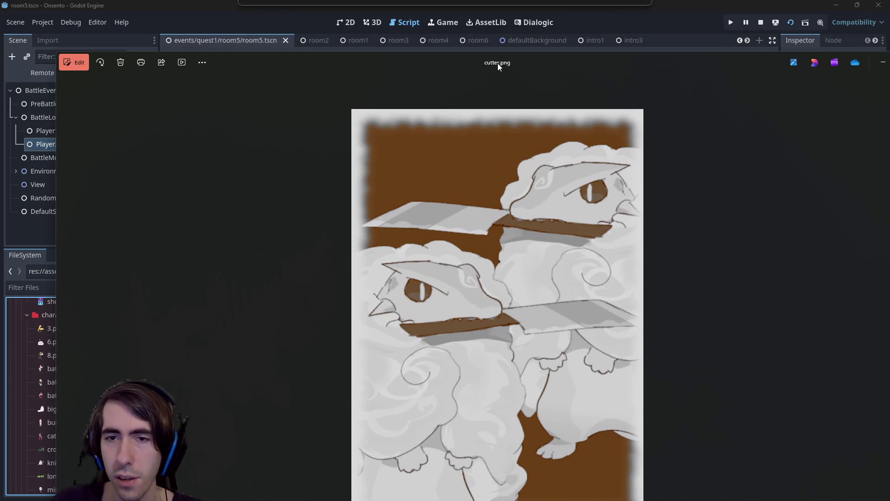
# Close the cutter and attackupCard2 image previews
pyautogui.moveTo(498, 63); pyautogui.dragTo(496, 86)
pyautogui.hotkey('ctrl', 'w')
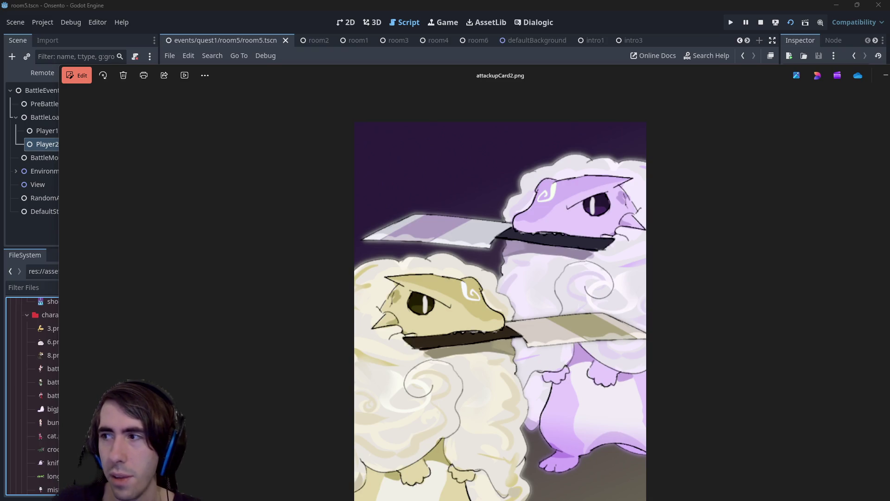
pyautogui.hotkey('ctrl', 'w')
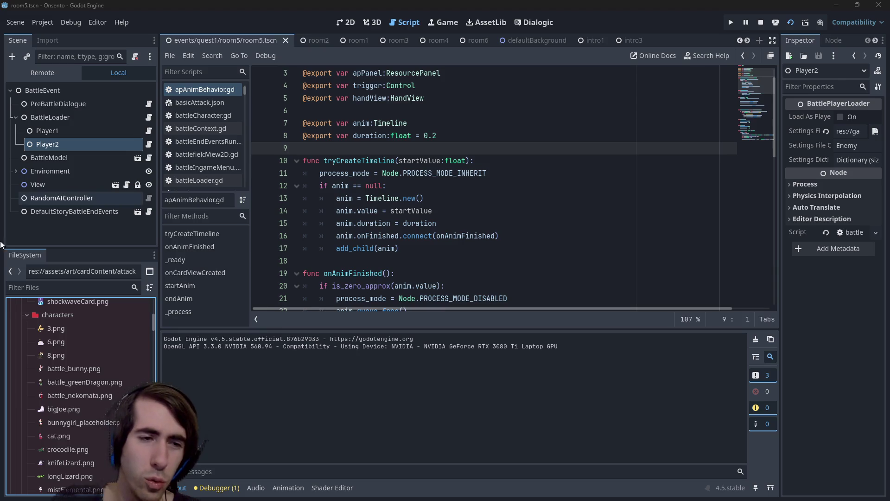
# Browse the cardContent art folder in Godot's FileSystem, selecting motivationCard.png
pyautogui.scroll(-3, 92, 379)
pyautogui.scroll(6, 92, 379)
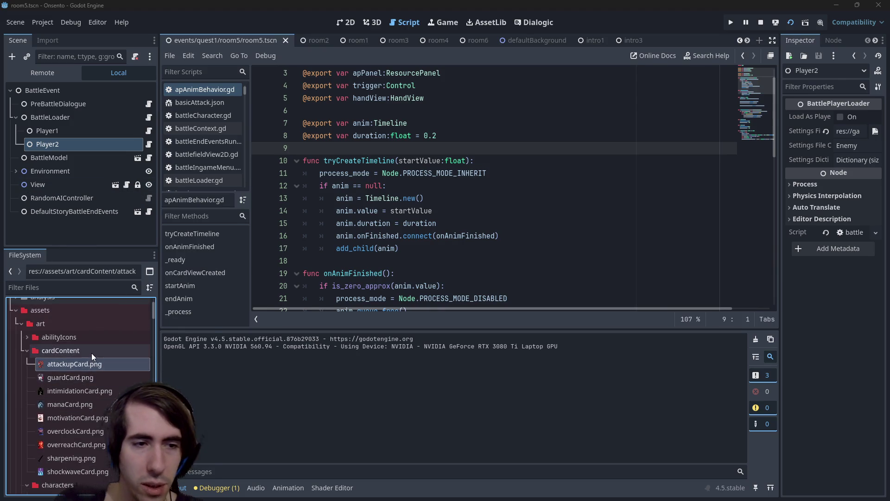
pyautogui.rightClick(91, 351)
pyautogui.click(91, 352)
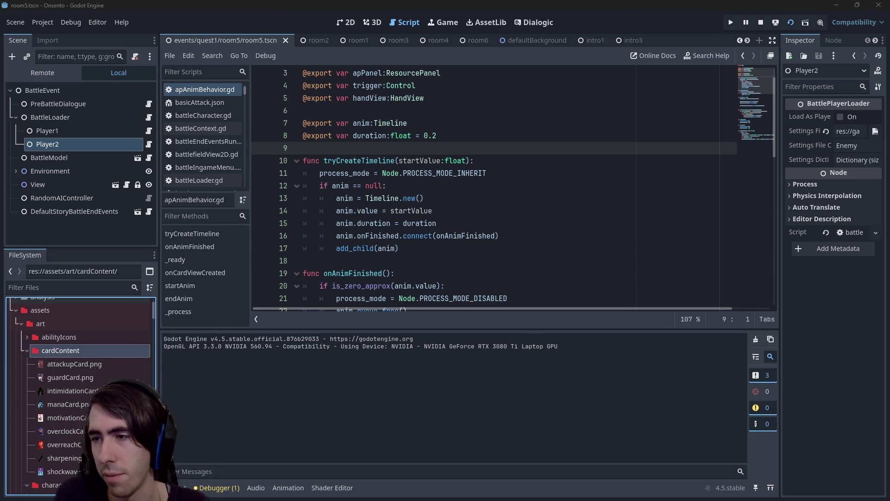
pyautogui.click(71, 423)
pyautogui.scroll(-10, 69, 424)
pyautogui.scroll(-15, 79, 406)
pyautogui.scroll(5, 87, 392)
pyautogui.scroll(8, 68, 375)
# Expand the gameplay cards folder and scroll through its card JSON files
pyautogui.click(65, 361)
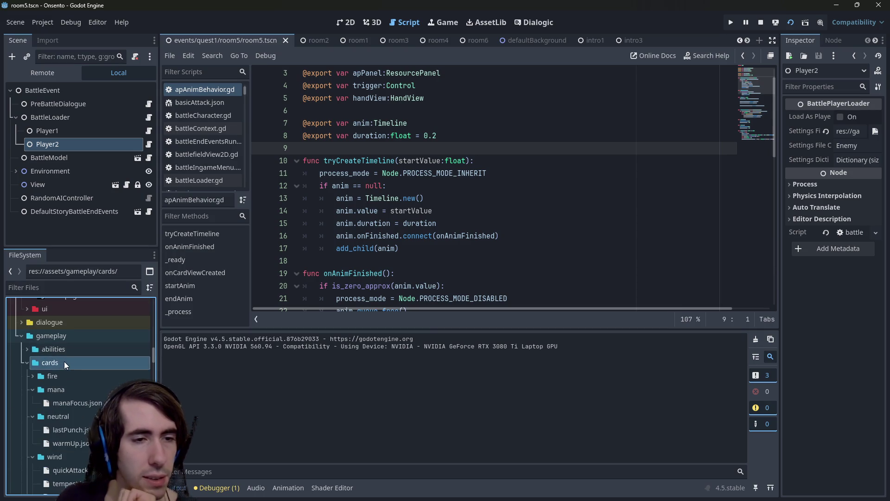
pyautogui.scroll(-6, 72, 368)
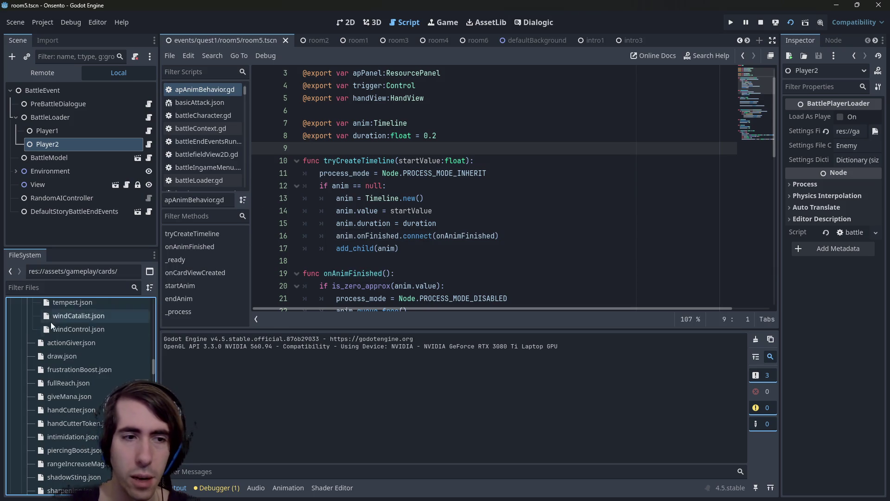
pyautogui.scroll(-5, 104, 371)
pyautogui.scroll(10, 103, 374)
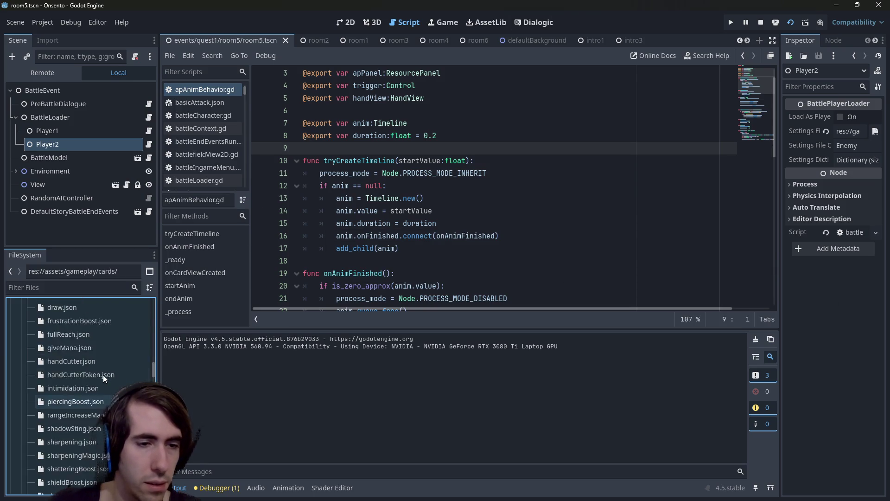
pyautogui.scroll(8, 102, 374)
pyautogui.scroll(6, 100, 370)
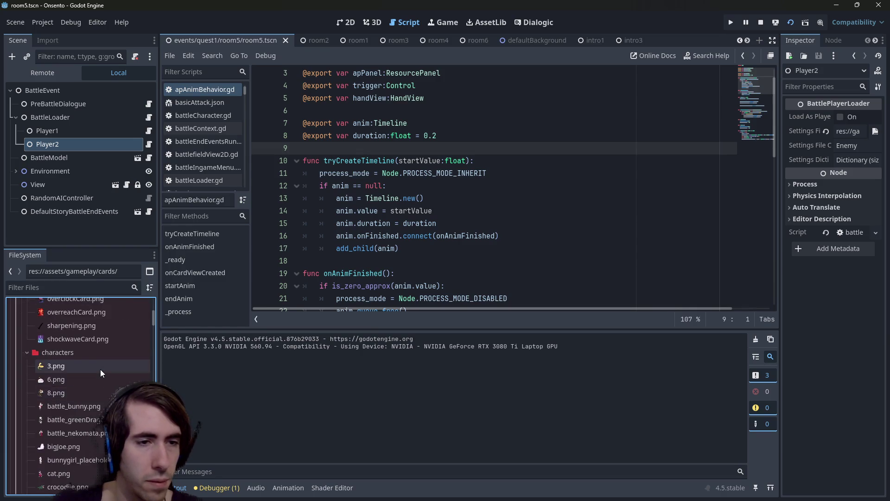
# Copy the file path of handCutter.png
pyautogui.rightClick(98, 366)
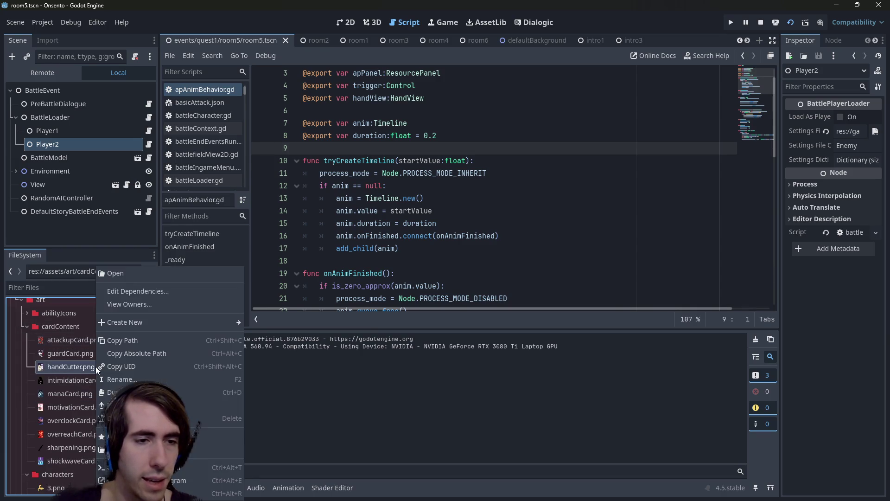
pyautogui.click(135, 343)
pyautogui.scroll(-10, 93, 388)
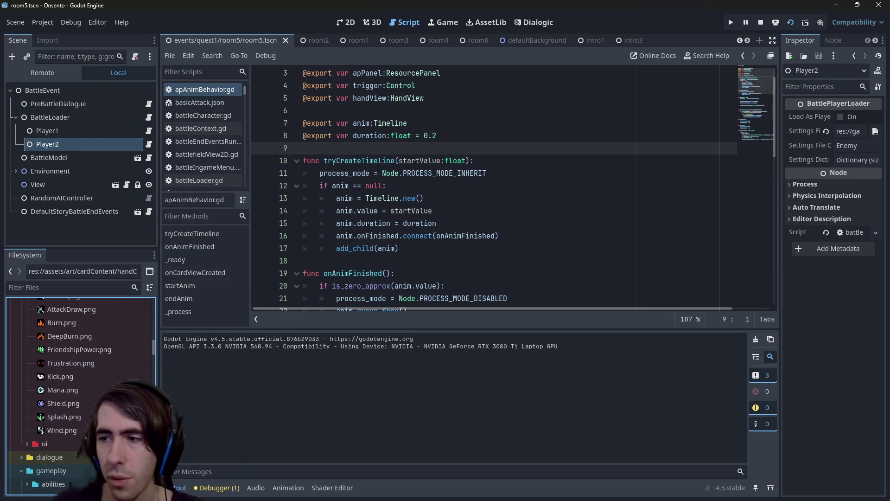
pyautogui.scroll(-15, 90, 371)
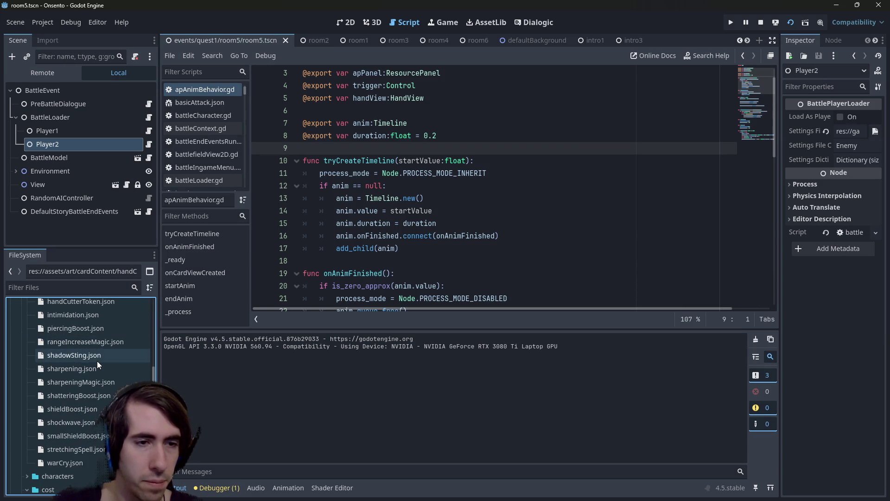
pyautogui.scroll(3, 89, 417)
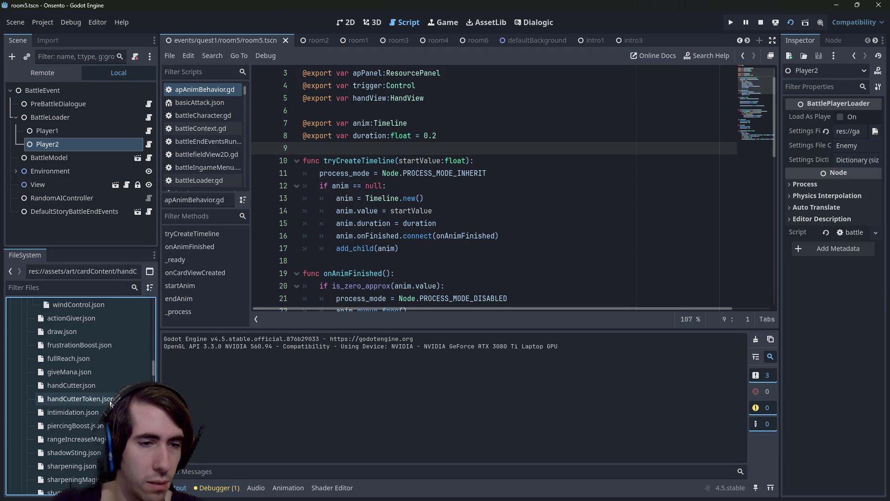
# Review handCutterToken.json, selecting its description through tags lines
pyautogui.doubleClick(77, 399)
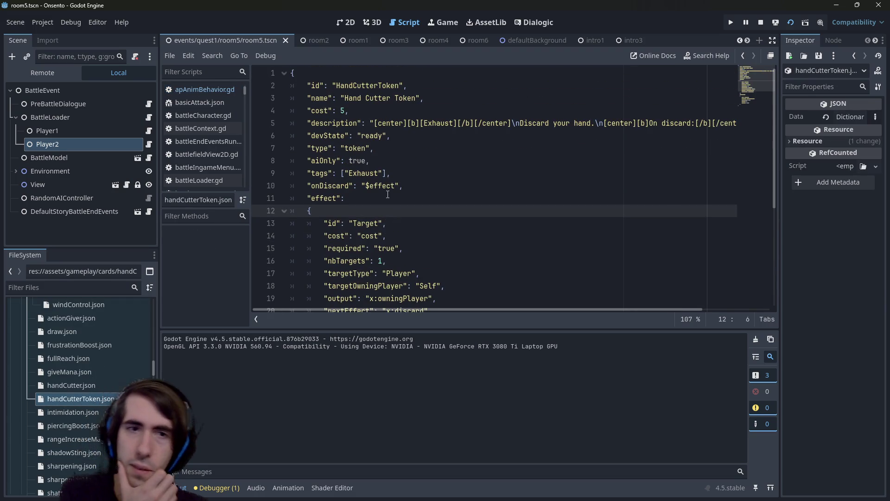
pyautogui.scroll(-4, 397, 190)
pyautogui.scroll(4, 519, 119)
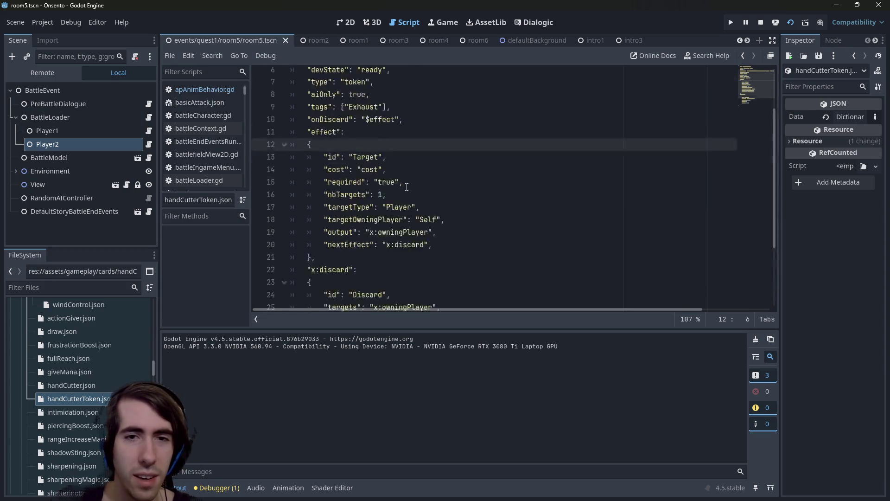
pyautogui.moveTo(519, 123); pyautogui.dragTo(737, 122)
pyautogui.moveTo(290, 173); pyautogui.dragTo(194, 118)
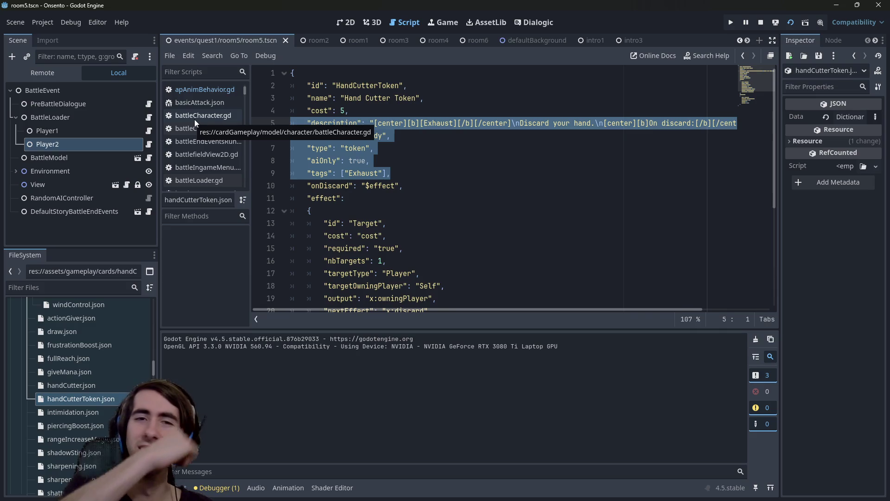
# Compare handCutter.json with giveMana.json to see how the image entry is written
pyautogui.doubleClick(86, 390)
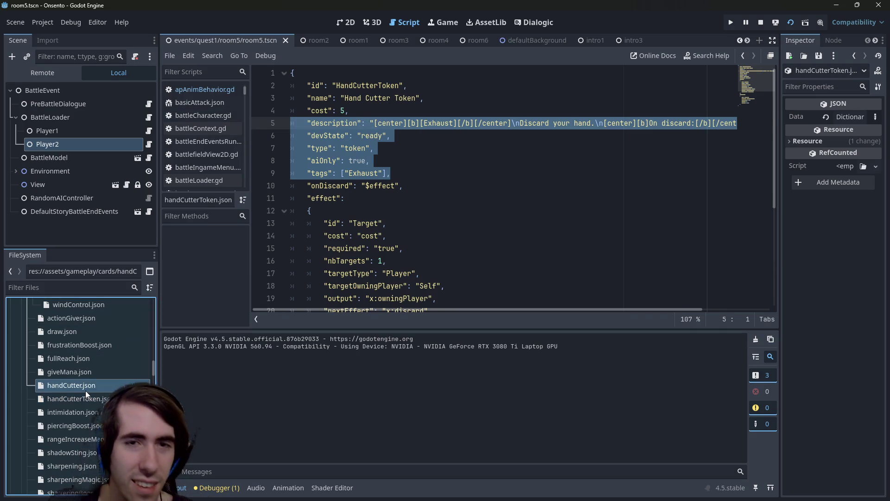
pyautogui.scroll(2, 359, 188)
pyautogui.scroll(-3, 360, 189)
pyautogui.scroll(3, 359, 188)
pyautogui.click(74, 373)
pyautogui.doubleClick(74, 371)
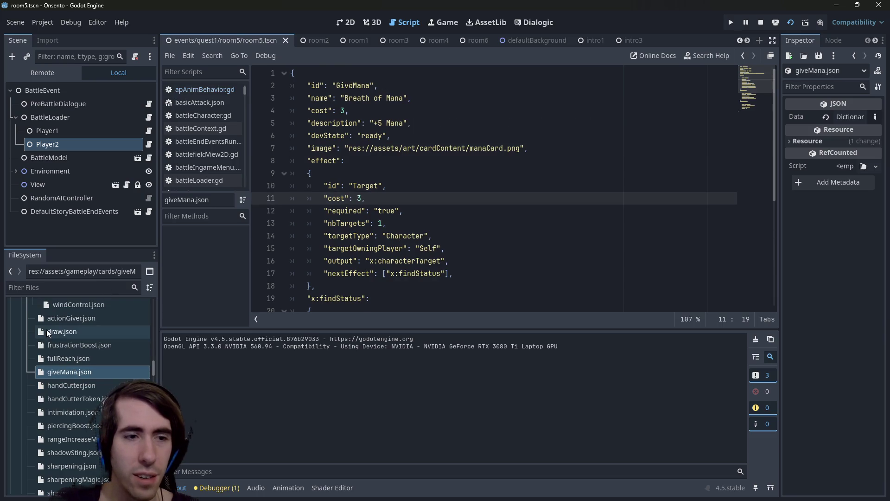
pyautogui.doubleClick(75, 382)
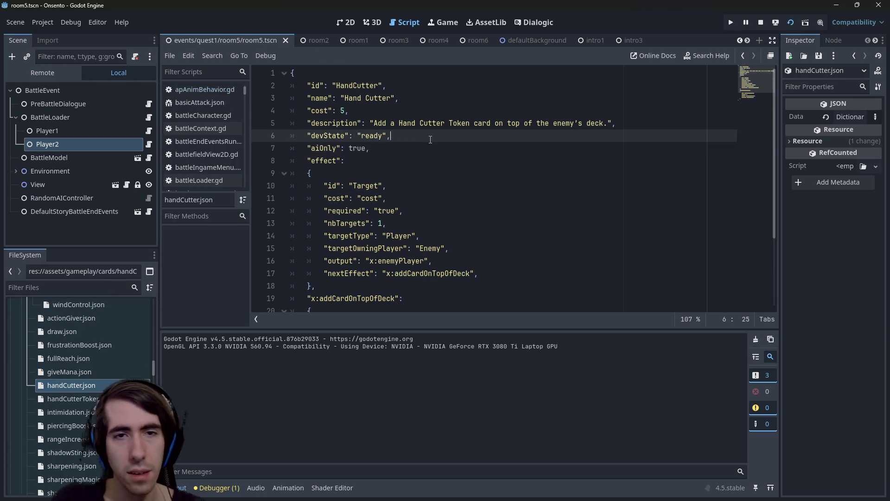
# Add an "image" entry with the pasted handCutter.png art path to handCutter.json and save
pyautogui.press('Return')
pyautogui.write('"image"')
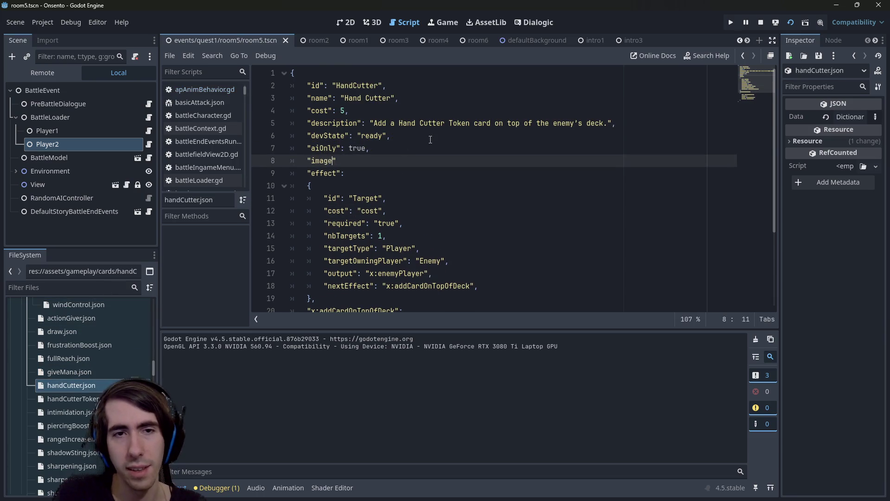
pyautogui.write(': "')
pyautogui.hotkey('ctrl', 'v')
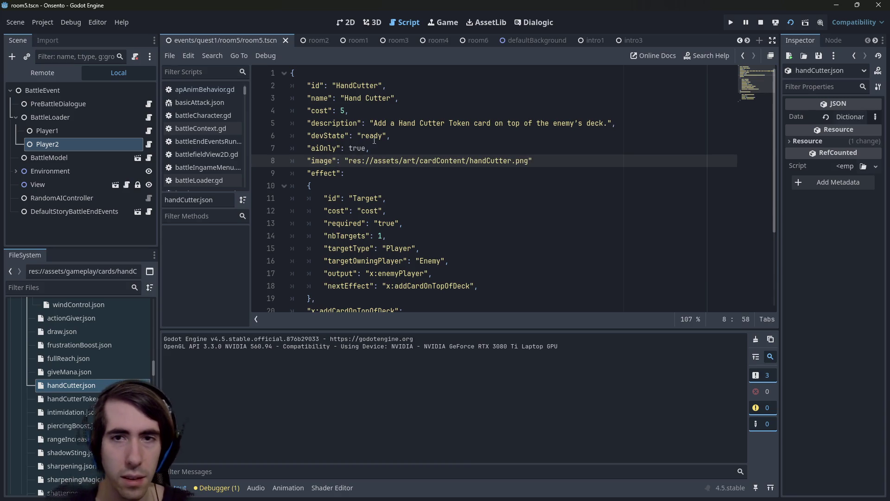
pyautogui.hotkey('ctrl', 's')
# Check giveMana.json's format, then add the missing comma after handCutter.json's image line and save
pyautogui.doubleClick(104, 374)
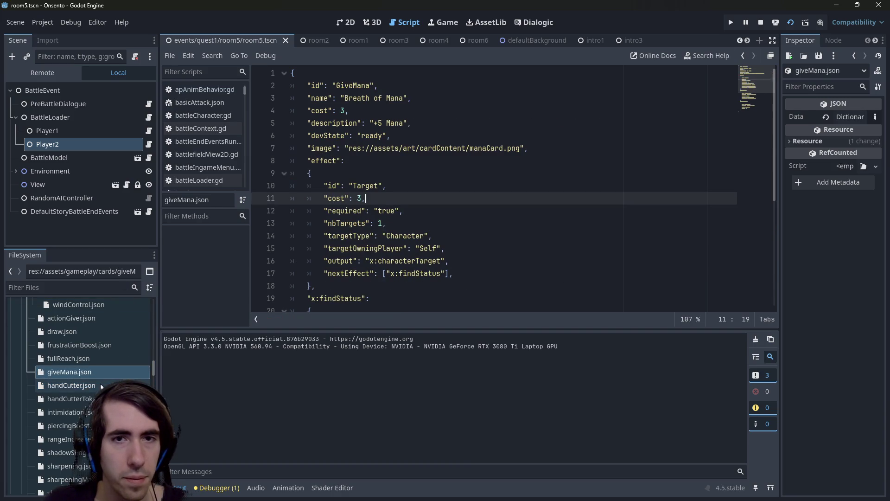
pyautogui.doubleClick(100, 383)
pyautogui.click(570, 164)
pyautogui.write(',')
pyautogui.hotkey('ctrl', 's')
# Copy the image line into handCutterToken.json above devState, fix its indent, and save
pyautogui.moveTo(537, 161); pyautogui.dragTo(290, 161)
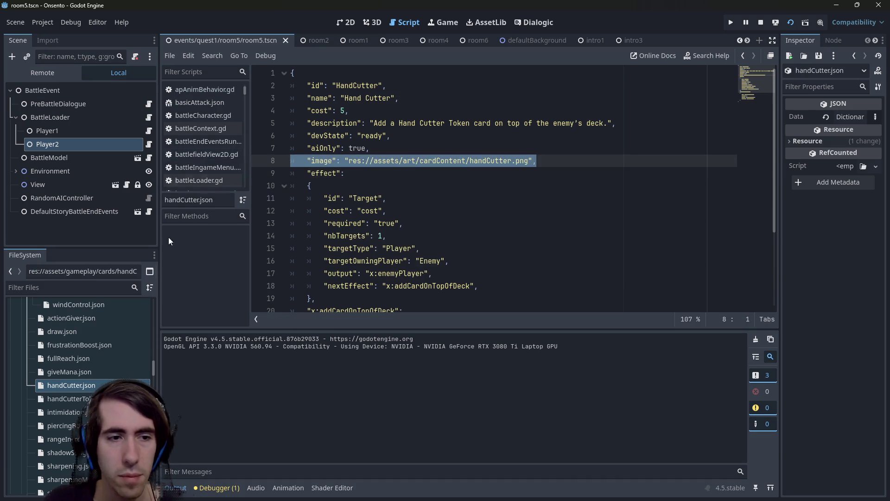
pyautogui.doubleClick(71, 398)
pyautogui.click(445, 185)
pyautogui.press('Up')
pyautogui.click(445, 186)
pyautogui.press('Up')
pyautogui.press('Up')
pyautogui.press('Up')
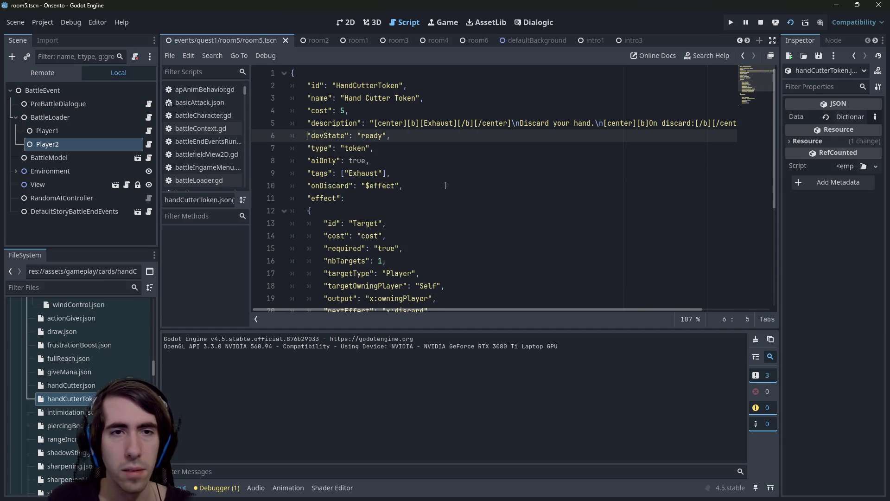
pyautogui.press('Return')
pyautogui.hotkey('shift', 'Tab')
pyautogui.hotkey('ctrl', 's')
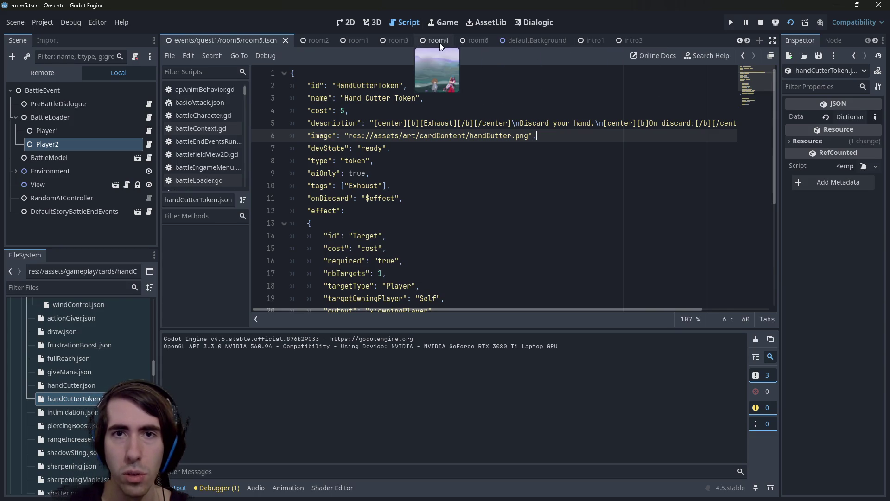
# Open room5.tscn through quick search, stop the running game, and relaunch the room5 scene
pyautogui.scroll(-5, 488, 37)
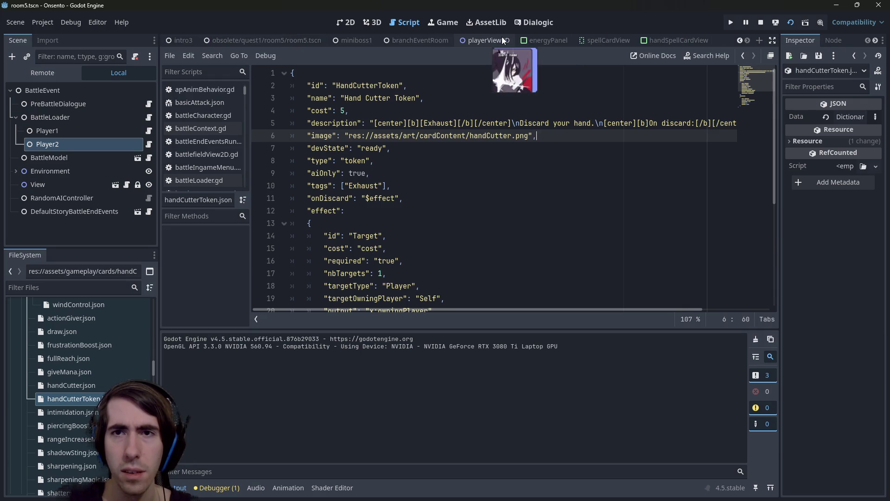
pyautogui.scroll(5, 222, 39)
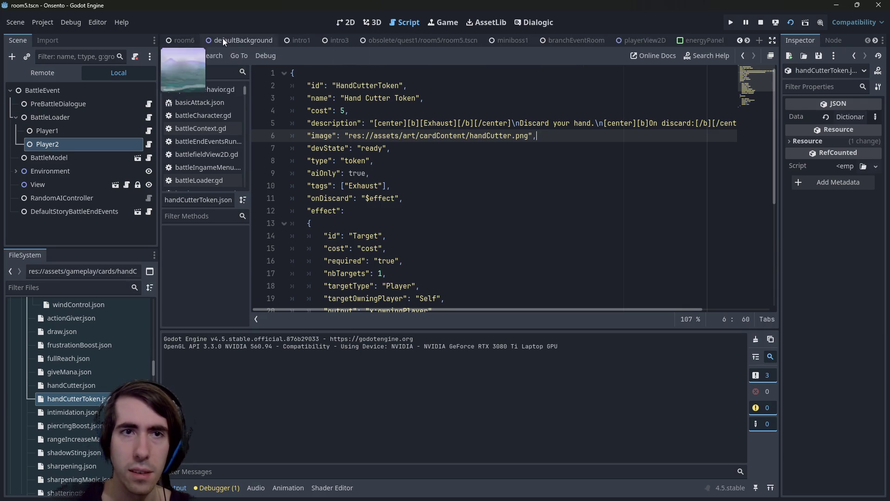
pyautogui.scroll(3, 468, 38)
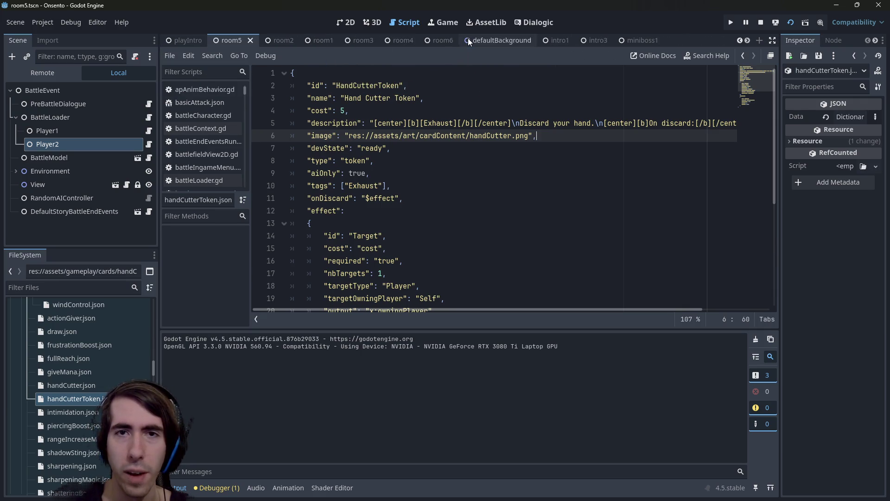
pyautogui.click(498, 153)
pyautogui.hotkey('shift', 'alt', 'o')
pyautogui.write('room5')
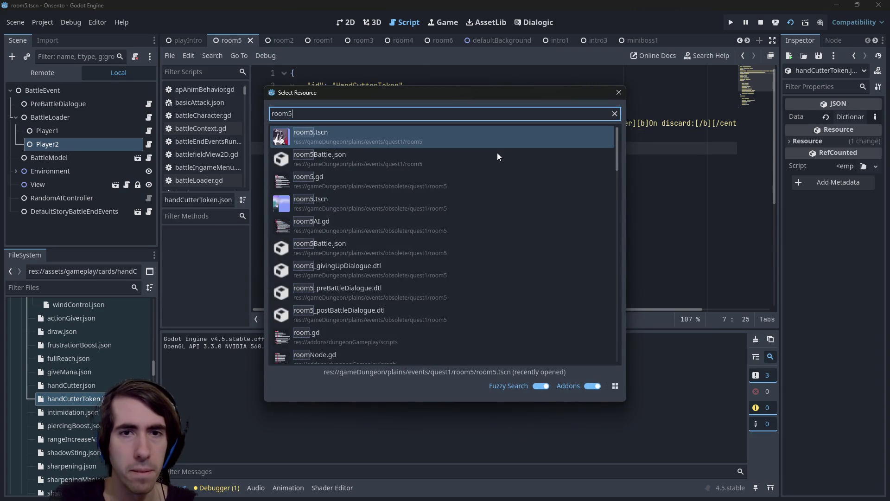
pyautogui.press('Return')
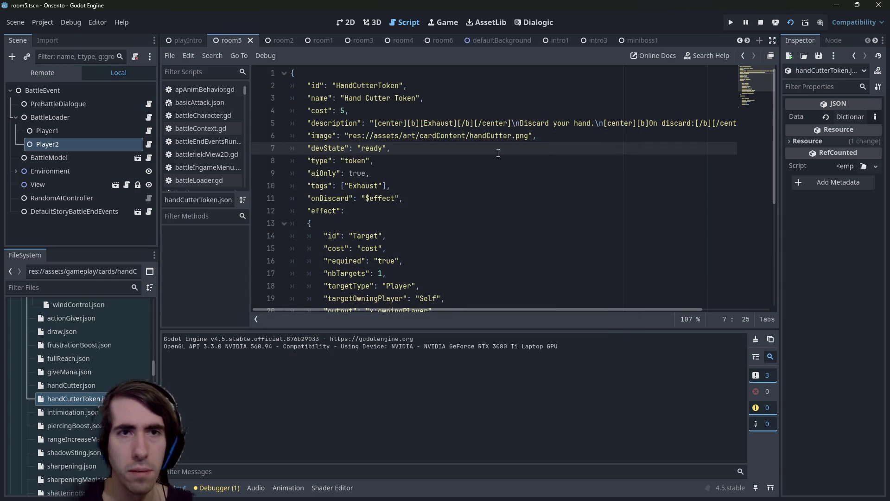
pyautogui.click(761, 23)
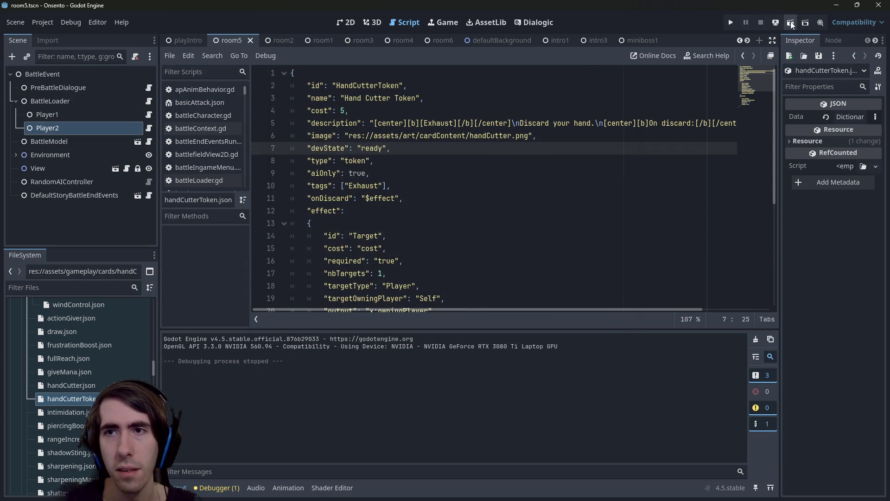
pyautogui.press('Down')
pyautogui.press('Down')
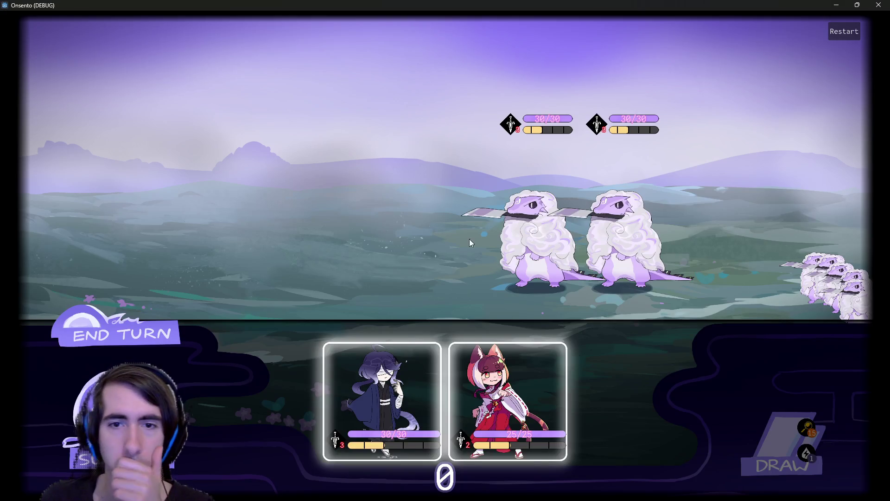
# Place the hooded and fox-girl characters and view the Hand Cutter Token card's new art
pyautogui.click(345, 411)
pyautogui.click(377, 397)
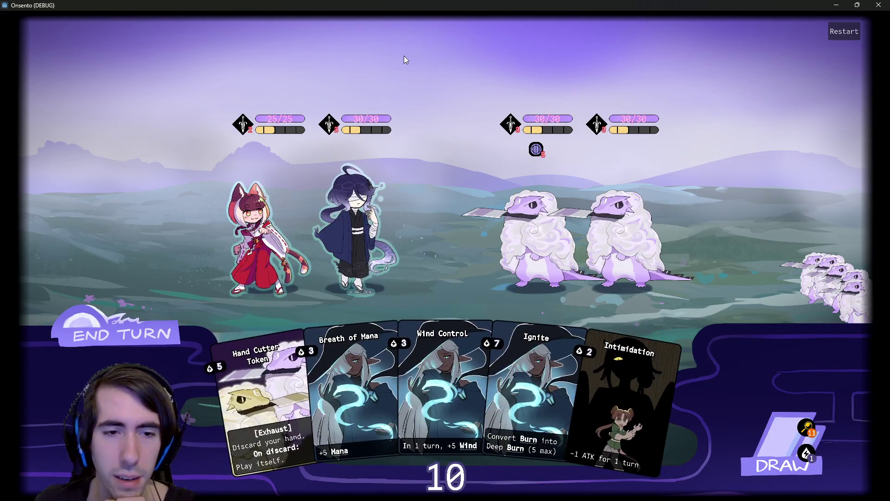
pyautogui.moveTo(281, 352)
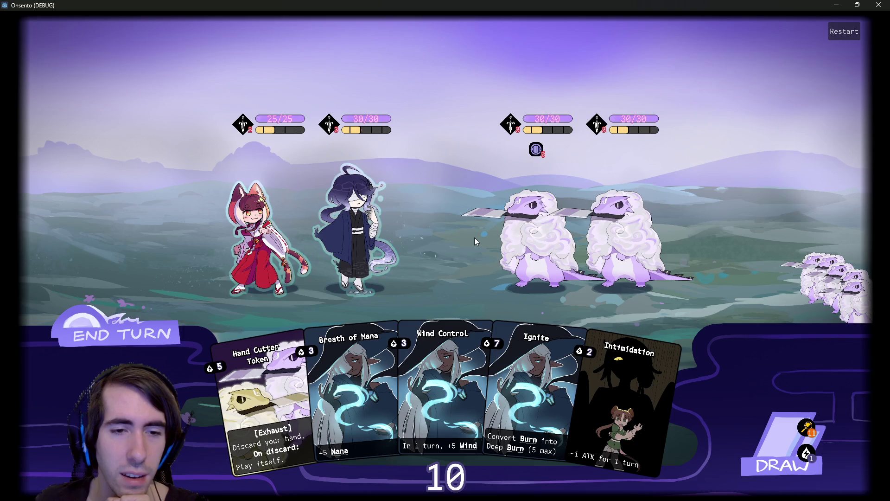
pyautogui.moveTo(250, 417)
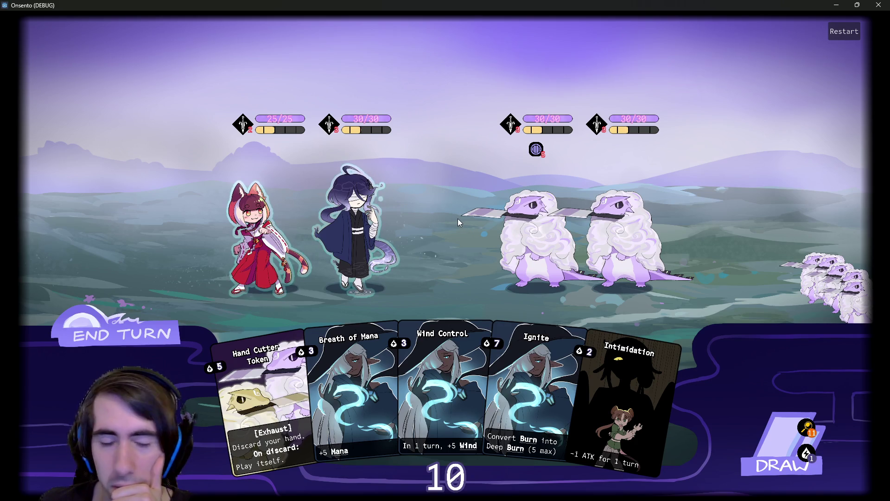
pyautogui.moveTo(259, 388)
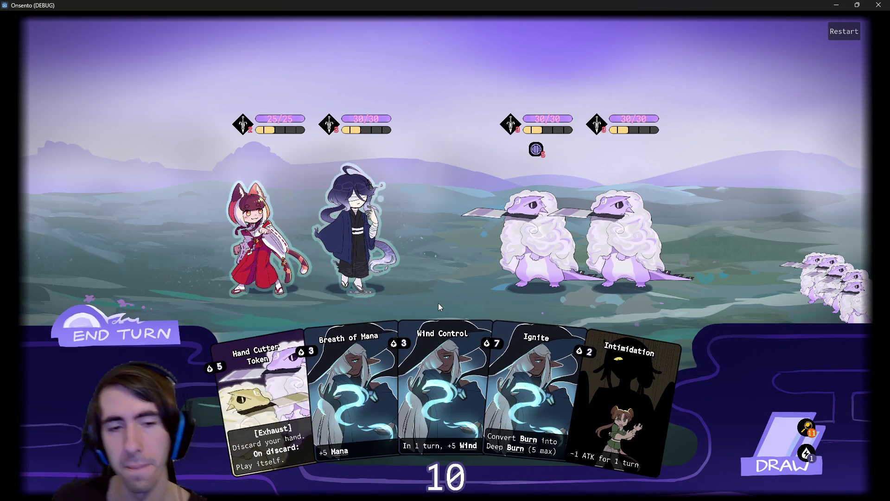
# Draw four cards, then end the turn despite the warning
pyautogui.click(776, 419)
pyautogui.click(776, 419)
pyautogui.click(776, 419)
pyautogui.click(775, 419)
pyautogui.click(65, 320)
pyautogui.click(65, 320)
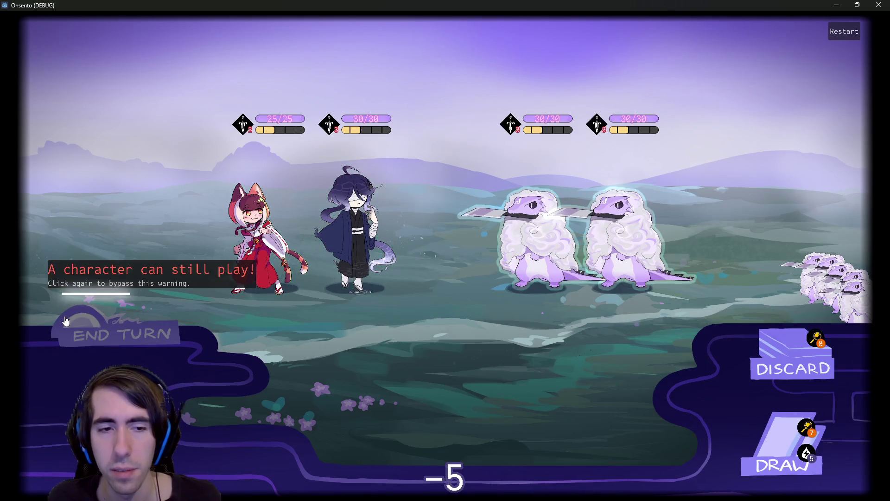
# Draw cards for the next turn, end it, draw again and view the discard pile
pyautogui.click(761, 438)
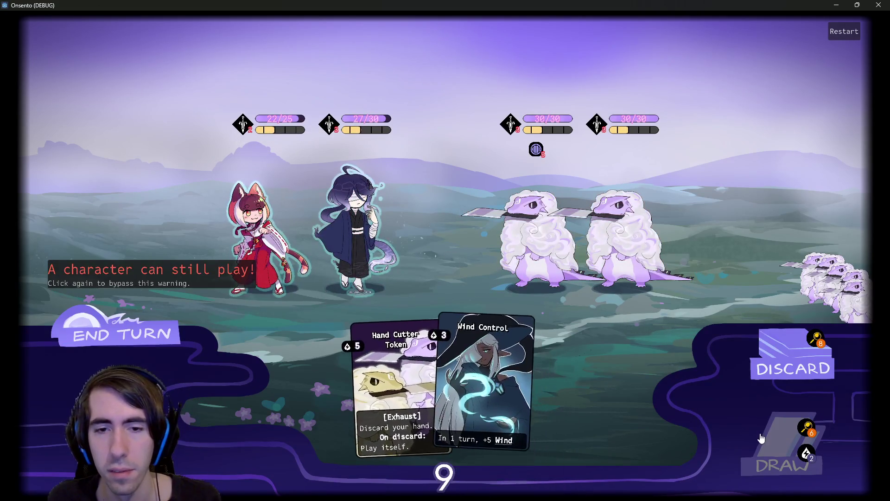
pyautogui.click(761, 438)
pyautogui.click(762, 438)
pyautogui.click(116, 334)
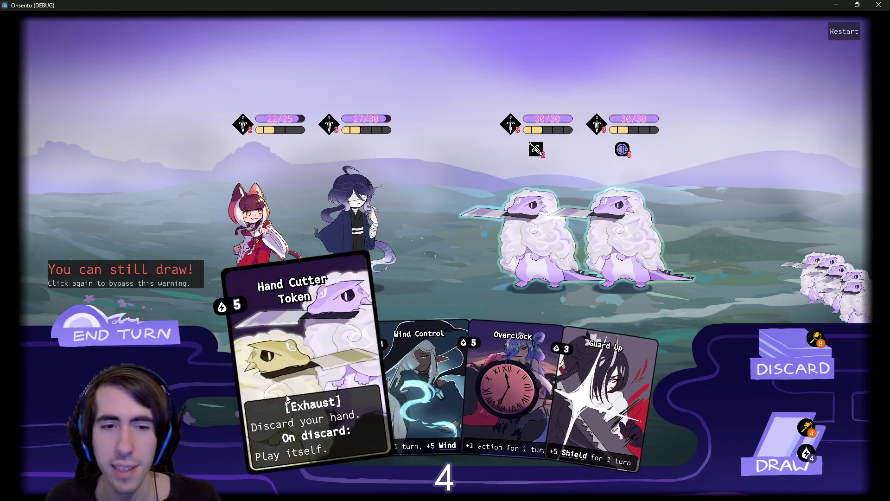
pyautogui.click(780, 431)
pyautogui.click(780, 432)
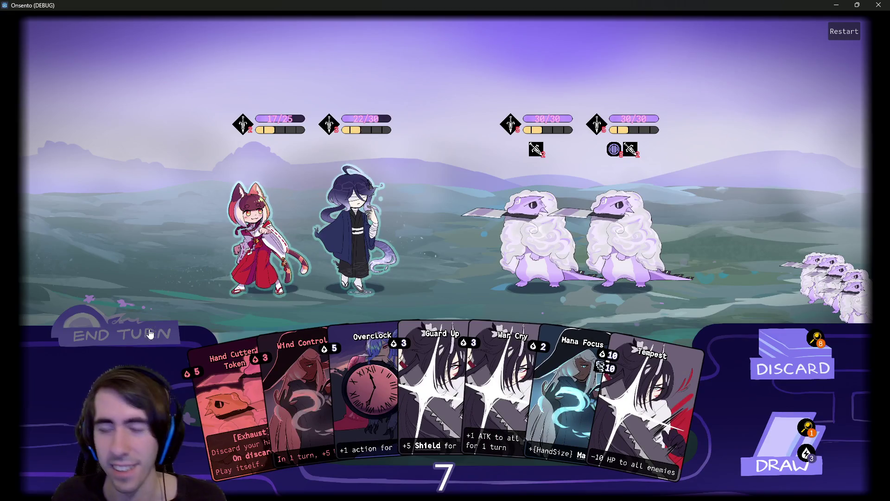
pyautogui.click(155, 333)
pyautogui.click(154, 333)
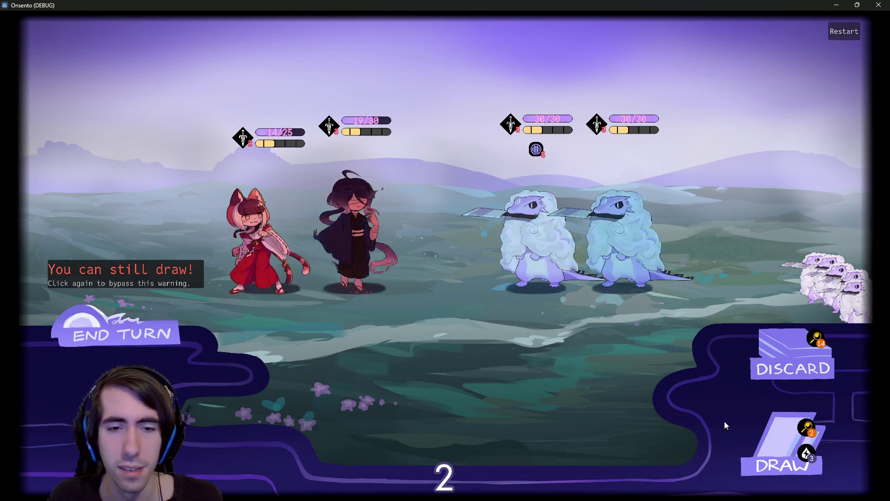
pyautogui.click(757, 417)
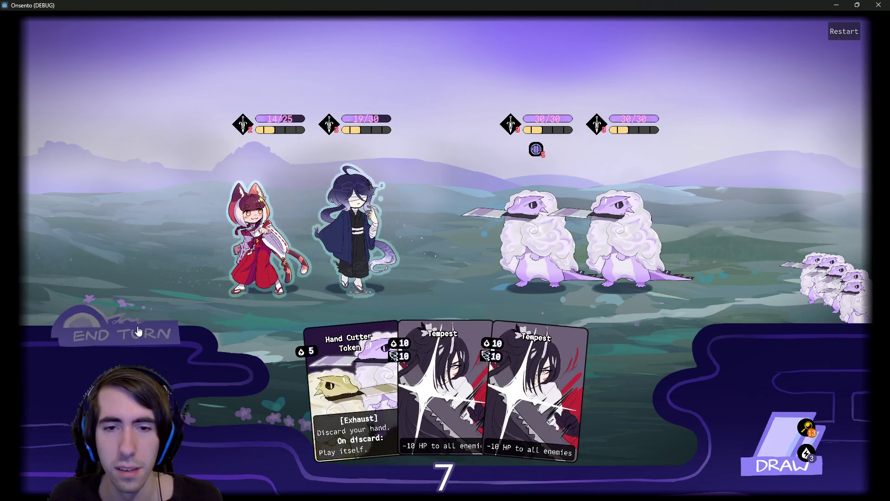
pyautogui.click(807, 427)
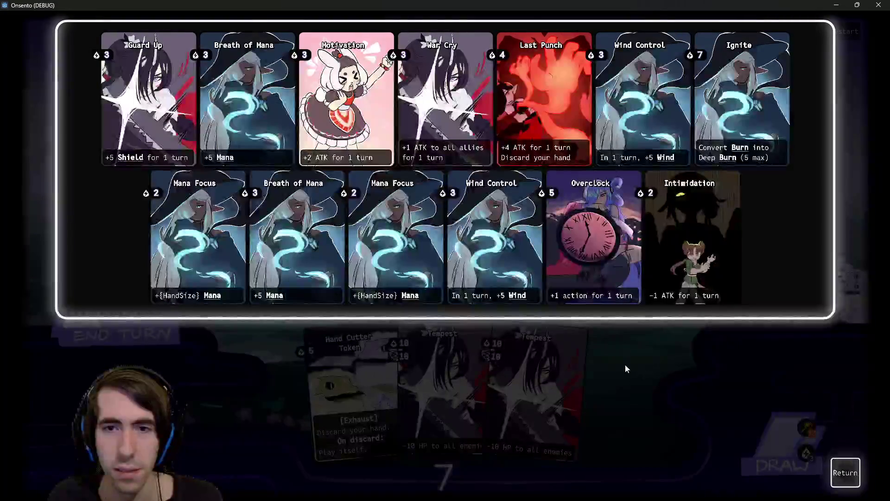
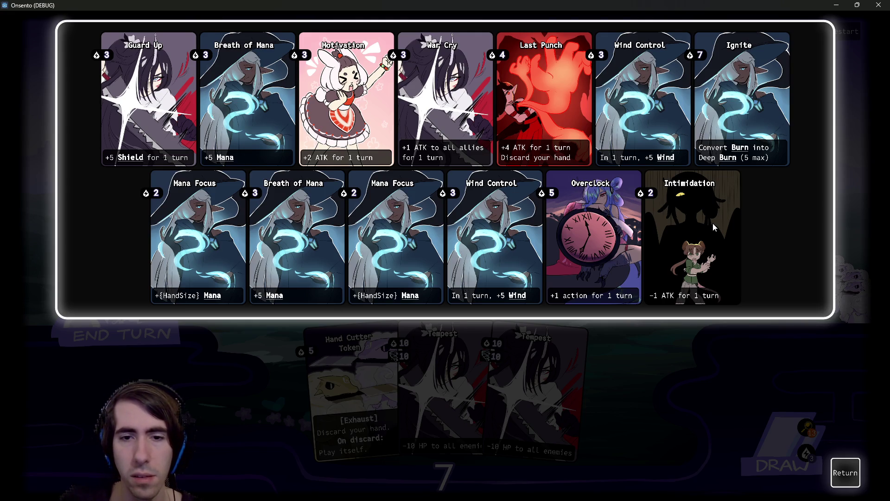
# Close the running game and search Quick Open for 'card editor' files
pyautogui.click(846, 473)
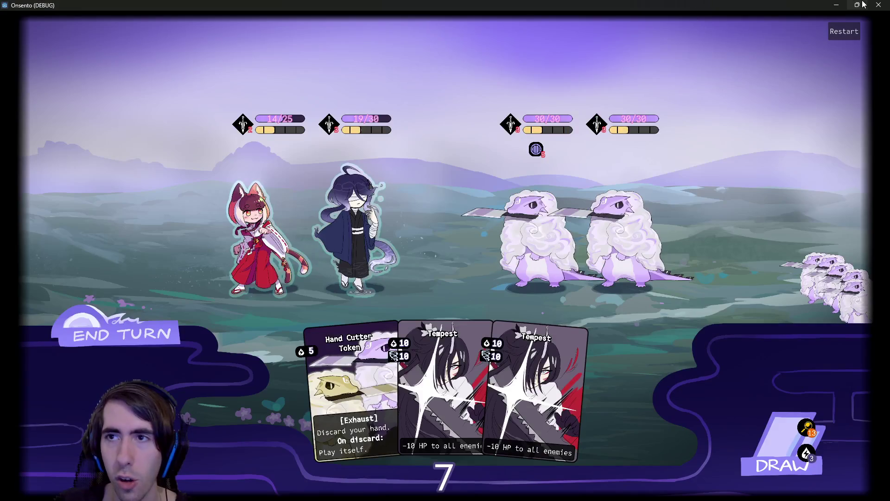
pyautogui.click(879, 5)
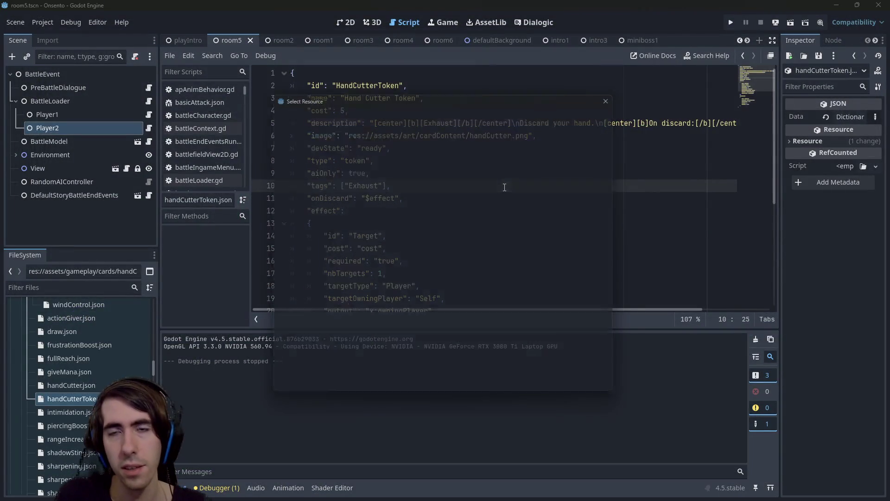
pyautogui.hotkey('shift', 'alt', 'o')
pyautogui.write('card editor')
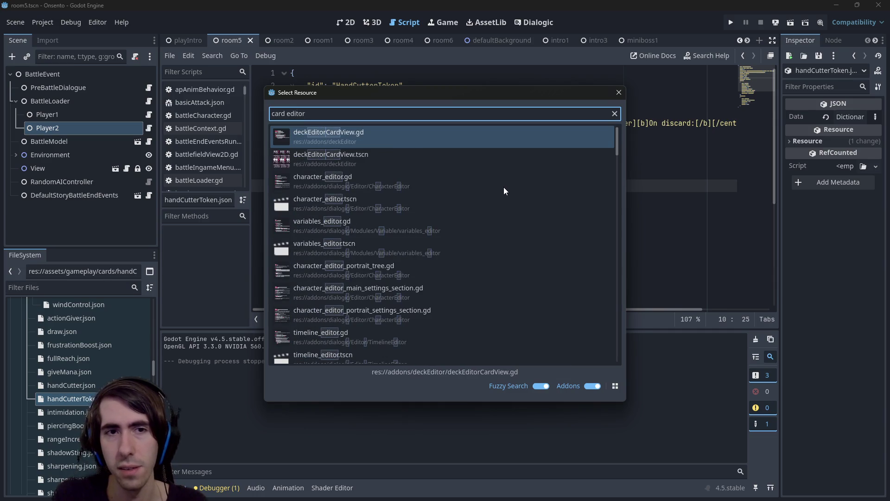
pyautogui.press('Down')
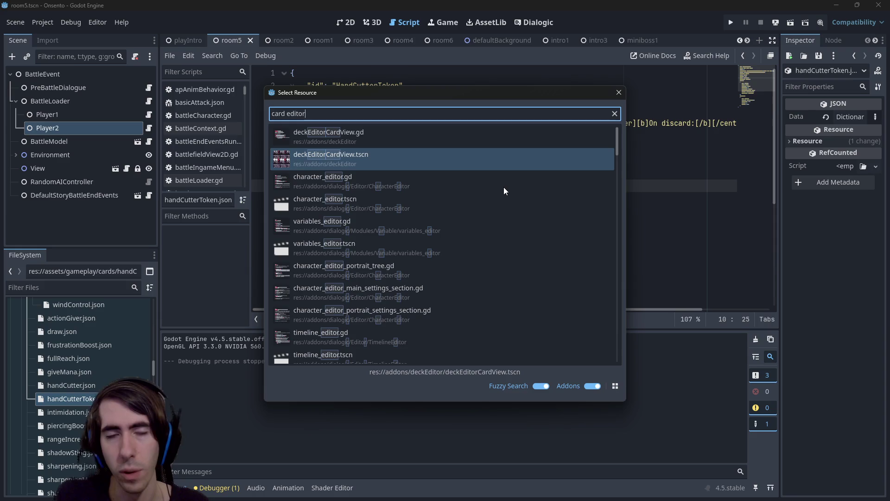
# Try other Quick Open searches: builder, menu, creation menu, building, card edit, then card
pyautogui.press('BackSpace')
pyautogui.press('BackSpace')
pyautogui.press('BackSpace')
pyautogui.write('builder')
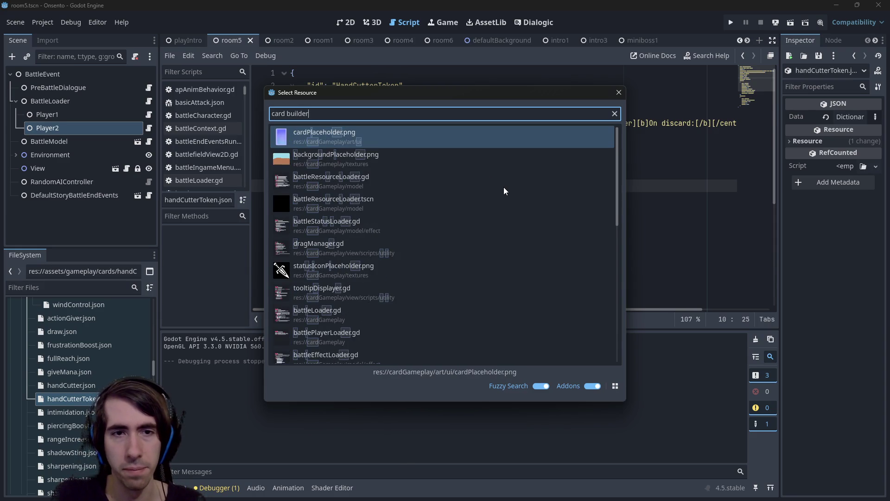
pyautogui.press('BackSpace')
pyautogui.press('BackSpace')
pyautogui.press('BackSpace')
pyautogui.press('BackSpace')
pyautogui.press('BackSpace')
pyautogui.press('BackSpace')
pyautogui.press('BackSpace')
pyautogui.write('menu')
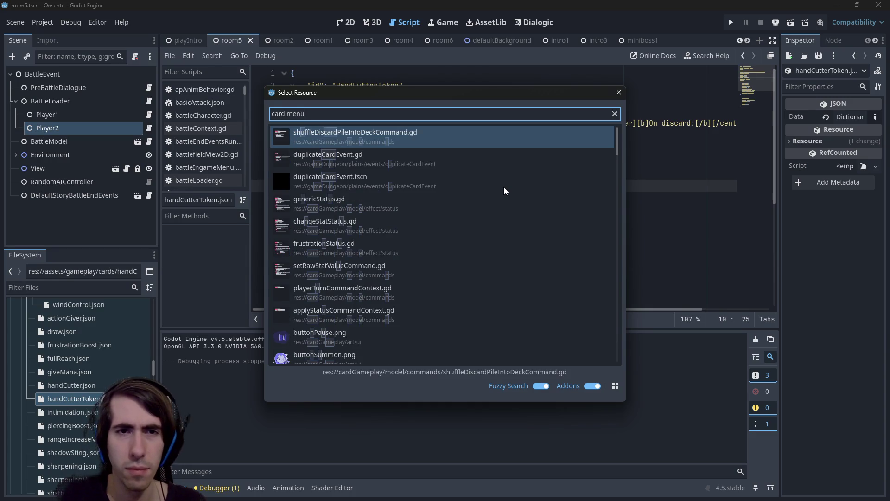
pyautogui.press('BackSpace')
pyautogui.press('BackSpace')
pyautogui.press('BackSpace')
pyautogui.write('menu')
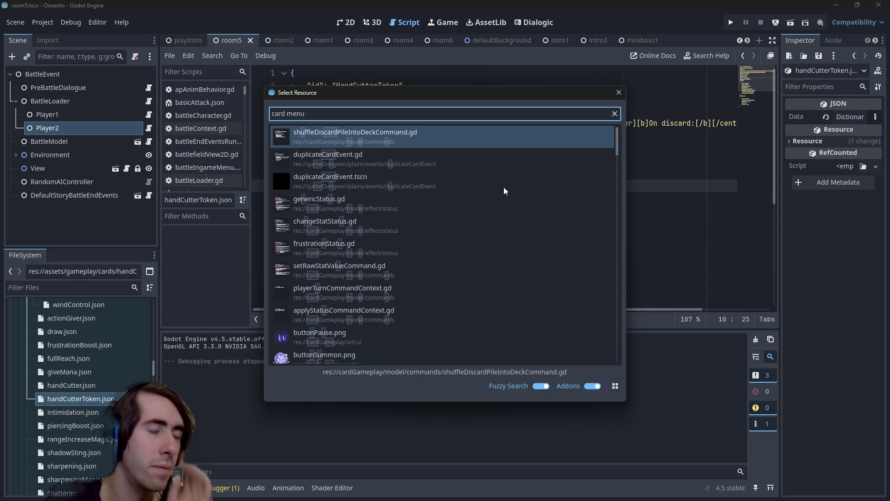
pyautogui.press('BackSpace')
pyautogui.press('BackSpace')
pyautogui.press('BackSpace')
pyautogui.write('creation menu')
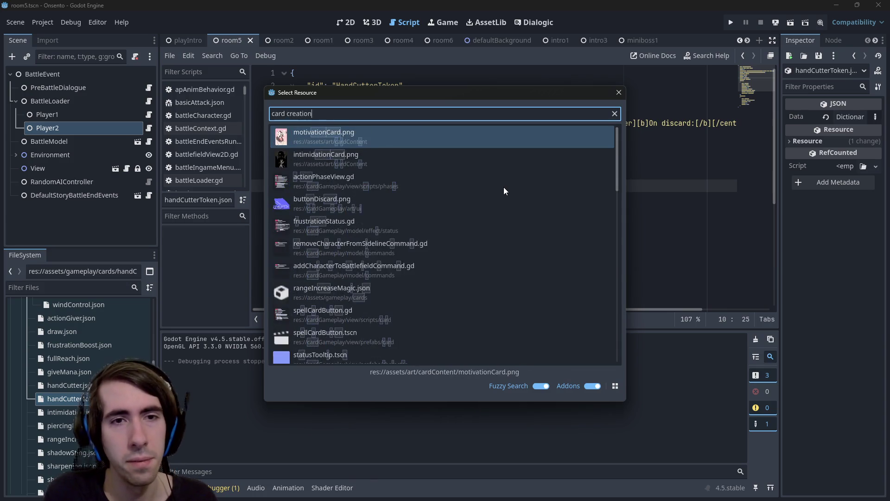
pyautogui.press('BackSpace')
pyautogui.press('BackSpace')
pyautogui.press('BackSpace')
pyautogui.press('BackSpace')
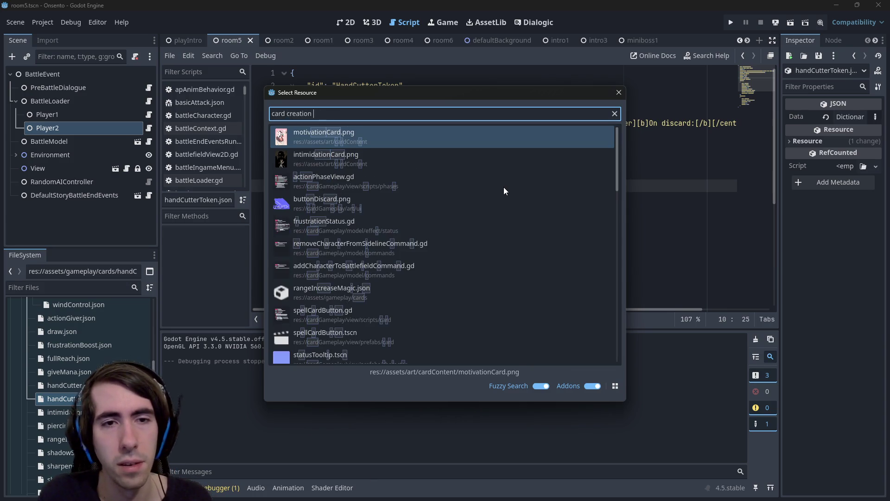
pyautogui.press('BackSpace')
pyautogui.press('BackSpace')
pyautogui.press('BackSpace')
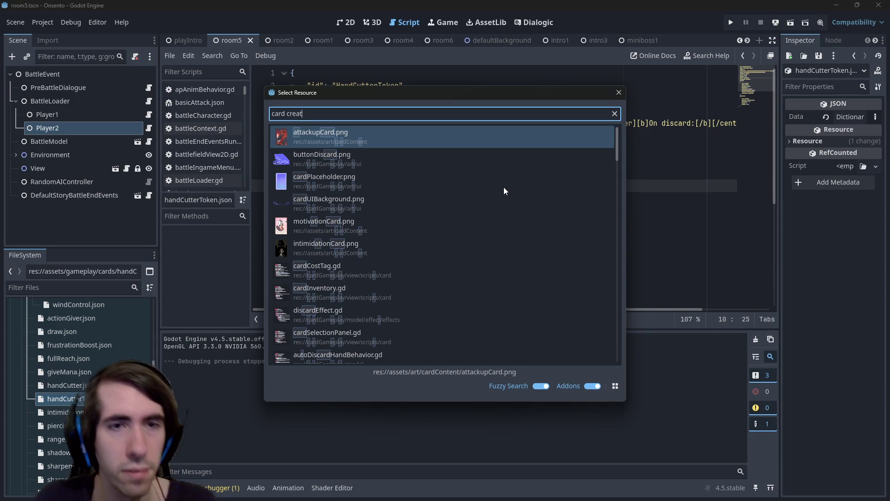
pyautogui.press('BackSpace')
pyautogui.press('BackSpace')
pyautogui.press('BackSpace')
pyautogui.write('build')
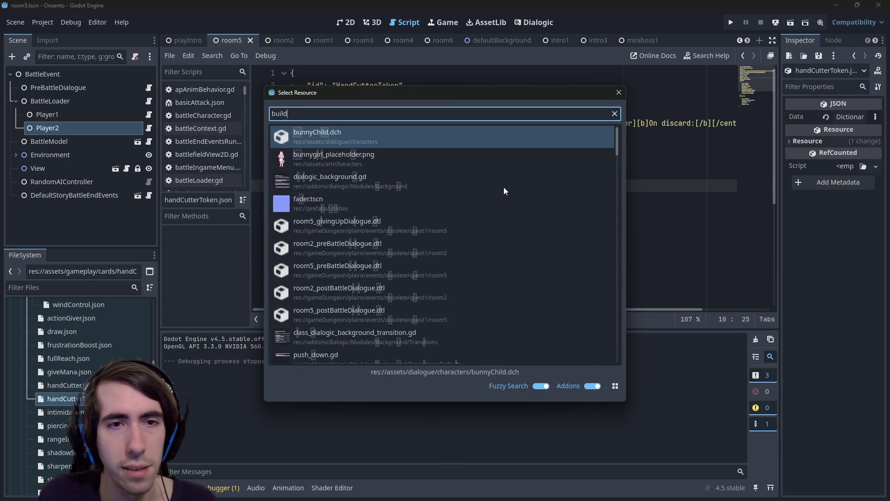
pyautogui.write('ing')
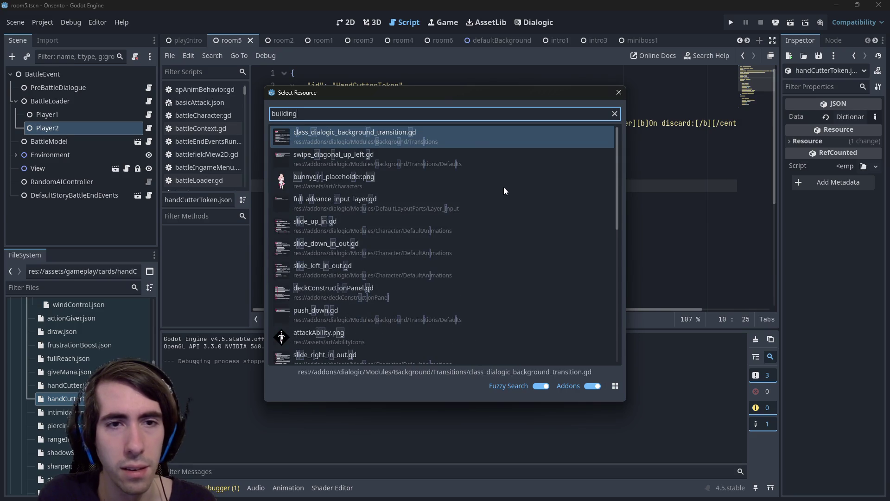
pyautogui.press('BackSpace')
pyautogui.press('BackSpace')
pyautogui.press('BackSpace')
pyautogui.write('car')
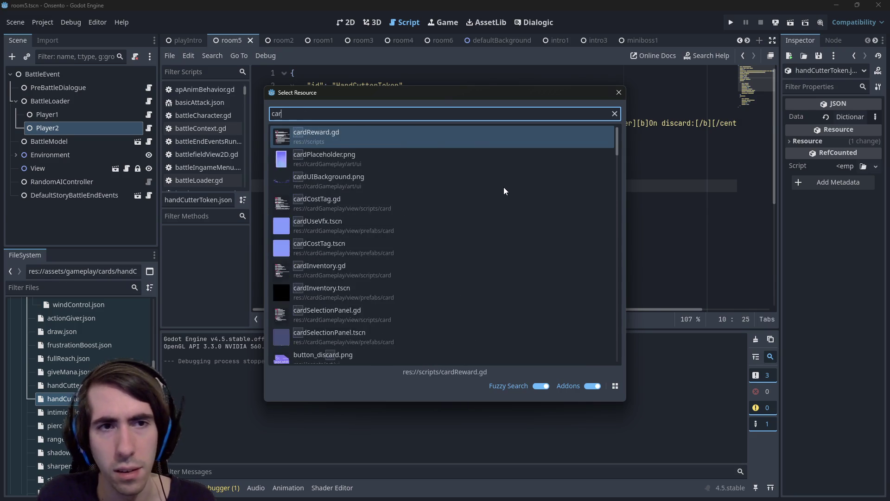
pyautogui.write('d editorb')
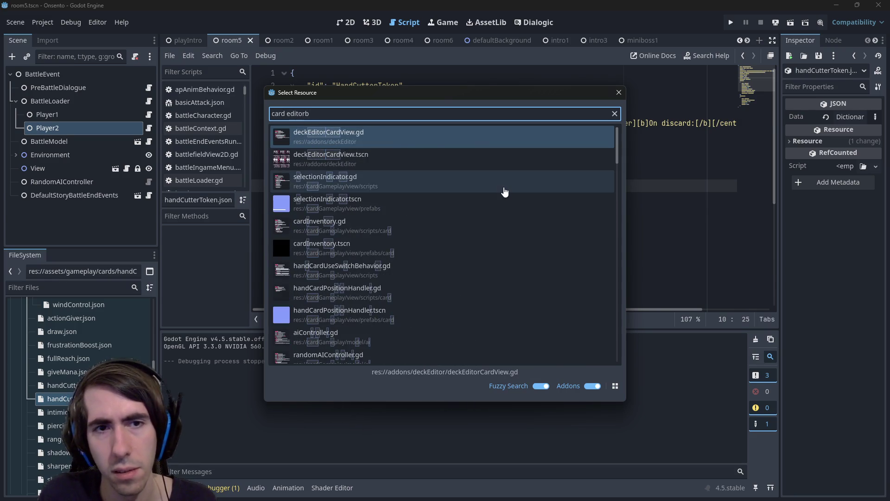
pyautogui.press('BackSpace')
pyautogui.press('BackSpace')
pyautogui.press('BackSpace')
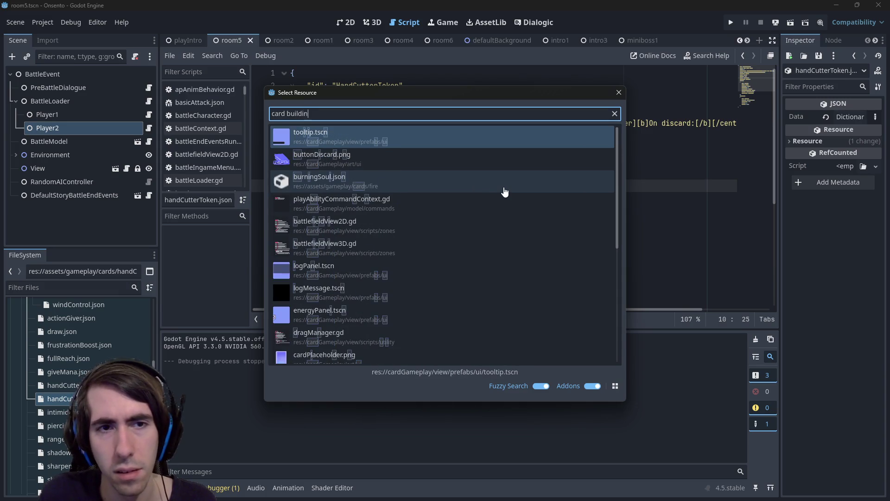
pyautogui.write('edit')
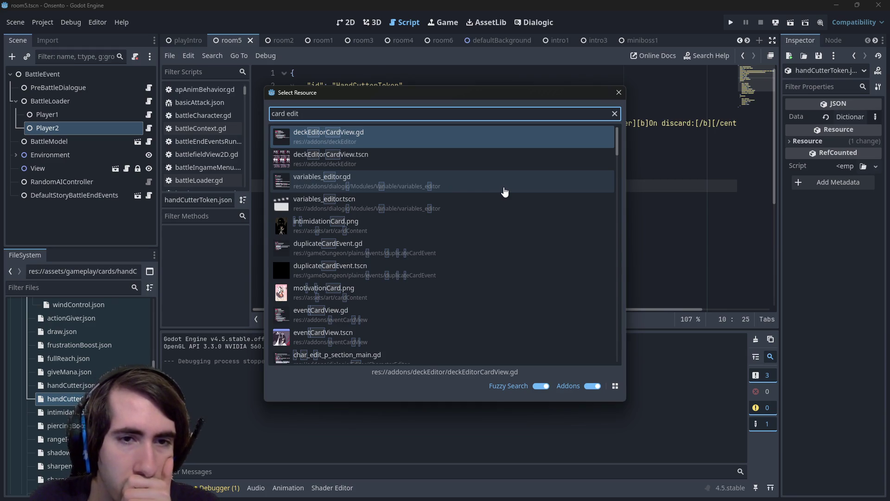
pyautogui.press('BackSpace')
pyautogui.press('BackSpace')
pyautogui.press('BackSpace')
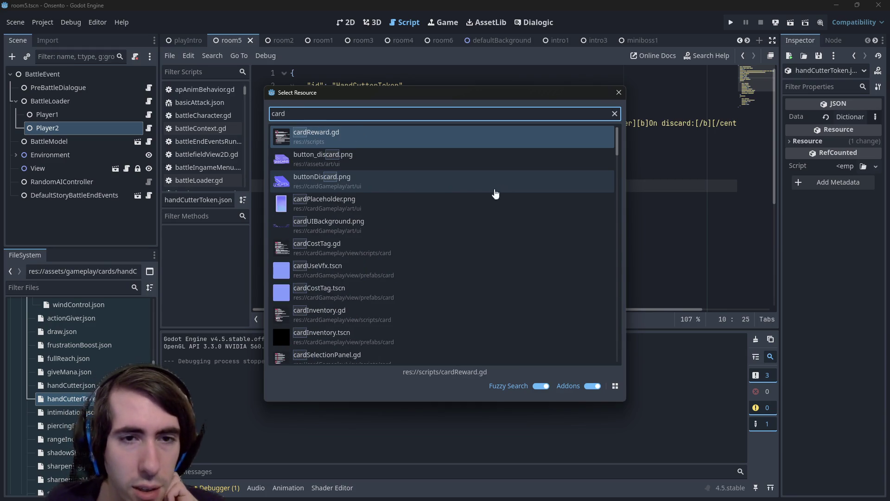
# Open deckEditorCardView.tscn from the 'card' results and run that scene
pyautogui.scroll(-3, 440, 209)
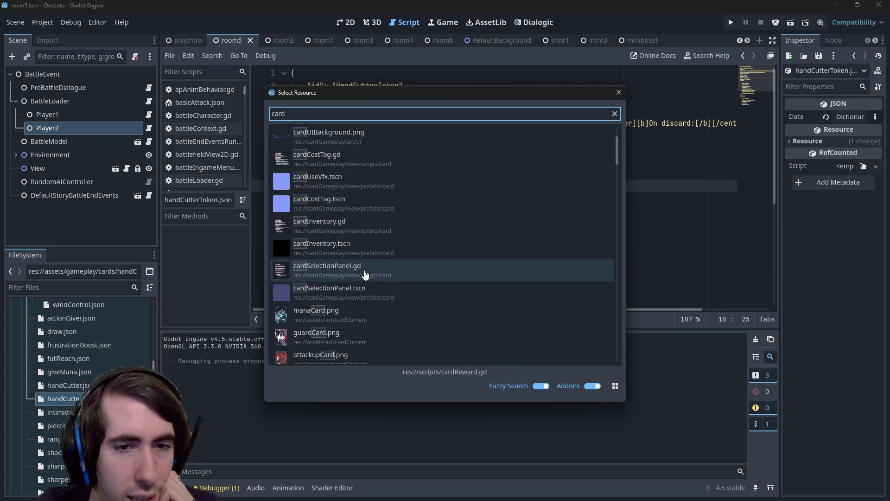
pyautogui.scroll(-4, 369, 285)
pyautogui.scroll(-5, 370, 285)
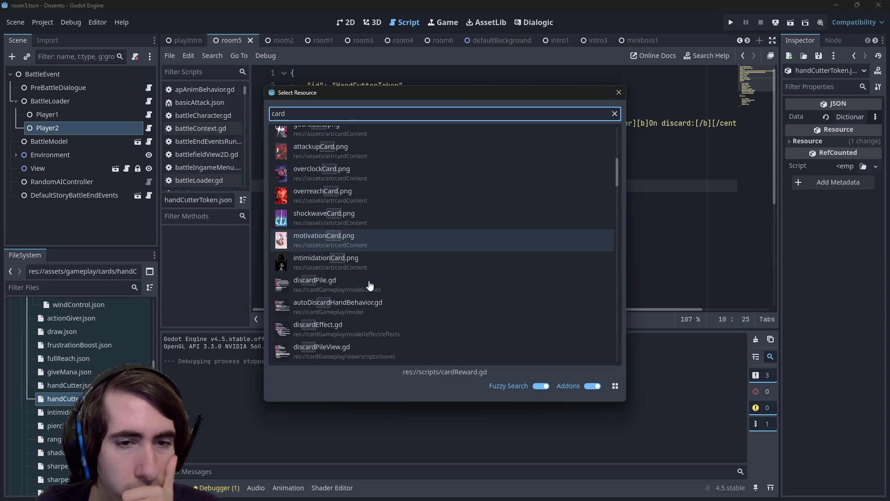
pyautogui.scroll(-3, 369, 285)
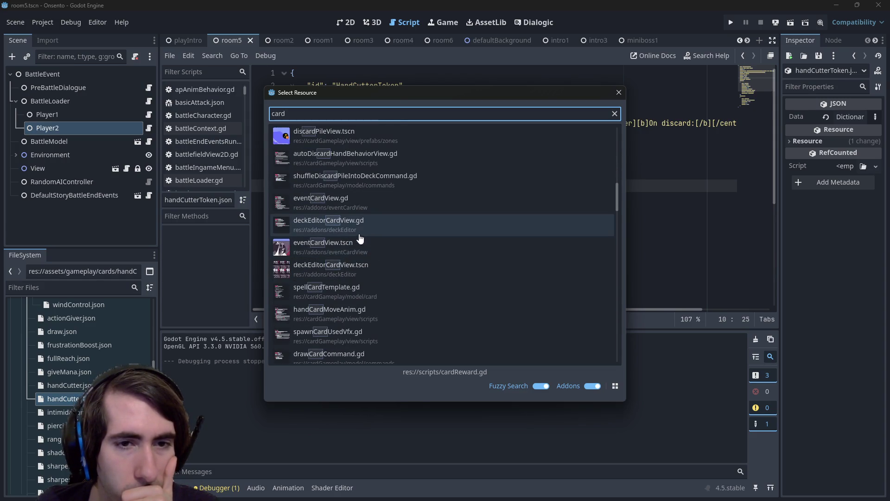
pyautogui.scroll(-3, 368, 255)
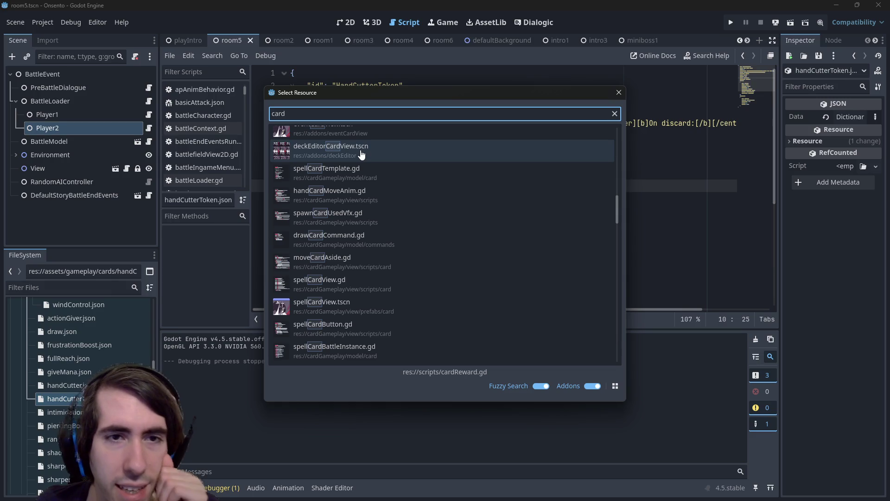
pyautogui.doubleClick(362, 154)
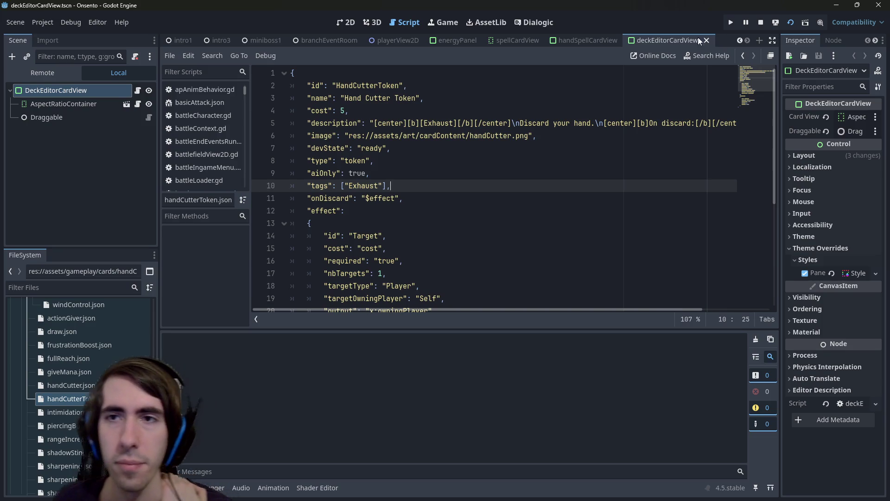
pyautogui.click(764, 24)
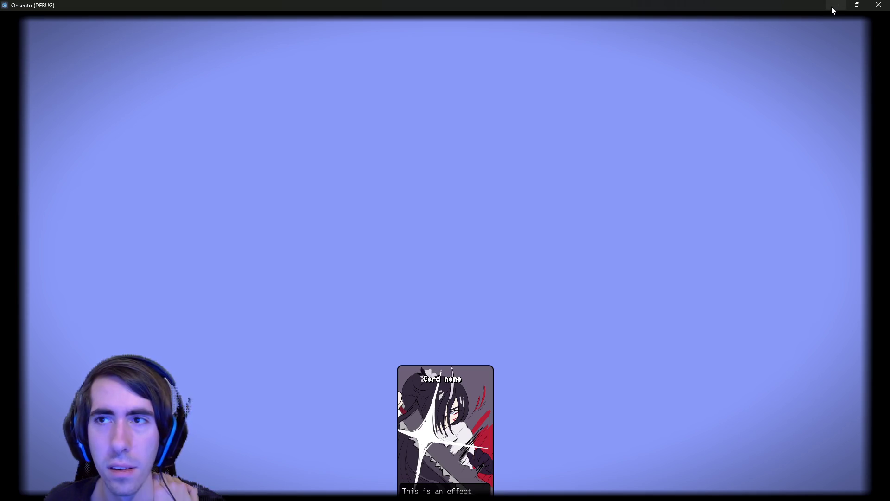
# Close the game and open the deckEditorPanel scene through a 'deck editor' Quick Open search
pyautogui.click(836, 5)
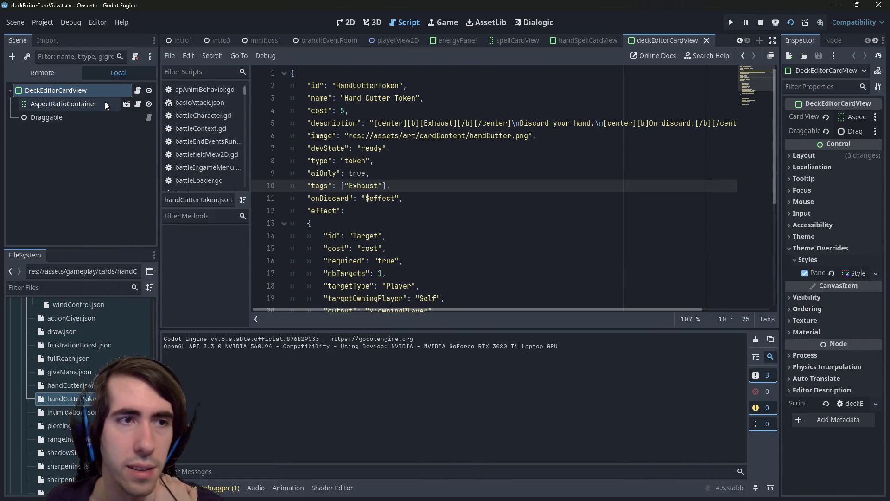
pyautogui.click(627, 107)
pyautogui.hotkey('shift', 'alt', 'o')
pyautogui.write('card e')
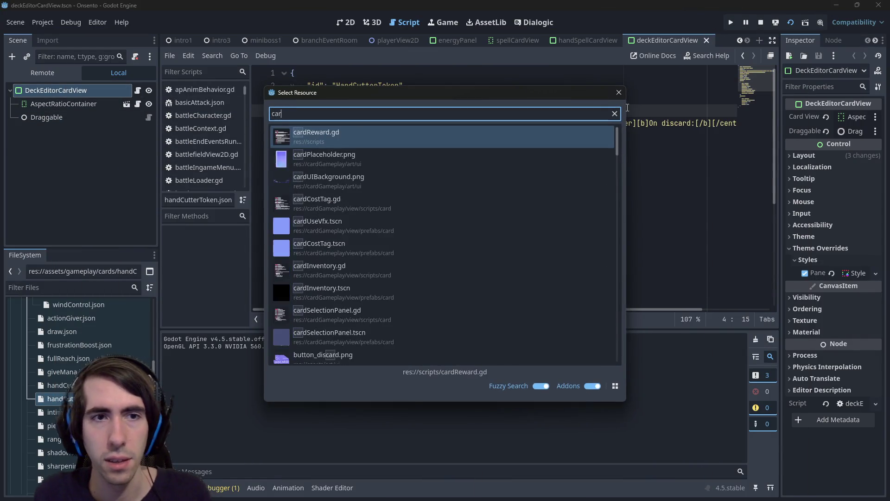
pyautogui.press('BackSpace')
pyautogui.press('BackSpace')
pyautogui.press('BackSpace')
pyautogui.write('deck editor')
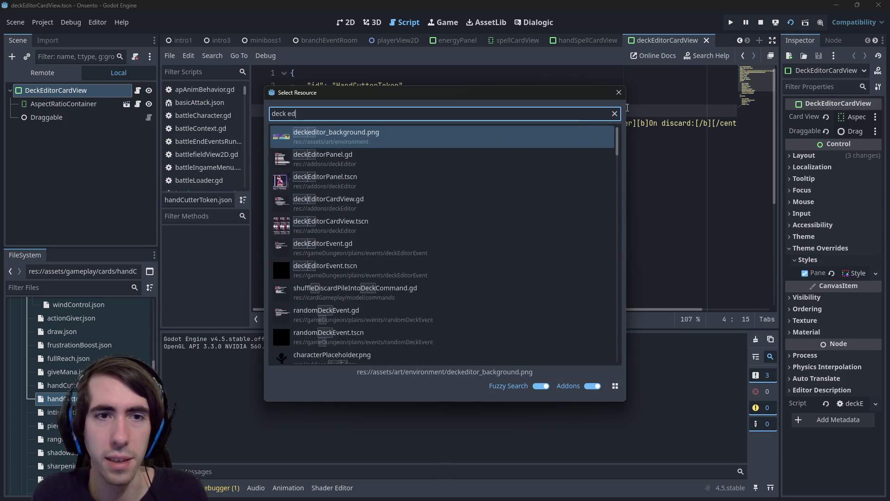
pyautogui.press('Down')
pyautogui.press('Down')
pyautogui.press('Return')
# Enable Show All Cards on DeckEditorPanel in the Inspector and run the scene
pyautogui.click(345, 22)
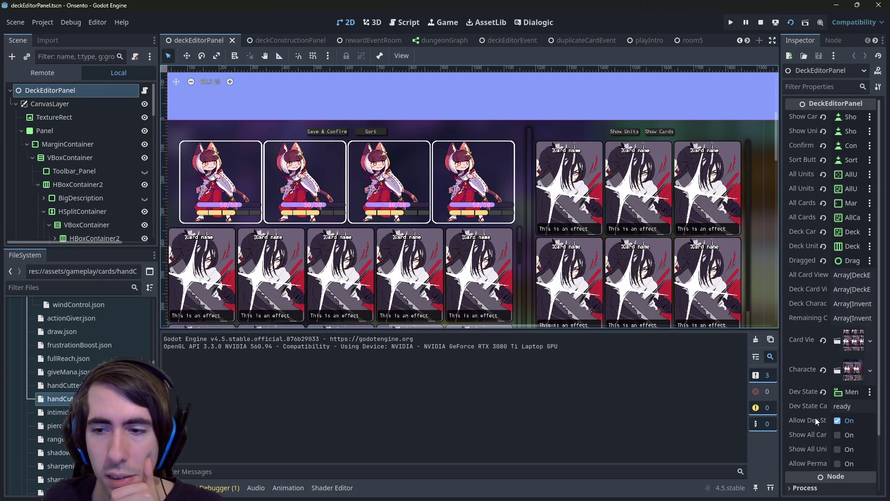
pyautogui.moveTo(781, 403); pyautogui.dragTo(722, 396)
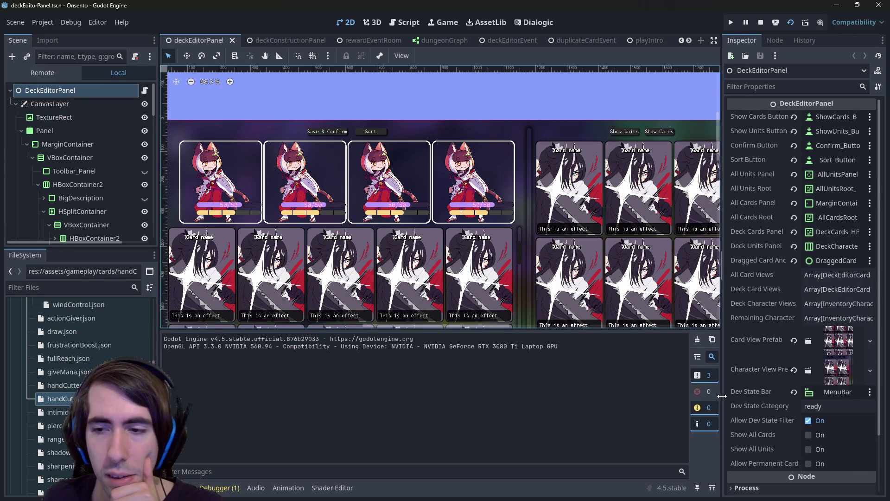
pyautogui.click(814, 436)
pyautogui.click(785, 27)
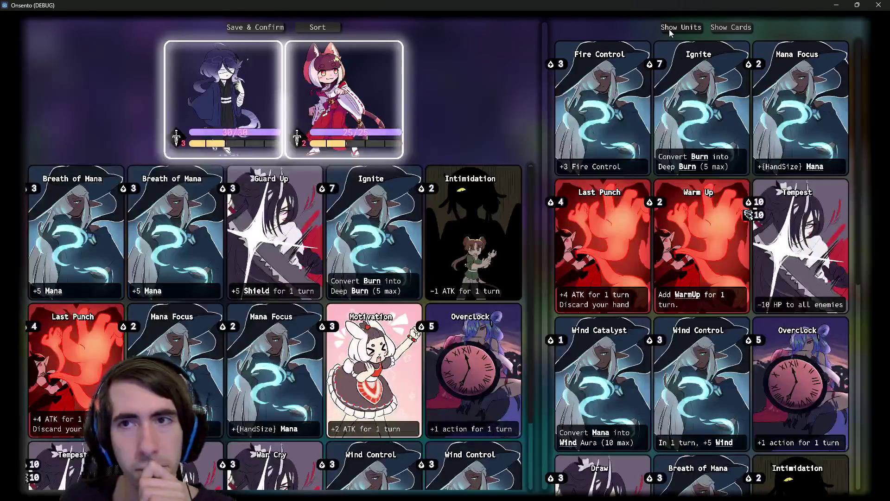
# Toggle Show Units then Show Cards and scroll the collection down to Shadow Sting and Shockwave
pyautogui.click(686, 28)
pyautogui.click(731, 27)
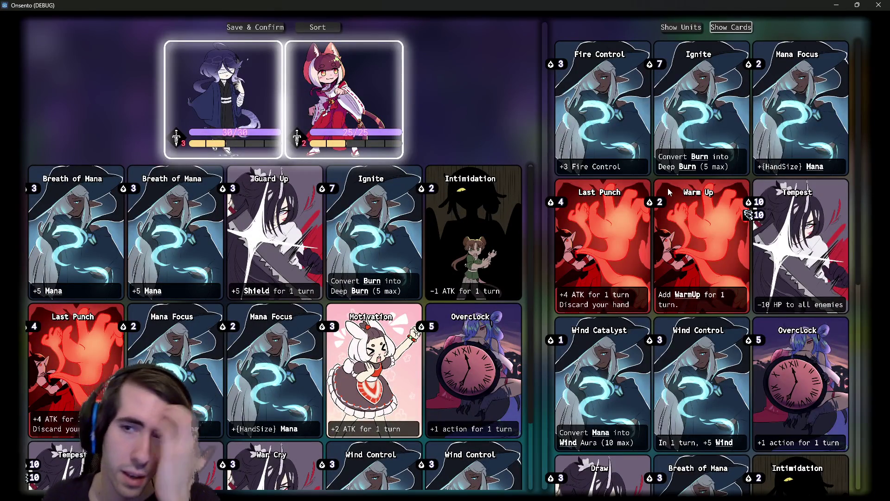
pyautogui.scroll(-6, 668, 190)
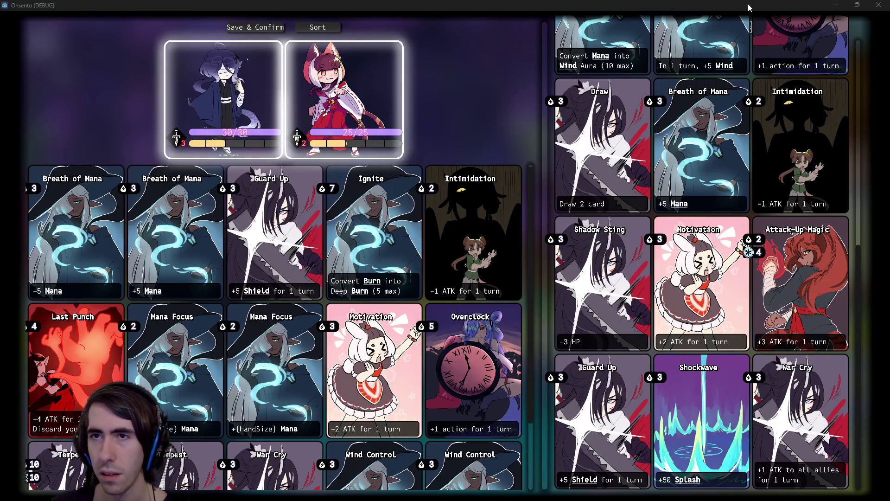
# Minimise the game and filter Godot's FileSystem dock by 'shock'
pyautogui.click(837, 10)
pyautogui.click(106, 288)
pyautogui.write('shock')
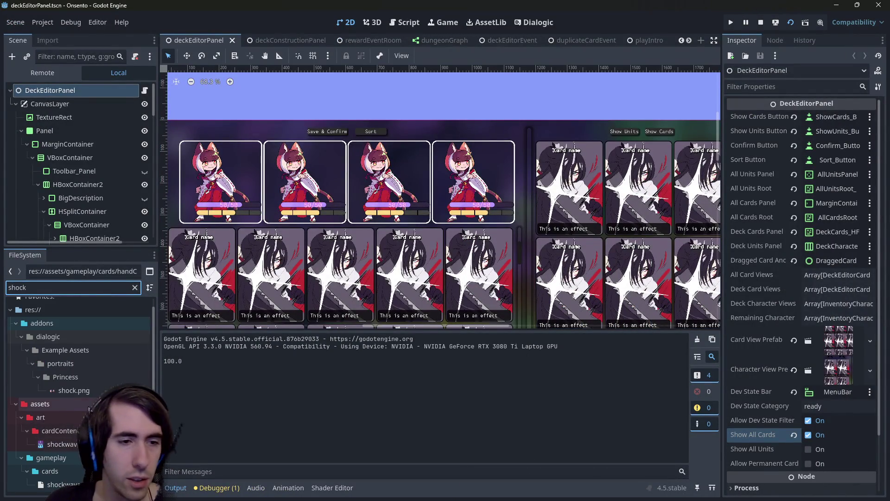
# Reveal the shockwave card art in its cardContent folder from the FileSystem context menu
pyautogui.rightClick(103, 443)
pyautogui.press('Escape')
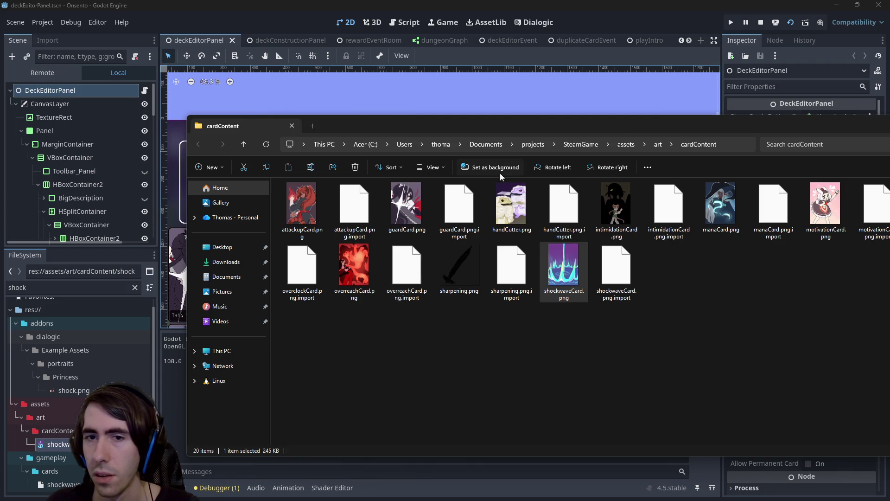
# Open shockwaveCard.png in GIMP from Explorer, then close the Explorer window
pyautogui.click(564, 273)
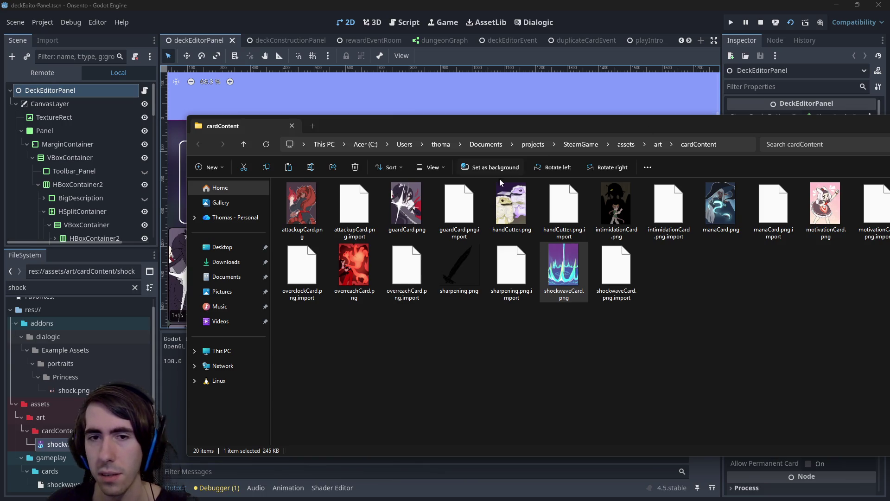
pyautogui.click(560, 278)
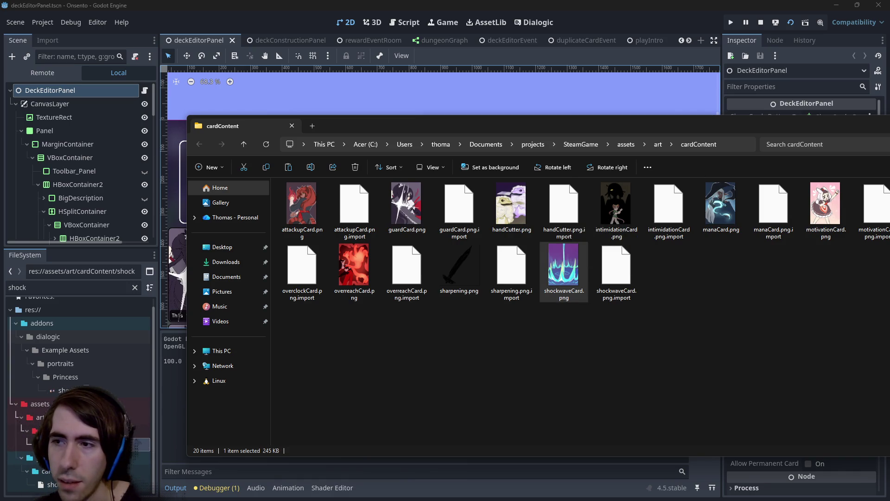
pyautogui.click(688, 119)
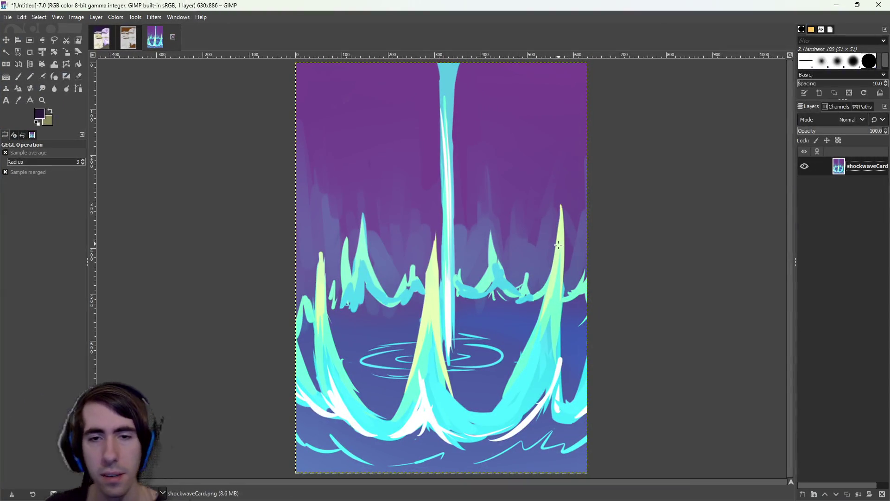
# Duplicate the shockwave art layer, shift the copy left, and hide the original layer
pyautogui.press('-')
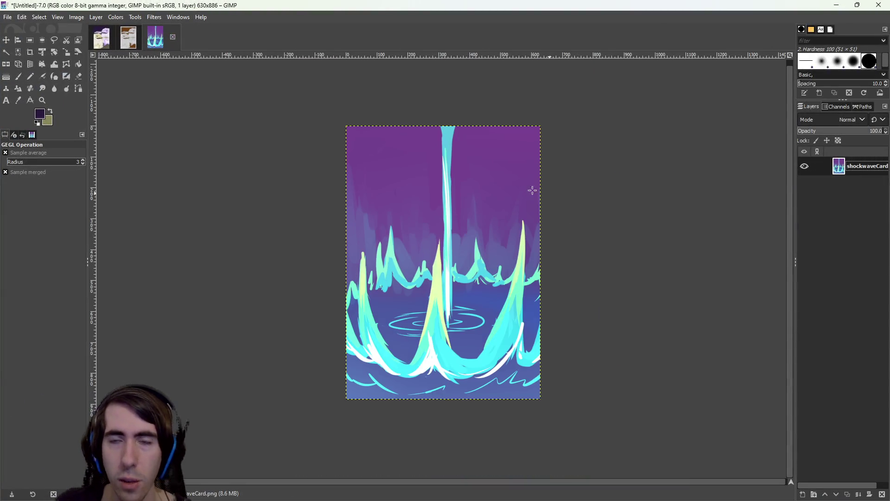
pyautogui.rightClick(863, 168)
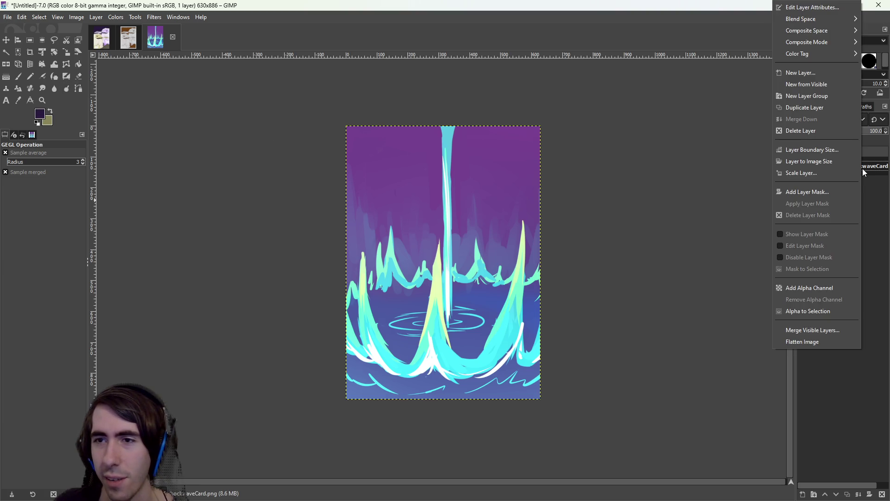
pyautogui.click(816, 107)
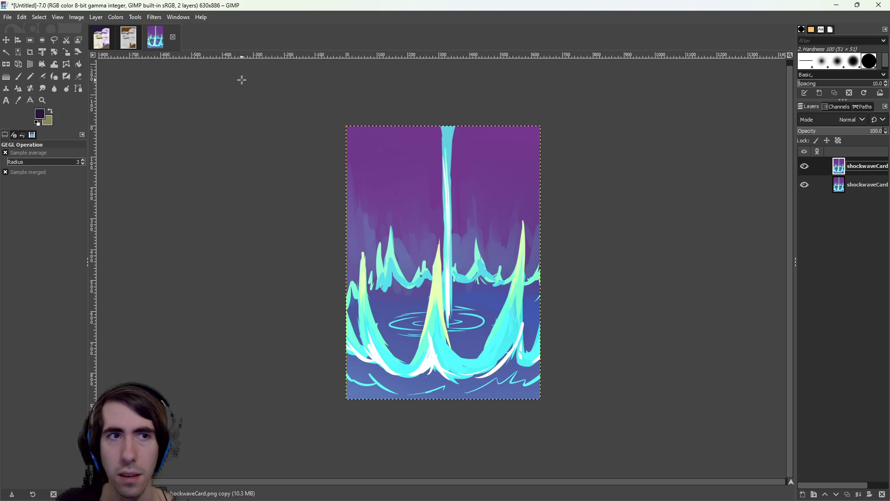
pyautogui.click(6, 40)
pyautogui.moveTo(403, 212); pyautogui.dragTo(314, 234)
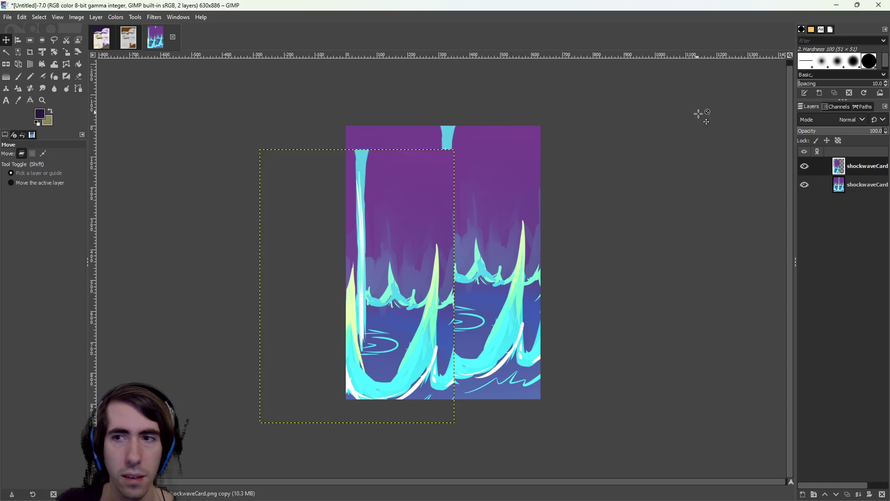
pyautogui.click(805, 184)
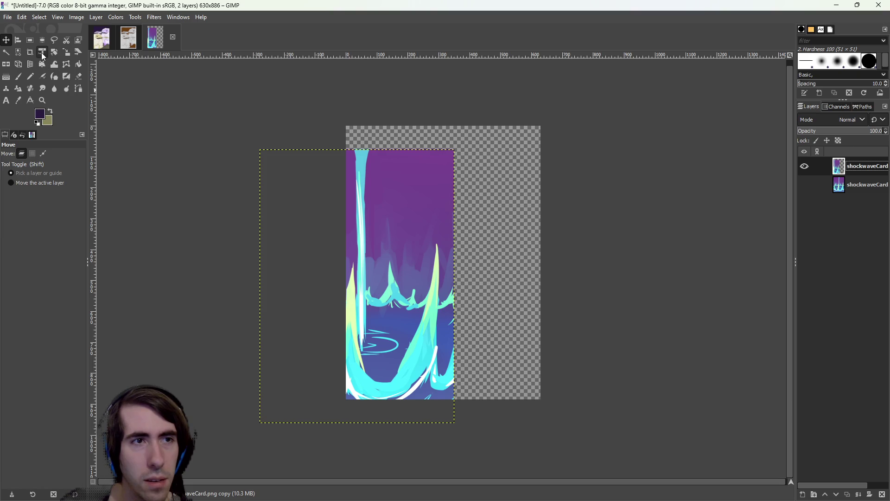
pyautogui.click(68, 55)
# Scale the copied layer up to 1011x1420 and move it left and down
pyautogui.moveTo(440, 210)
pyautogui.mouseDown()
pyautogui.moveTo(512, 118)
pyautogui.moveTo(574, 74)
pyautogui.mouseUp()
pyautogui.click(759, 127)
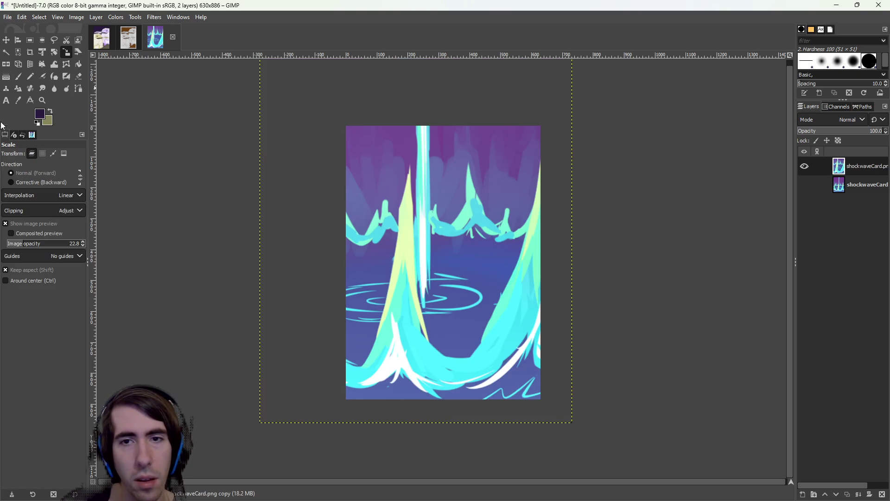
pyautogui.click(6, 40)
pyautogui.moveTo(529, 215); pyautogui.dragTo(393, 256)
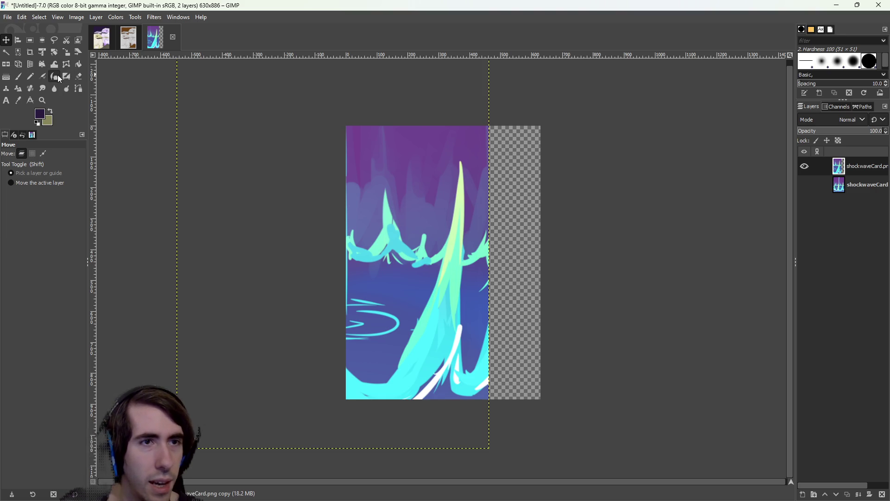
pyautogui.click(42, 88)
# Try smudging the left cyan branches upward, undoing the strokes to compare with the original
pyautogui.moveTo(384, 256); pyautogui.dragTo(380, 216)
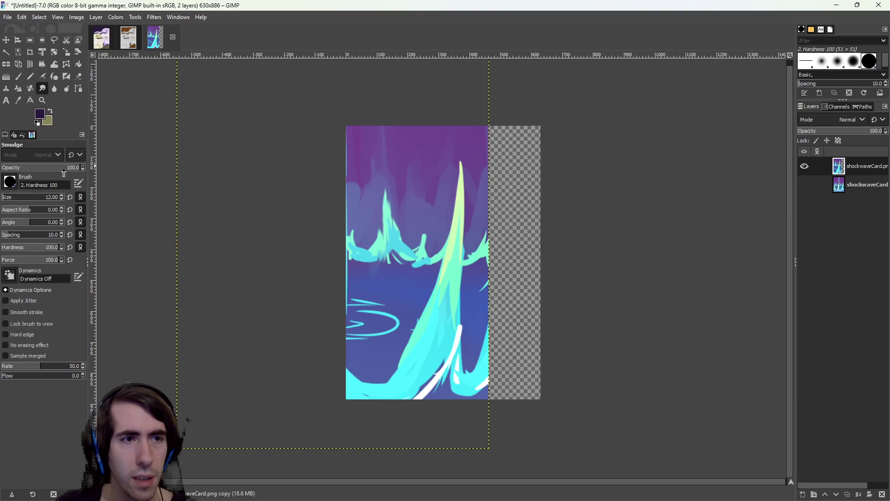
pyautogui.moveTo(383, 264)
pyautogui.mouseDown()
pyautogui.moveTo(371, 186)
pyautogui.moveTo(389, 279)
pyautogui.moveTo(372, 213)
pyautogui.moveTo(368, 135)
pyautogui.moveTo(412, 182)
pyautogui.moveTo(401, 241)
pyautogui.moveTo(491, 155)
pyautogui.moveTo(505, 197)
pyautogui.moveTo(386, 232)
pyautogui.moveTo(423, 165)
pyautogui.moveTo(403, 223)
pyautogui.moveTo(324, 288)
pyautogui.moveTo(379, 244)
pyautogui.moveTo(368, 302)
pyautogui.moveTo(332, 351)
pyautogui.mouseUp()
pyautogui.hotkey('ctrl', 'z')
pyautogui.hotkey('ctrl', 'z')
pyautogui.hotkey('ctrl', 'z')
pyautogui.hotkey('ctrl', 'z')
pyautogui.hotkey('ctrl', 'z')
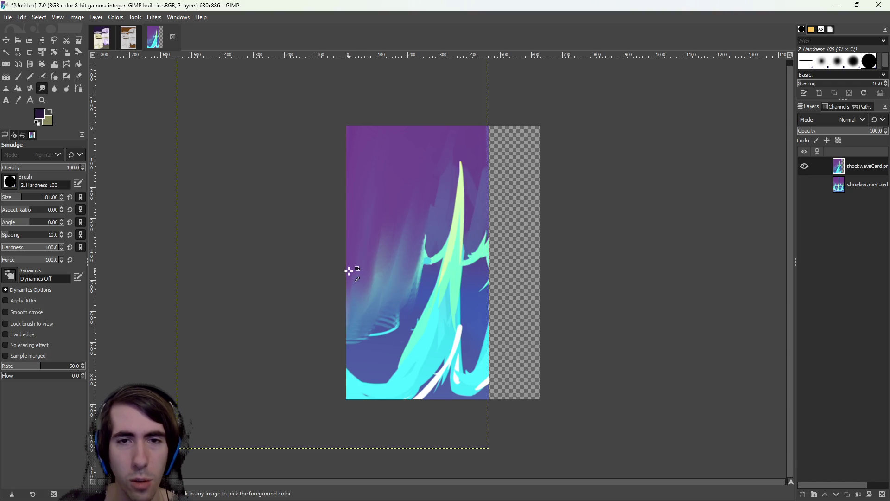
pyautogui.hotkey('ctrl', 'z')
pyautogui.hotkey('ctrl', 'z')
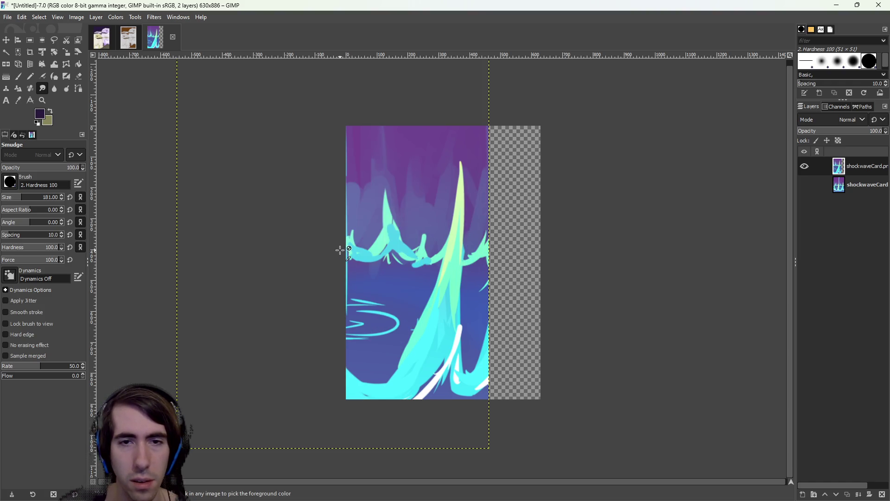
pyautogui.moveTo(385, 320)
pyautogui.mouseDown()
pyautogui.moveTo(397, 199)
pyautogui.moveTo(389, 341)
pyautogui.mouseUp()
pyautogui.hotkey('ctrl', 'z')
pyautogui.hotkey('ctrl', 'y')
pyautogui.hotkey('ctrl', 'z')
# Lower smudge spacing, hardness to 28 and force to 26, testing strokes and undoing them
pyautogui.click(9, 238)
pyautogui.moveTo(29, 249); pyautogui.dragTo(18, 249)
pyautogui.moveTo(385, 301); pyautogui.dragTo(398, 195)
pyautogui.moveTo(357, 343); pyautogui.dragTo(371, 200)
pyautogui.moveTo(379, 144)
pyautogui.mouseDown()
pyautogui.moveTo(375, 278)
pyautogui.moveTo(403, 324)
pyautogui.moveTo(367, 308)
pyautogui.moveTo(371, 142)
pyautogui.moveTo(373, 258)
pyautogui.moveTo(484, 214)
pyautogui.moveTo(505, 288)
pyautogui.moveTo(502, 310)
pyautogui.moveTo(478, 248)
pyautogui.moveTo(483, 308)
pyautogui.moveTo(477, 250)
pyautogui.moveTo(471, 299)
pyautogui.moveTo(388, 324)
pyautogui.moveTo(417, 248)
pyautogui.moveTo(415, 216)
pyautogui.moveTo(368, 354)
pyautogui.moveTo(389, 330)
pyautogui.moveTo(324, 370)
pyautogui.mouseUp()
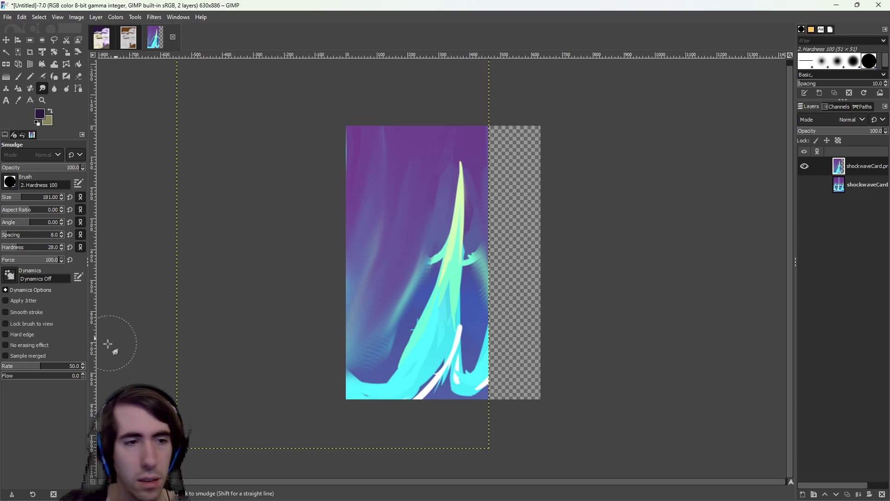
pyautogui.click(18, 260)
pyautogui.hotkey('ctrl', 'z')
pyautogui.hotkey('ctrl', 'z')
pyautogui.hotkey('ctrl', 'z')
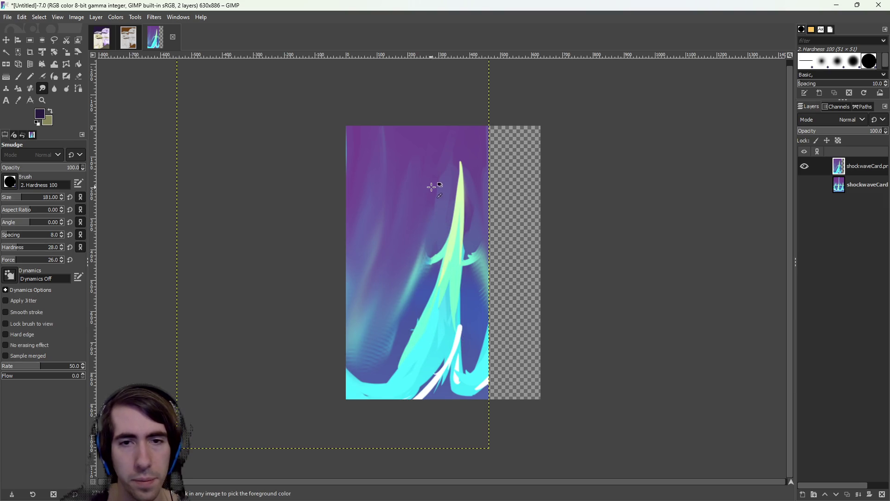
pyautogui.hotkey('ctrl', 'z')
pyautogui.hotkey('ctrl', 'z')
pyautogui.hotkey('ctrl', 'z')
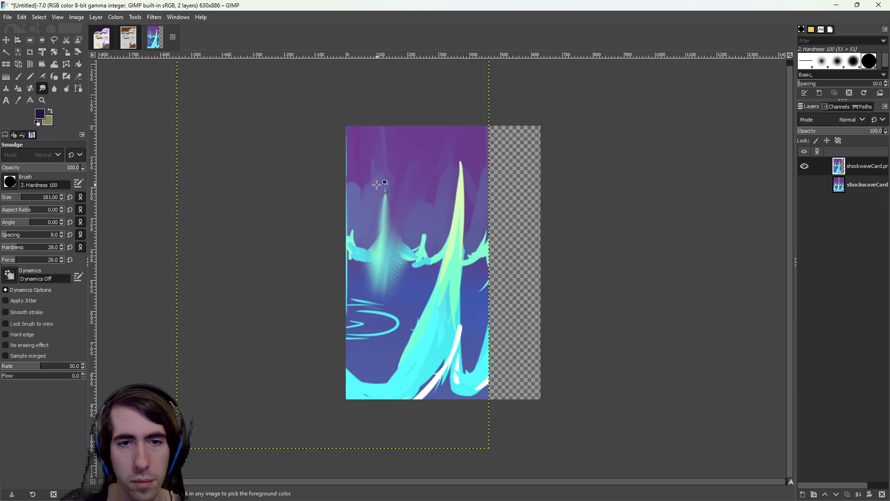
pyautogui.hotkey('ctrl', 'z')
pyautogui.hotkey('ctrl', 'z')
pyautogui.hotkey('ctrl', 'z')
pyautogui.hotkey('ctrl', 'z')
pyautogui.hotkey('ctrl', 'z')
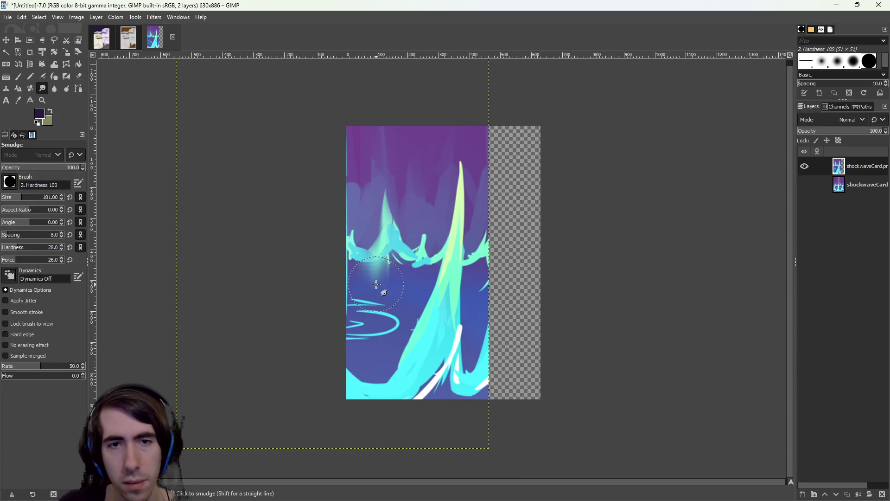
pyautogui.hotkey('ctrl', 'z')
pyautogui.hotkey('ctrl', 'z')
pyautogui.hotkey('ctrl', 'z')
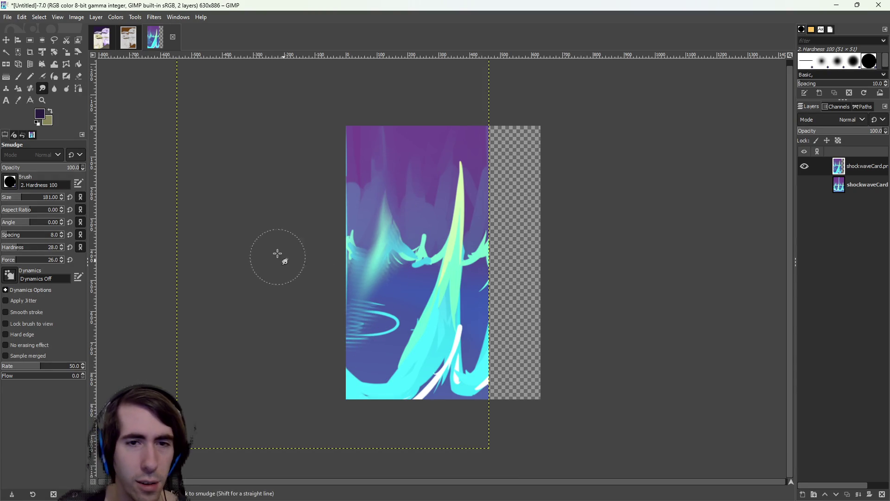
pyautogui.hotkey('ctrl', 'z')
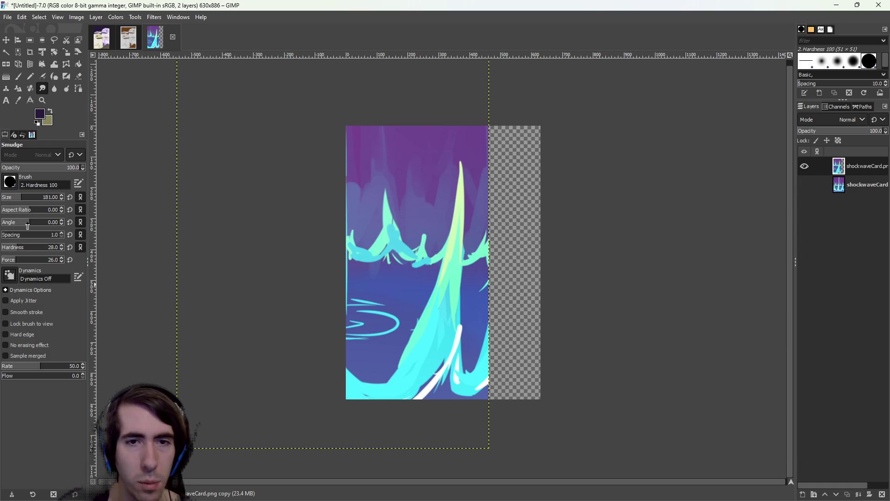
# Smudge the left cyan peaks, right-edge spikes and lower-left swirl into soft streaks
pyautogui.moveTo(385, 199)
pyautogui.mouseDown()
pyautogui.moveTo(380, 149)
pyautogui.moveTo(344, 307)
pyautogui.moveTo(397, 187)
pyautogui.moveTo(394, 278)
pyautogui.moveTo(429, 203)
pyautogui.moveTo(403, 195)
pyautogui.moveTo(334, 279)
pyautogui.moveTo(348, 338)
pyautogui.moveTo(339, 247)
pyautogui.mouseUp()
pyautogui.moveTo(443, 237)
pyautogui.mouseDown()
pyautogui.moveTo(487, 288)
pyautogui.moveTo(496, 330)
pyautogui.moveTo(482, 251)
pyautogui.moveTo(369, 328)
pyautogui.moveTo(394, 279)
pyautogui.moveTo(369, 255)
pyautogui.moveTo(349, 257)
pyautogui.moveTo(343, 274)
pyautogui.mouseUp()
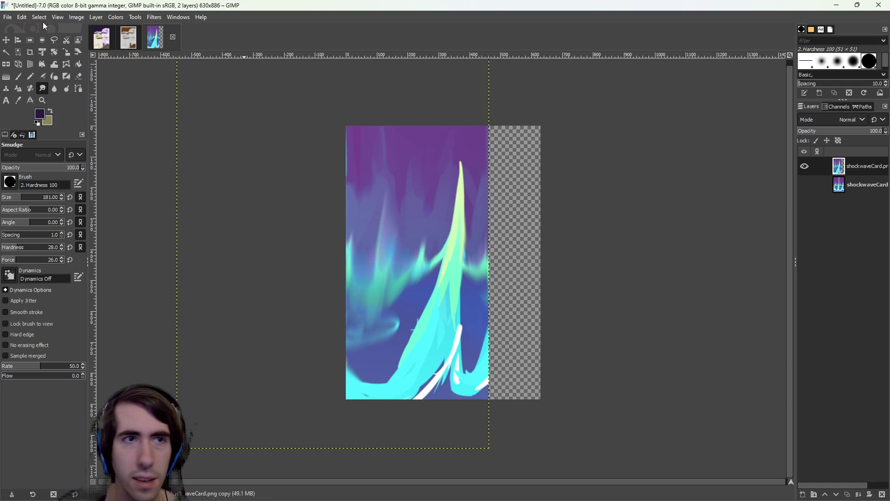
pyautogui.click(115, 17)
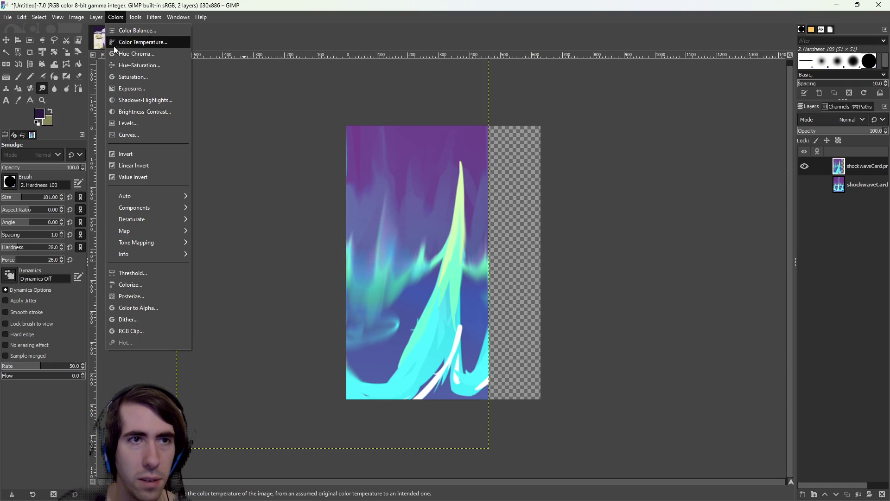
# Preview a hue shift in Hue-Chroma, then cancel it
pyautogui.click(126, 54)
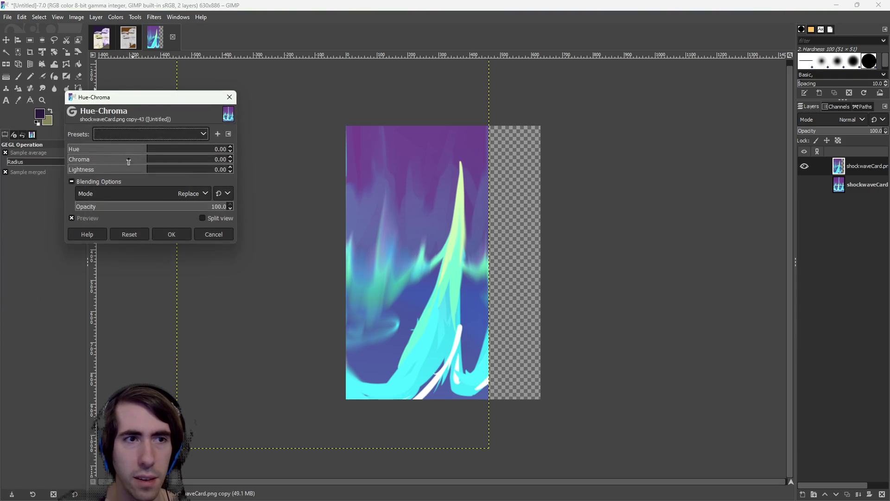
pyautogui.moveTo(149, 149)
pyautogui.mouseDown()
pyautogui.moveTo(165, 149)
pyautogui.moveTo(79, 149)
pyautogui.moveTo(156, 162)
pyautogui.mouseUp()
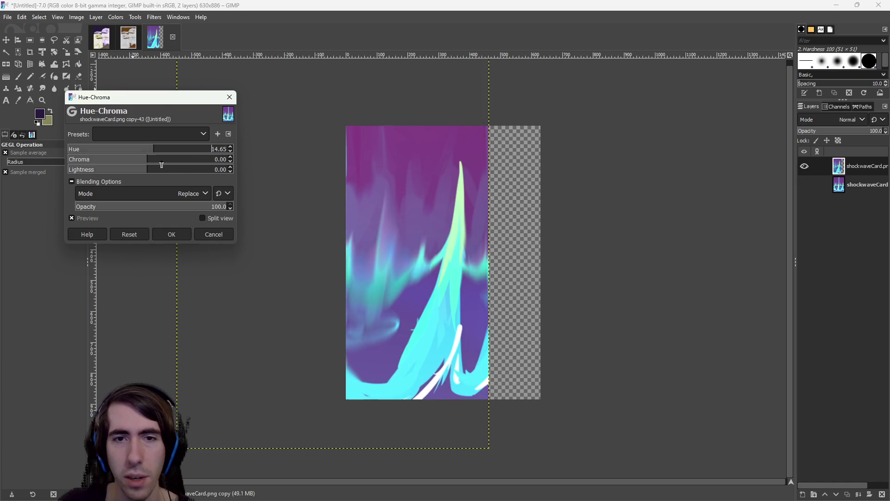
pyautogui.click(221, 234)
# Apply Brightness-Contrast with brightness -2 and contrast 50
pyautogui.click(111, 17)
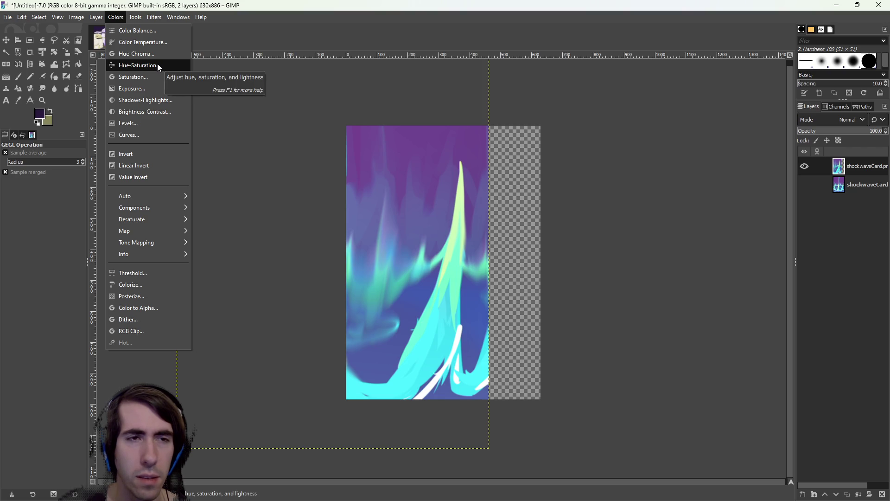
pyautogui.click(155, 115)
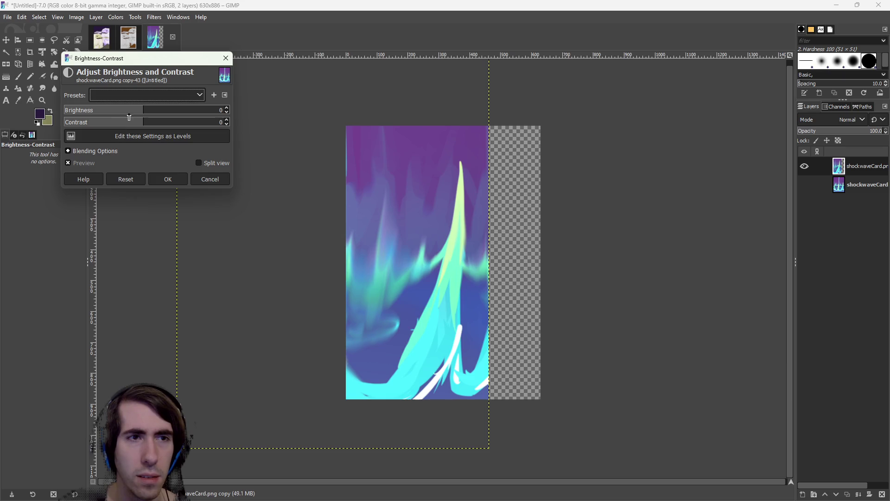
pyautogui.moveTo(134, 114)
pyautogui.mouseDown()
pyautogui.moveTo(160, 113)
pyautogui.moveTo(109, 112)
pyautogui.moveTo(143, 110)
pyautogui.moveTo(140, 123)
pyautogui.moveTo(102, 124)
pyautogui.moveTo(175, 130)
pyautogui.mouseUp()
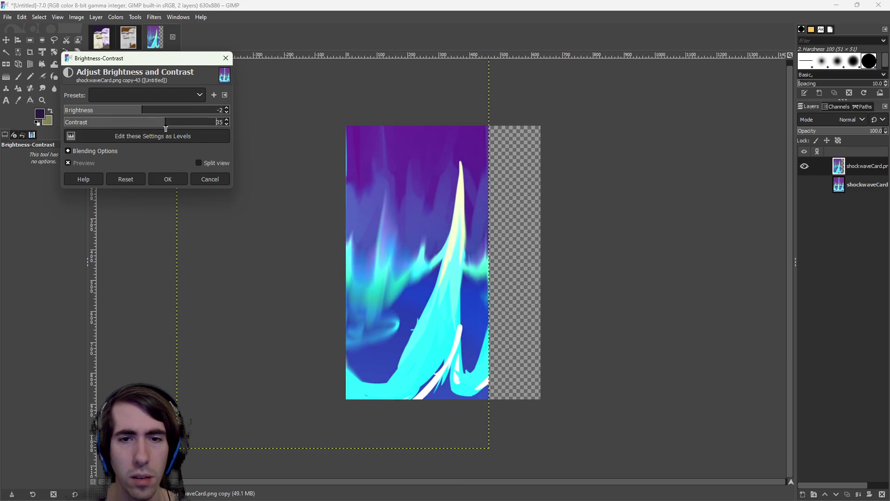
pyautogui.click(167, 179)
pyautogui.click(116, 18)
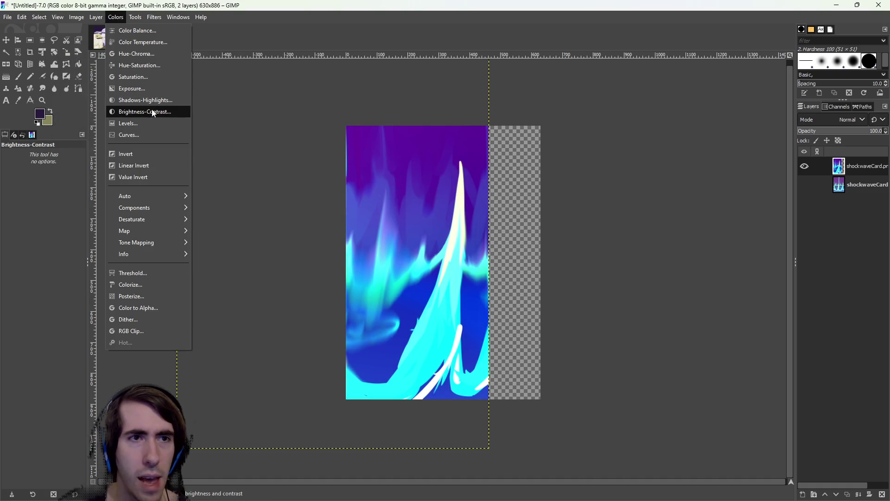
# Undo the adjustment and reapply Brightness-Contrast with contrast 24
pyautogui.press('Escape')
pyautogui.hotkey('ctrl', 'z')
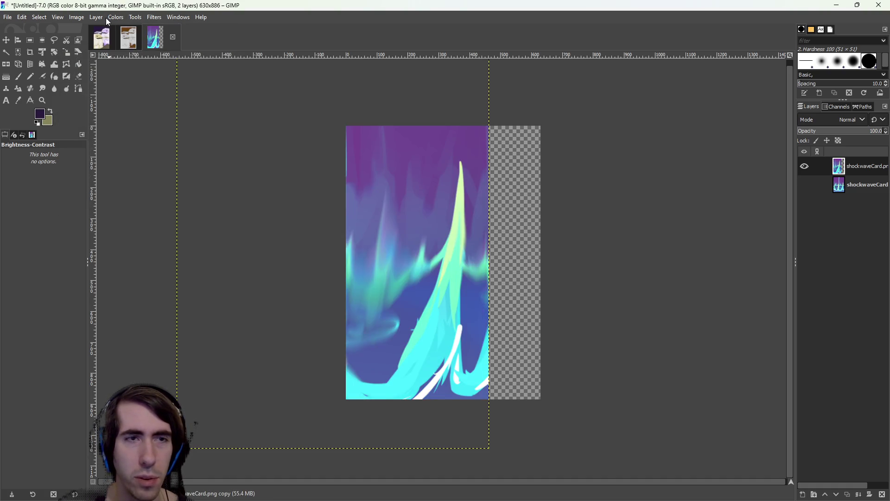
pyautogui.click(109, 18)
pyautogui.click(145, 113)
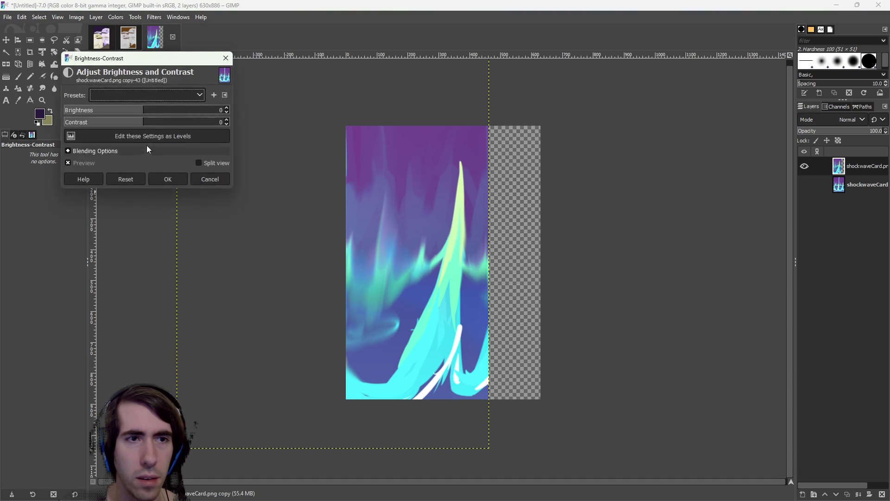
pyautogui.click(158, 124)
pyautogui.moveTo(155, 124); pyautogui.dragTo(159, 123)
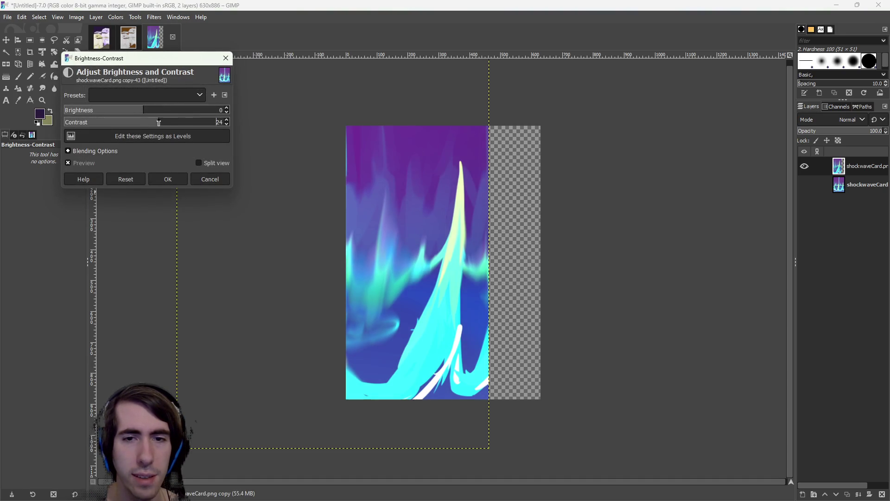
pyautogui.press('Return')
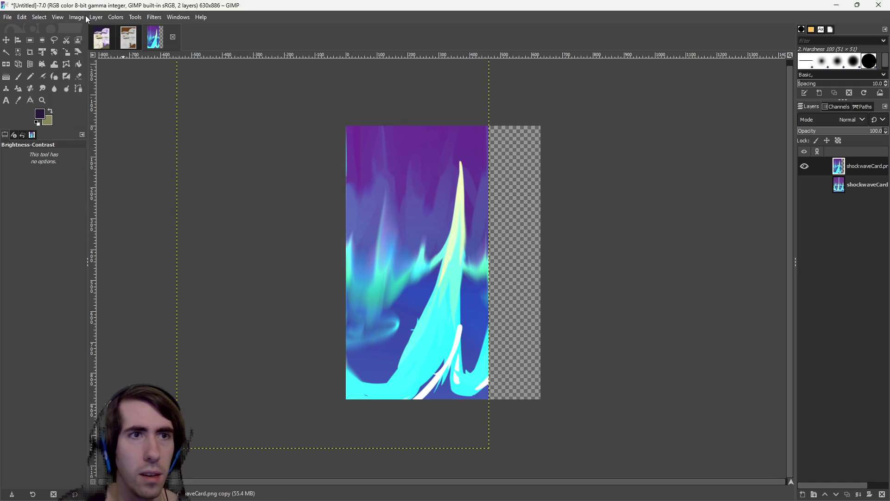
# Try Value Invert and Linear Invert on the art, undoing each one
pyautogui.click(117, 18)
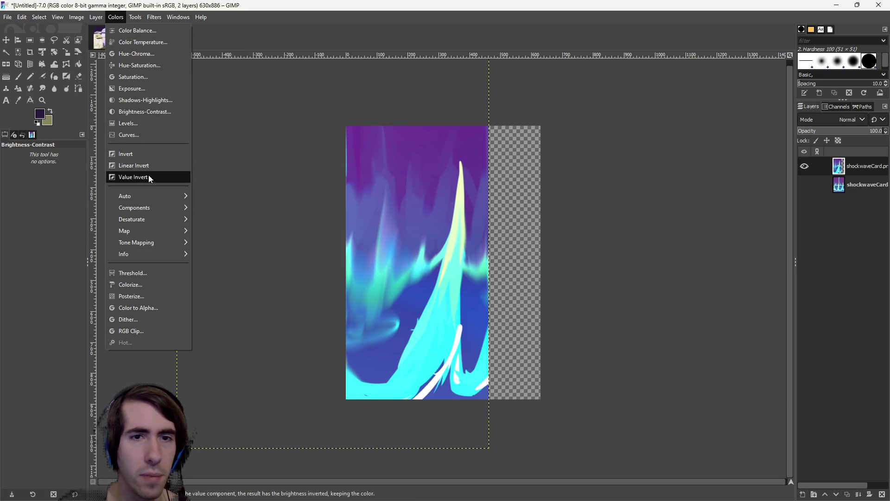
pyautogui.click(149, 177)
pyautogui.hotkey('ctrl', 'z')
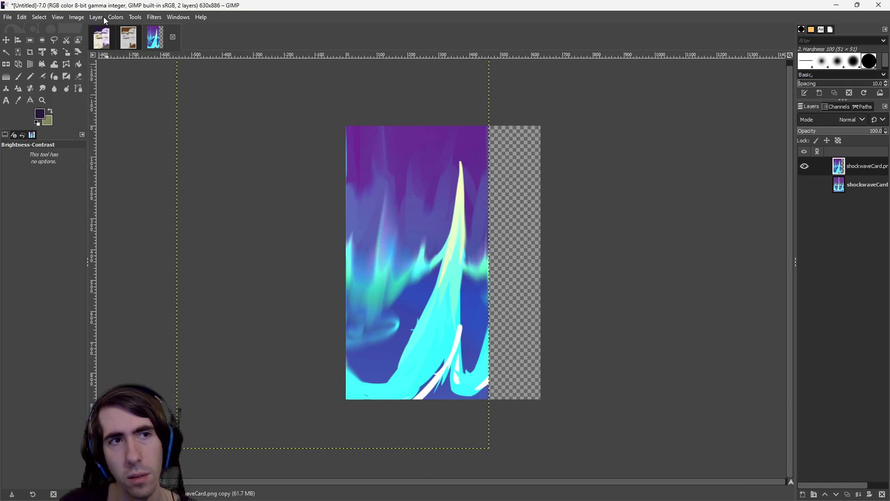
pyautogui.click(116, 17)
pyautogui.click(136, 164)
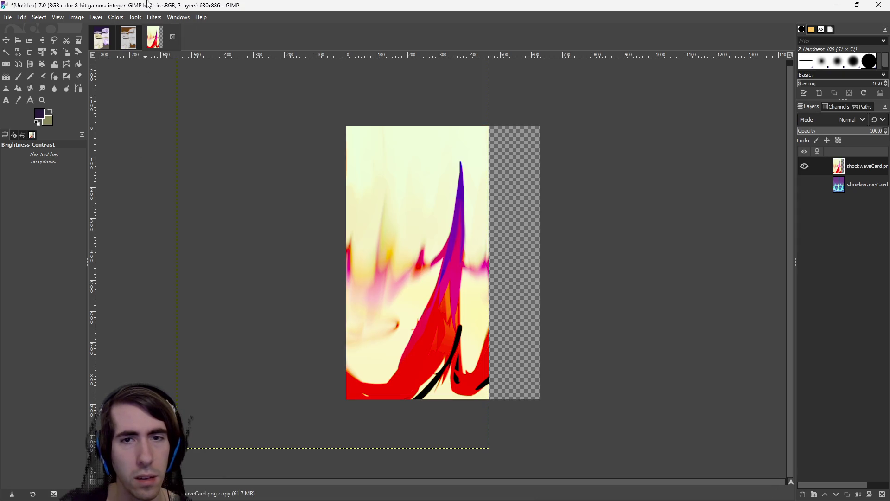
pyautogui.hotkey('ctrl', 'z')
pyautogui.click(101, 18)
pyautogui.click(130, 155)
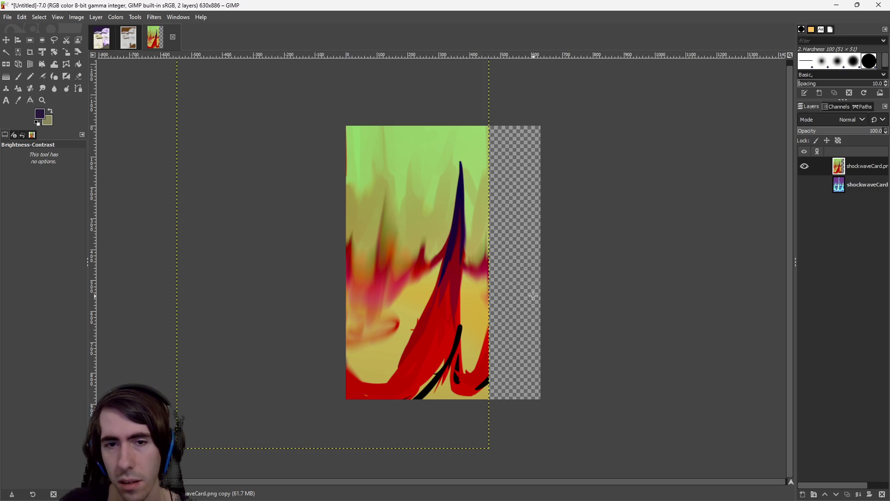
pyautogui.hotkey('ctrl', 'z')
pyautogui.click(116, 18)
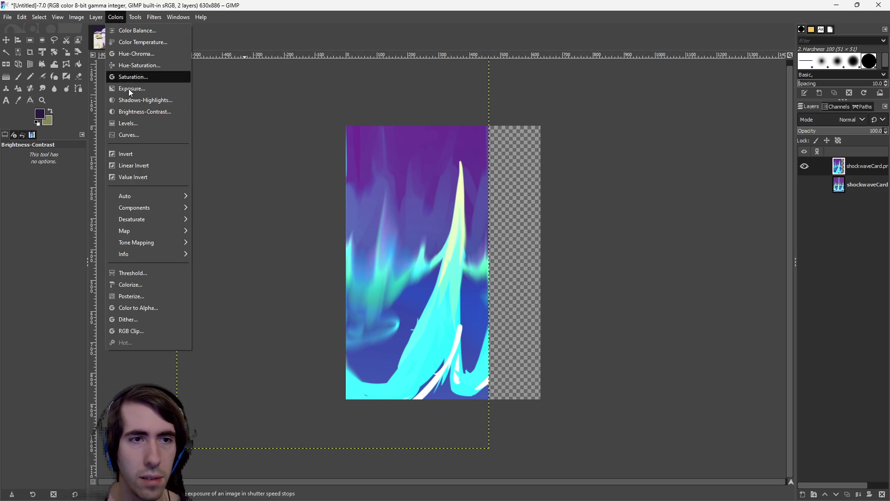
pyautogui.click(146, 177)
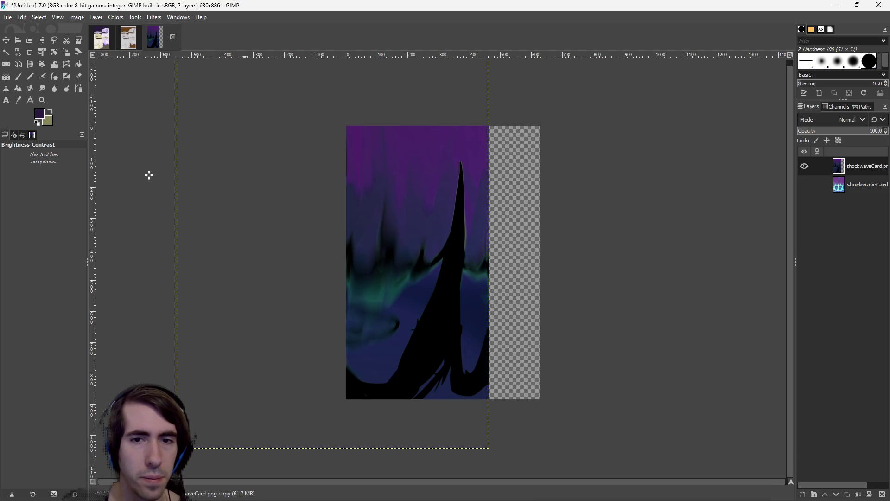
pyautogui.hotkey('ctrl', 'z')
# Reopen Brightness-Contrast and test contrast at -69, then raise it back to 16
pyautogui.click(115, 17)
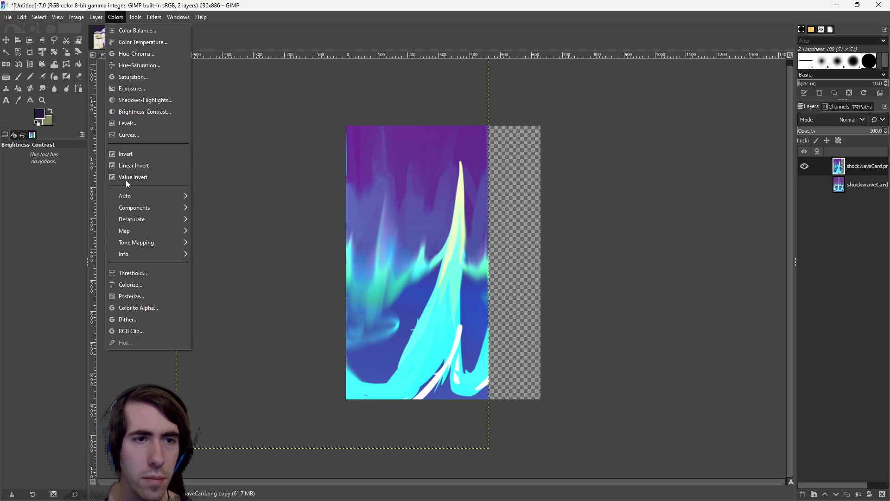
pyautogui.click(144, 116)
pyautogui.click(101, 122)
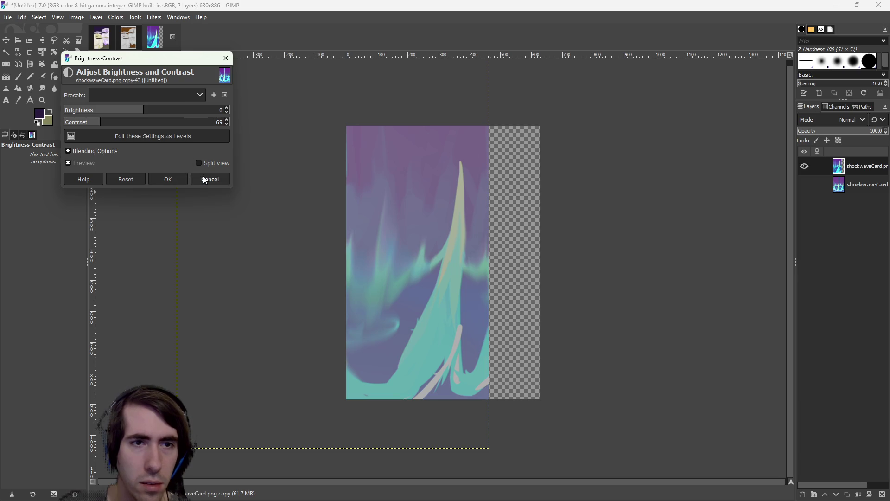
pyautogui.click(154, 124)
# Trial darker brightness and a cyan-shifted colour balance on the card art, cancelling both
pyautogui.moveTo(146, 122)
pyautogui.mouseDown()
pyautogui.moveTo(118, 110)
pyautogui.moveTo(64, 111)
pyautogui.moveTo(89, 120)
pyautogui.moveTo(134, 111)
pyautogui.mouseUp()
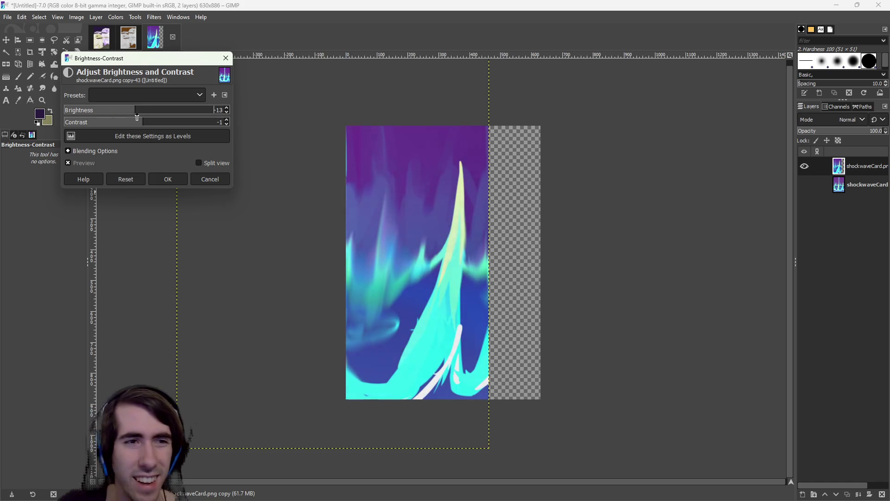
pyautogui.click(207, 179)
pyautogui.click(114, 18)
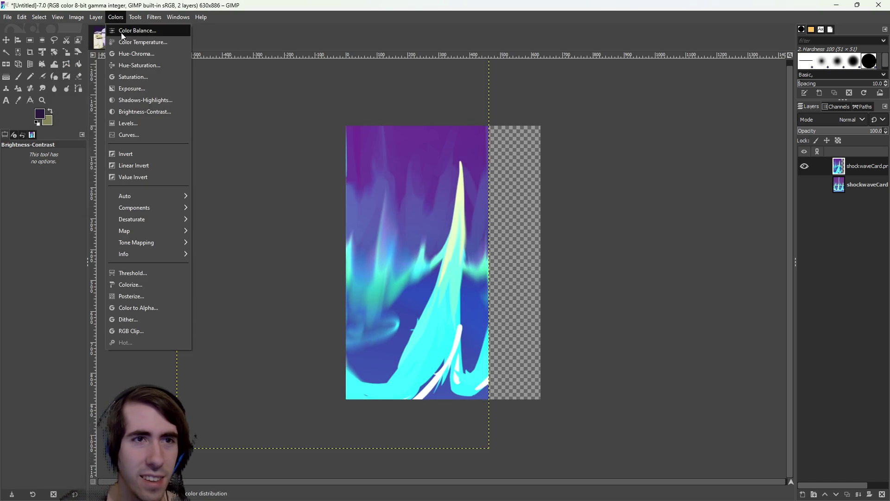
pyautogui.click(121, 31)
pyautogui.click(146, 199)
pyautogui.moveTo(145, 200)
pyautogui.mouseDown()
pyautogui.moveTo(114, 205)
pyautogui.moveTo(131, 215)
pyautogui.moveTo(195, 216)
pyautogui.moveTo(190, 196)
pyautogui.mouseUp()
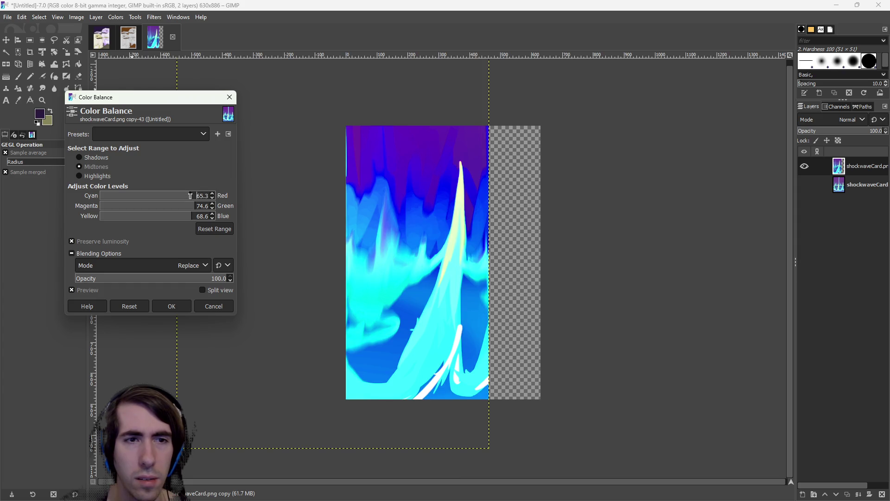
pyautogui.click(223, 306)
pyautogui.click(121, 19)
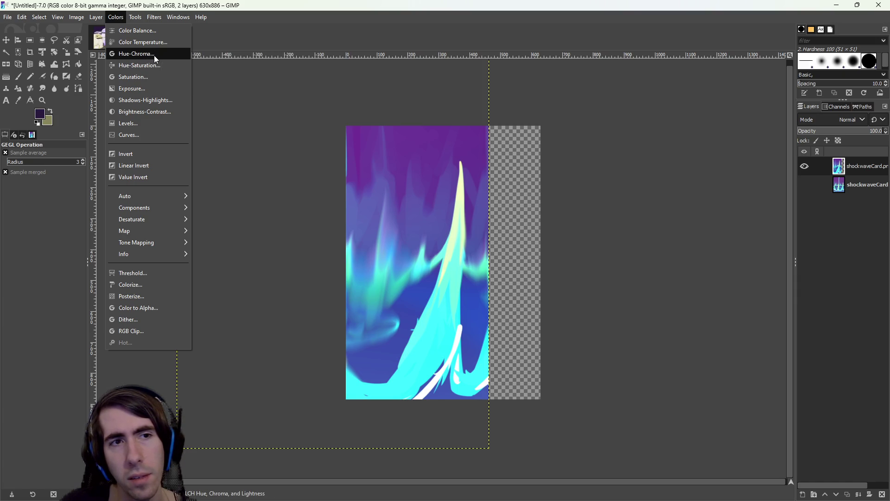
# Apply Hue-Chroma with chroma -64.53 and lightness -20.35 to turn the card art grey
pyautogui.click(155, 55)
pyautogui.moveTo(136, 171)
pyautogui.mouseDown()
pyautogui.moveTo(90, 170)
pyautogui.moveTo(143, 170)
pyautogui.moveTo(96, 170)
pyautogui.moveTo(91, 160)
pyautogui.mouseUp()
pyautogui.moveTo(113, 163); pyautogui.dragTo(138, 170)
pyautogui.click(105, 160)
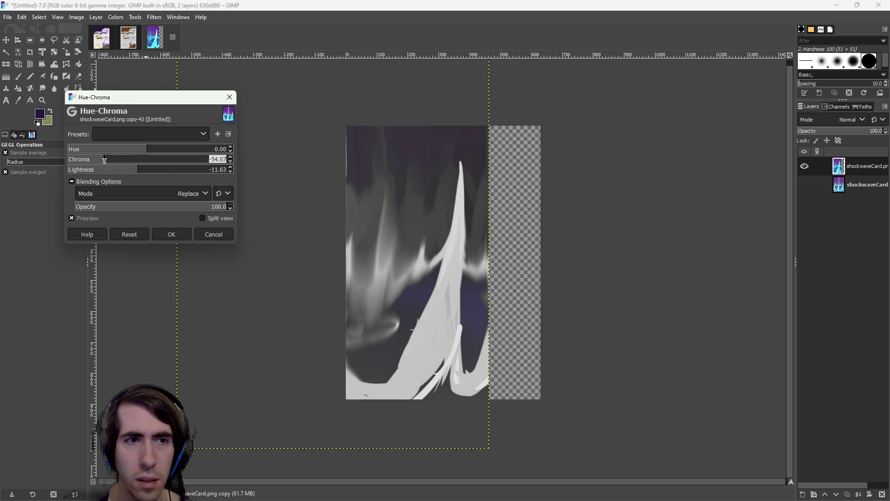
pyautogui.moveTo(123, 165)
pyautogui.mouseDown()
pyautogui.moveTo(99, 161)
pyautogui.moveTo(174, 163)
pyautogui.moveTo(96, 161)
pyautogui.moveTo(116, 169)
pyautogui.moveTo(93, 169)
pyautogui.moveTo(190, 169)
pyautogui.moveTo(73, 170)
pyautogui.moveTo(141, 176)
pyautogui.moveTo(132, 177)
pyautogui.mouseUp()
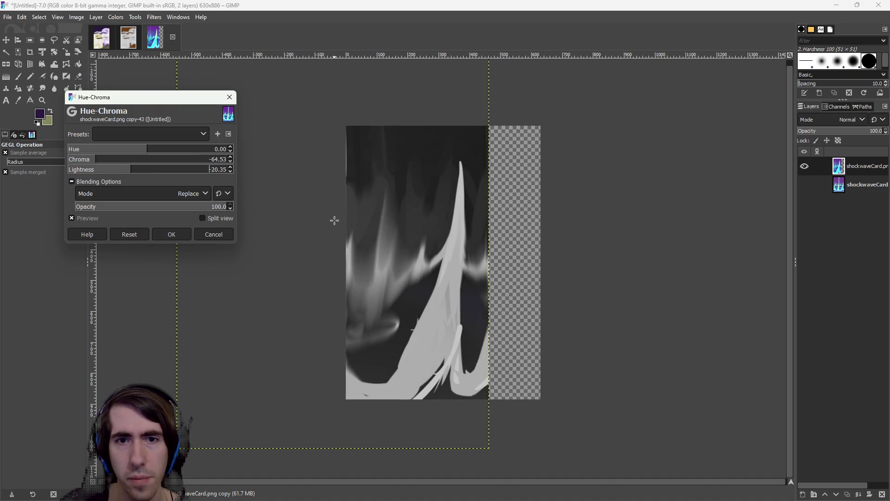
pyautogui.click(173, 234)
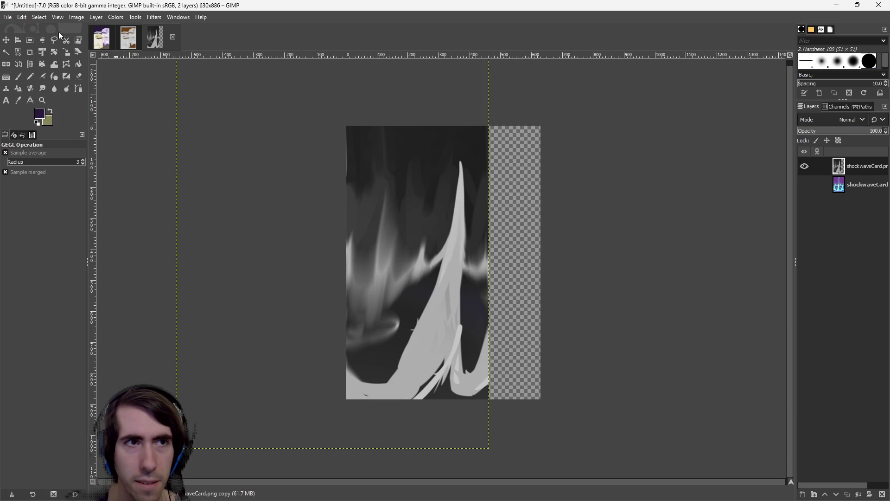
pyautogui.click(77, 18)
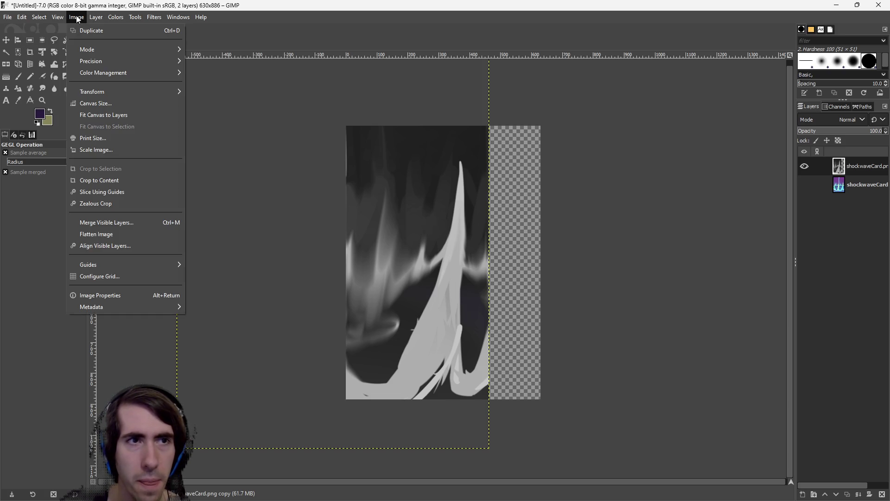
# Duplicate the grayscale card art layer
pyautogui.click(227, 29)
pyautogui.rightClick(858, 174)
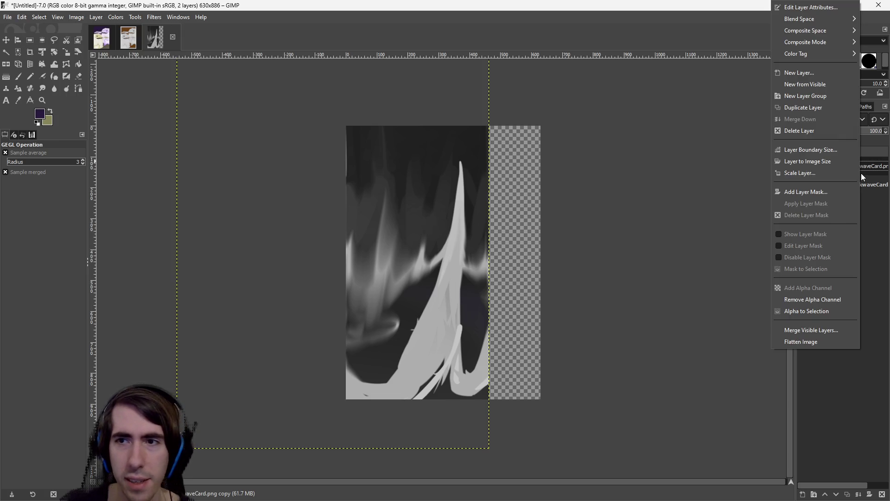
pyautogui.click(816, 110)
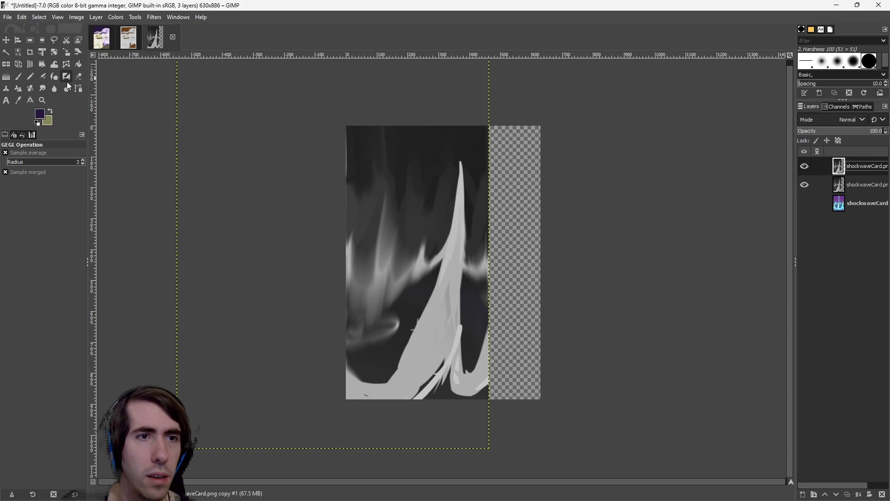
# Try mirroring the copy horizontally and shifting it right, then undo it
pyautogui.click(6, 64)
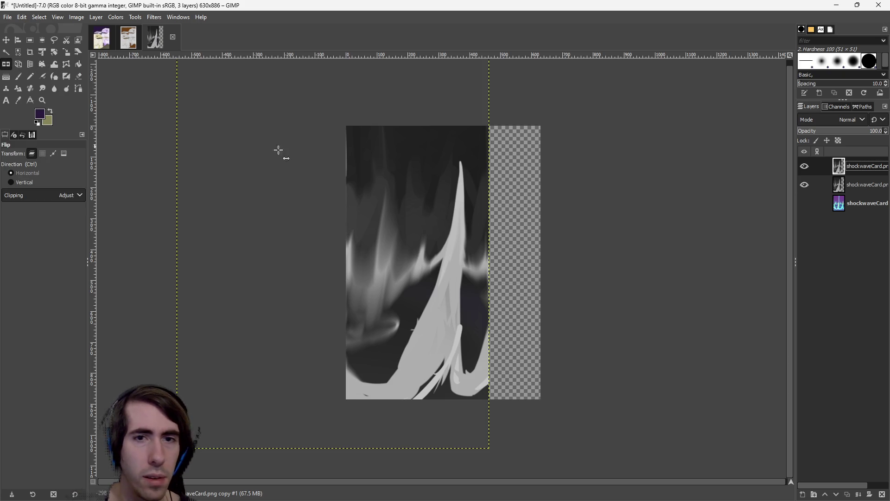
pyautogui.click(372, 167)
pyautogui.click(6, 41)
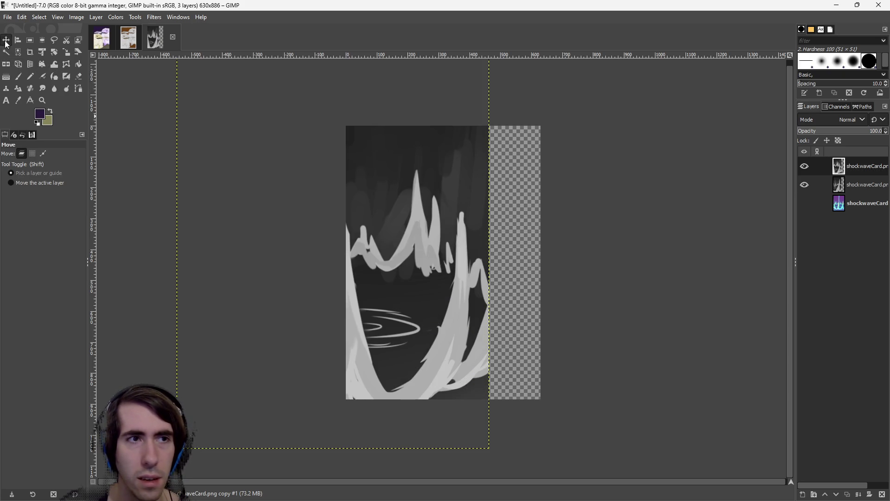
pyautogui.moveTo(427, 263)
pyautogui.mouseDown()
pyautogui.moveTo(494, 273)
pyautogui.moveTo(553, 264)
pyautogui.moveTo(486, 276)
pyautogui.moveTo(543, 278)
pyautogui.moveTo(550, 269)
pyautogui.moveTo(522, 261)
pyautogui.mouseUp()
pyautogui.hotkey('ctrl', 'z')
pyautogui.hotkey('ctrl', 'z')
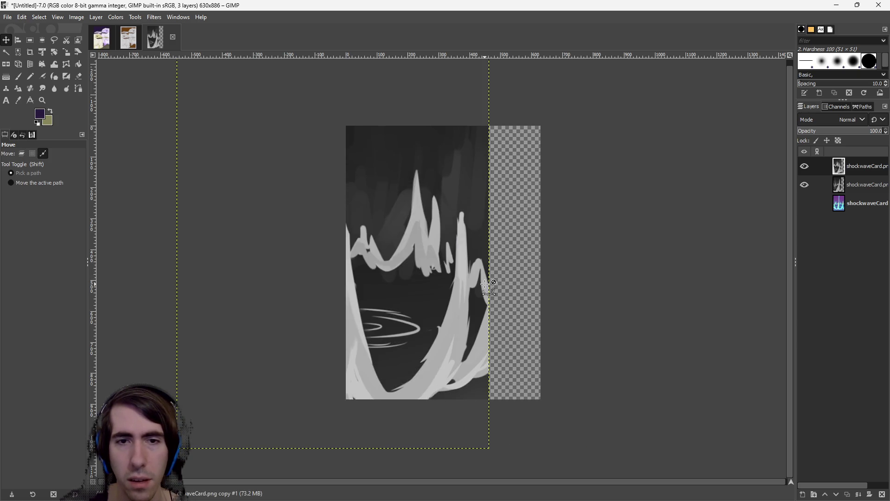
# Slide a layer across the canvas, compare the second copy's visibility, and activate the top copy
pyautogui.click(840, 195)
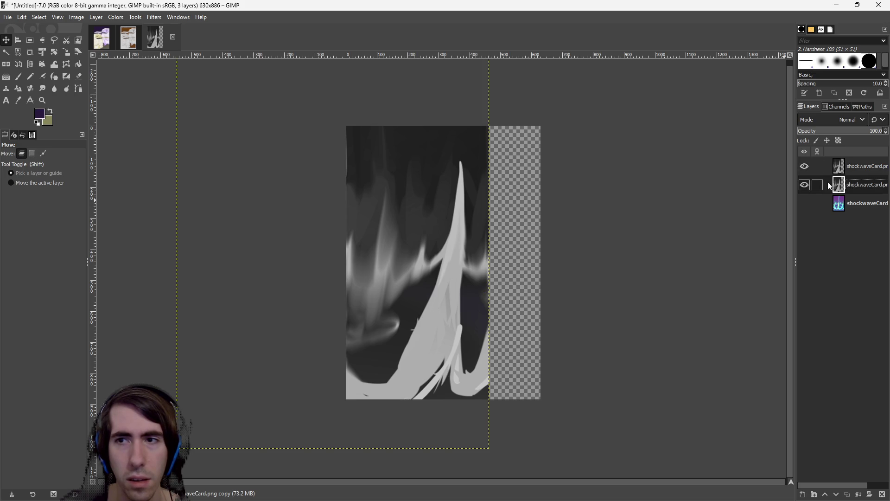
pyautogui.moveTo(429, 241)
pyautogui.mouseDown()
pyautogui.moveTo(568, 258)
pyautogui.moveTo(672, 255)
pyautogui.moveTo(610, 233)
pyautogui.moveTo(352, 254)
pyautogui.moveTo(426, 291)
pyautogui.moveTo(408, 334)
pyautogui.moveTo(435, 274)
pyautogui.moveTo(460, 251)
pyautogui.moveTo(417, 258)
pyautogui.moveTo(336, 246)
pyautogui.mouseUp()
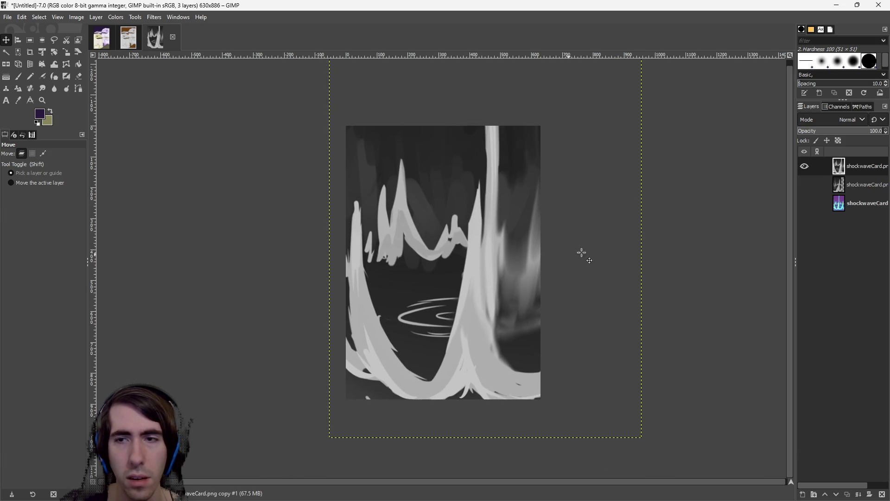
pyautogui.click(808, 186)
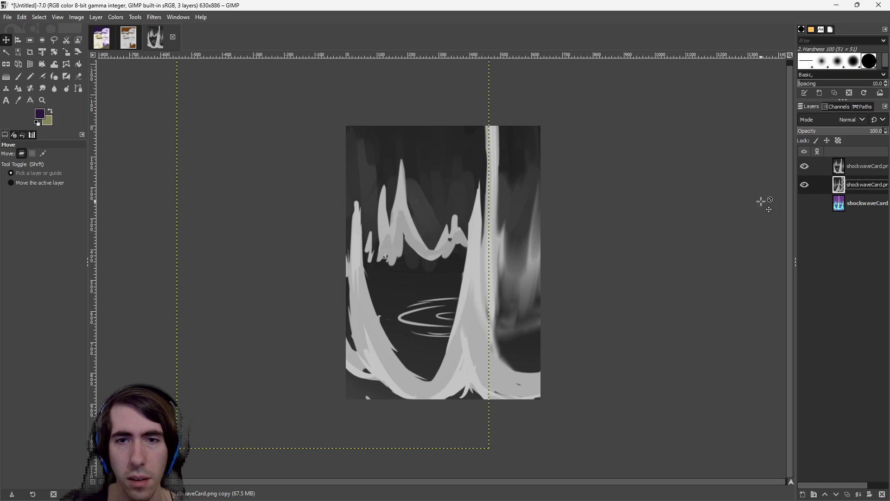
pyautogui.click(809, 186)
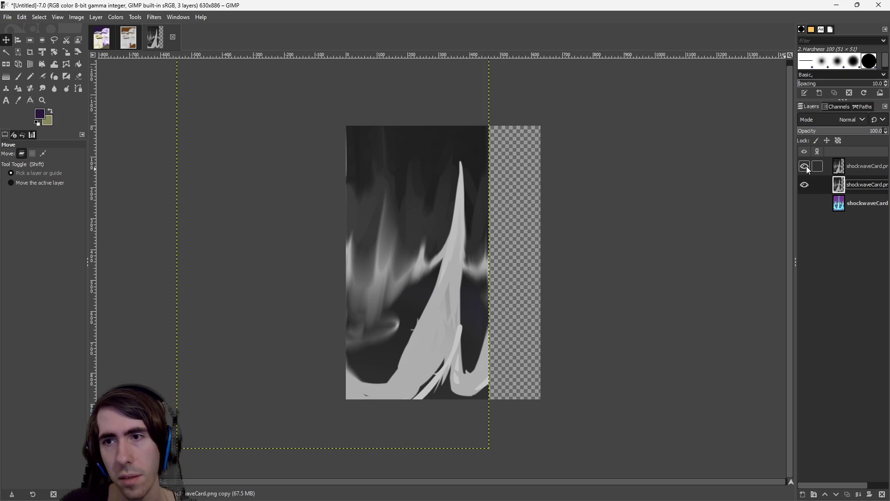
pyautogui.click(865, 170)
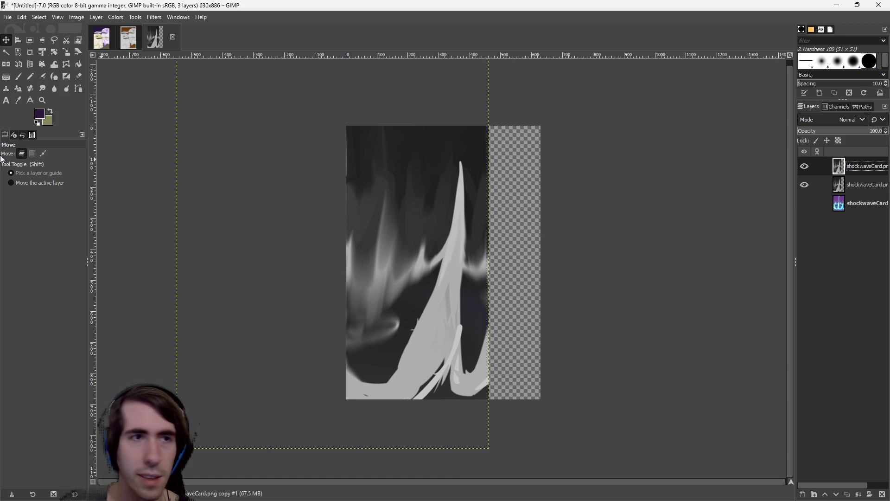
# Draw a tall rectangular selection over the image's right side, redrawing it taller
pyautogui.click(30, 41)
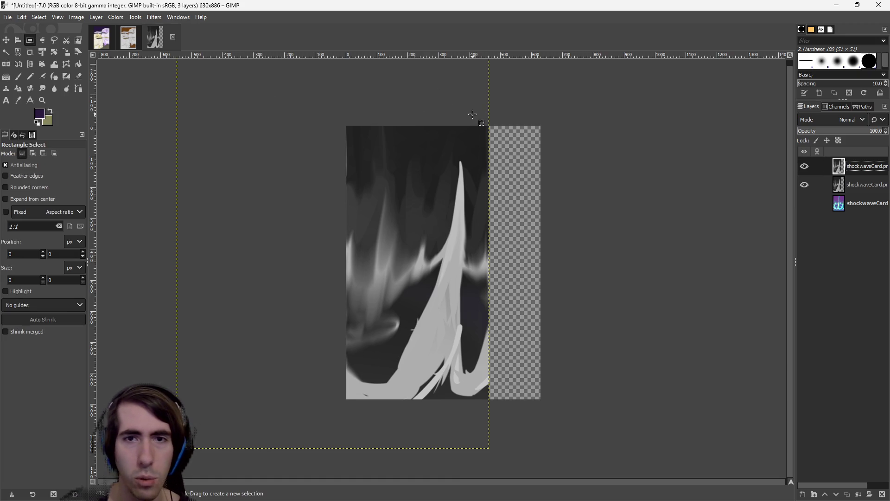
pyautogui.moveTo(469, 115); pyautogui.dragTo(572, 460)
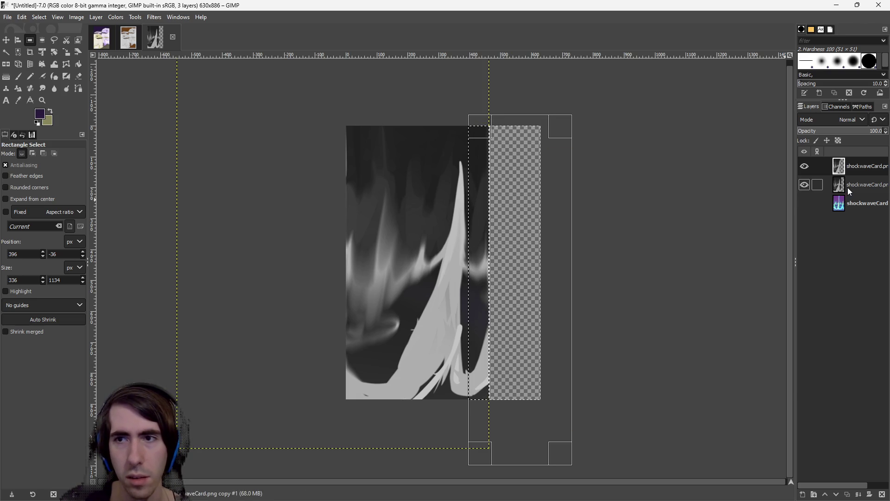
pyautogui.click(574, 165)
pyautogui.moveTo(471, 105); pyautogui.dragTo(612, 475)
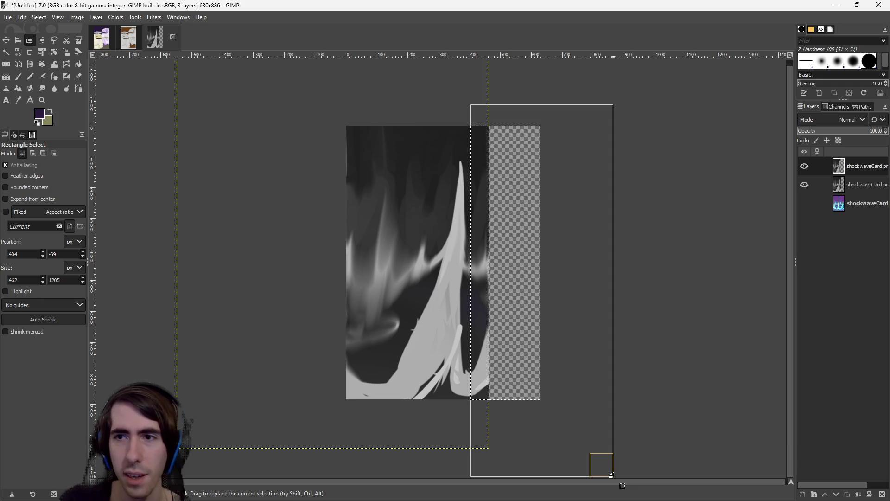
# Clear the selection and flip the top copy layer horizontally
pyautogui.click(526, 222)
pyautogui.click(382, 149)
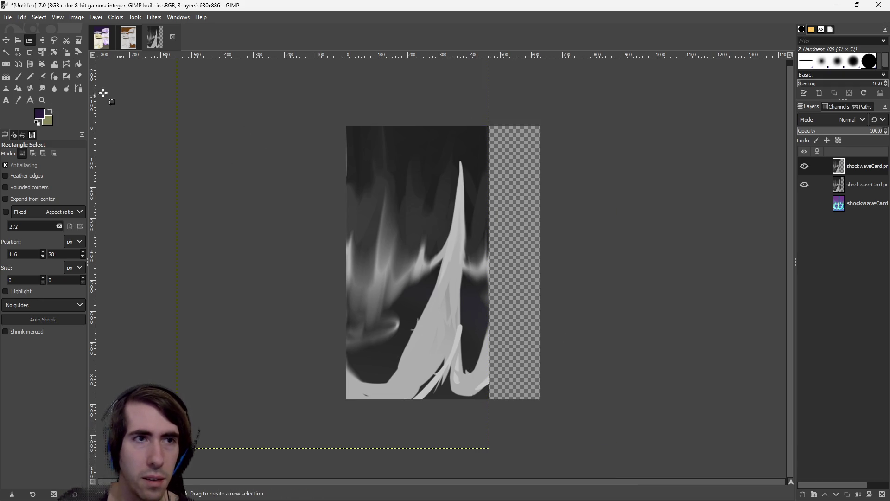
pyautogui.click(9, 65)
pyautogui.click(432, 190)
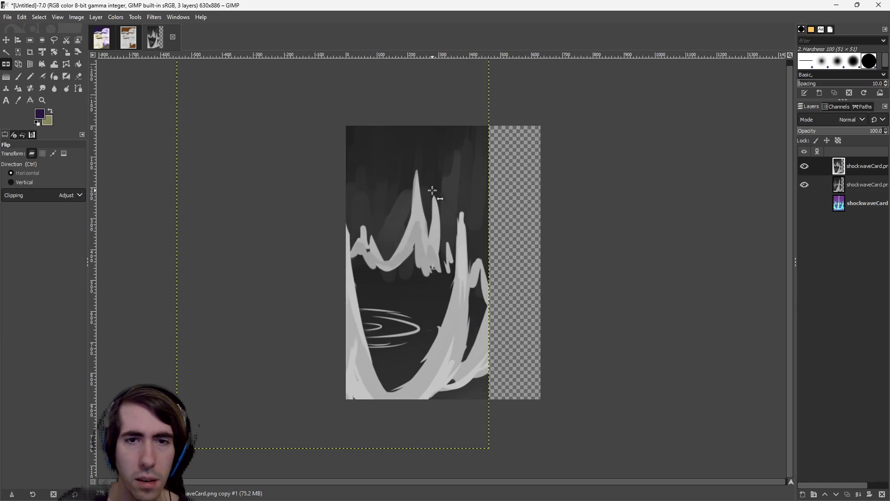
# Slide the mirrored layer right until its peak lines up with the original spike
pyautogui.press('m')
pyautogui.moveTo(377, 234); pyautogui.dragTo(519, 242)
pyautogui.moveTo(418, 243)
pyautogui.mouseDown()
pyautogui.moveTo(541, 238)
pyautogui.moveTo(479, 238)
pyautogui.moveTo(495, 253)
pyautogui.moveTo(485, 241)
pyautogui.moveTo(504, 237)
pyautogui.mouseUp()
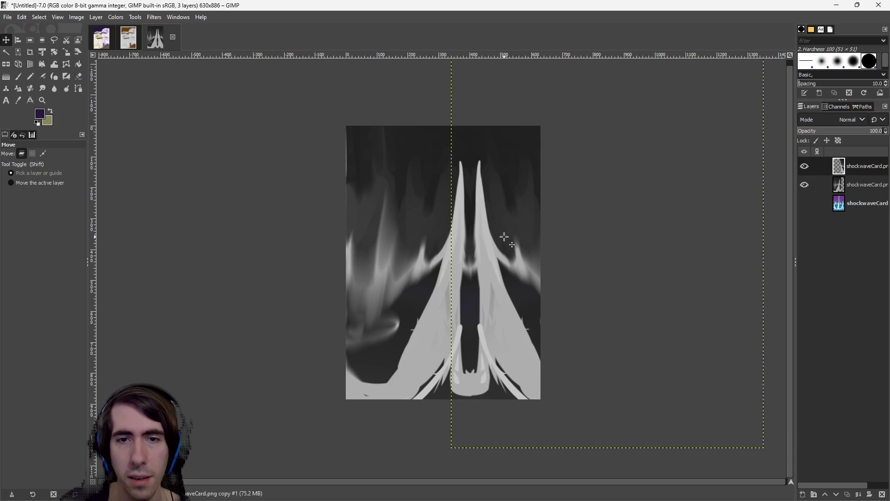
pyautogui.moveTo(469, 199)
pyautogui.mouseDown()
pyautogui.moveTo(508, 199)
pyautogui.moveTo(481, 207)
pyautogui.moveTo(466, 198)
pyautogui.moveTo(468, 206)
pyautogui.mouseUp()
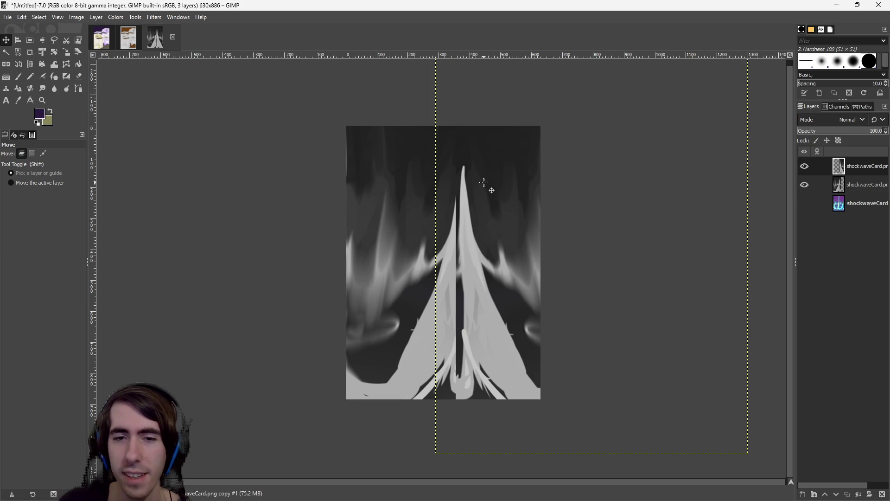
pyautogui.moveTo(496, 340); pyautogui.dragTo(493, 319)
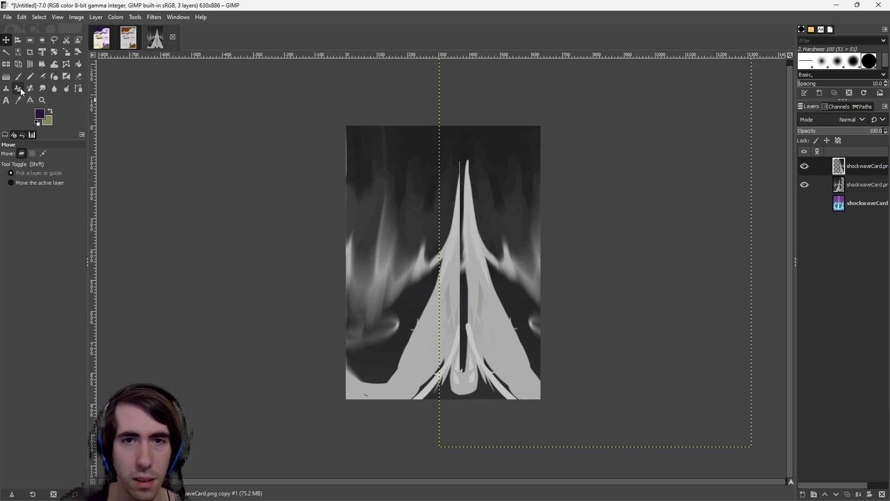
# Smudge the spike's centre, undo it, then blend the dark notch edges up close
pyautogui.press('e')
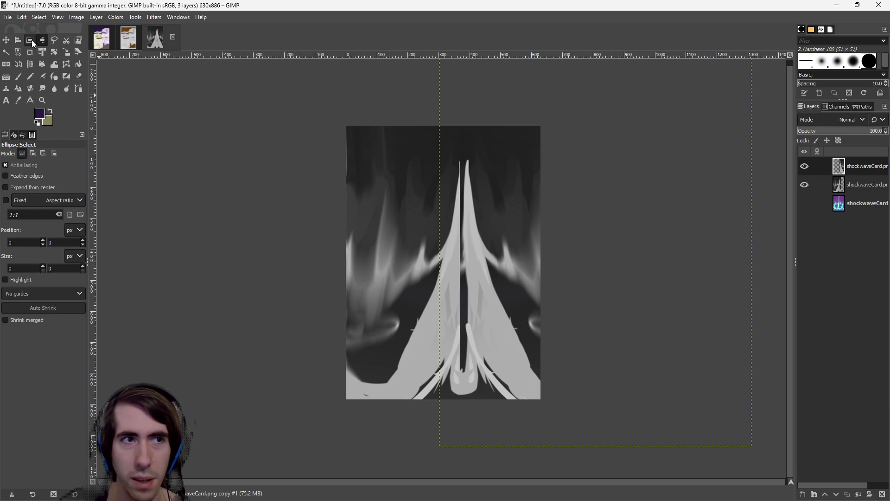
pyautogui.click(30, 40)
pyautogui.click(868, 203)
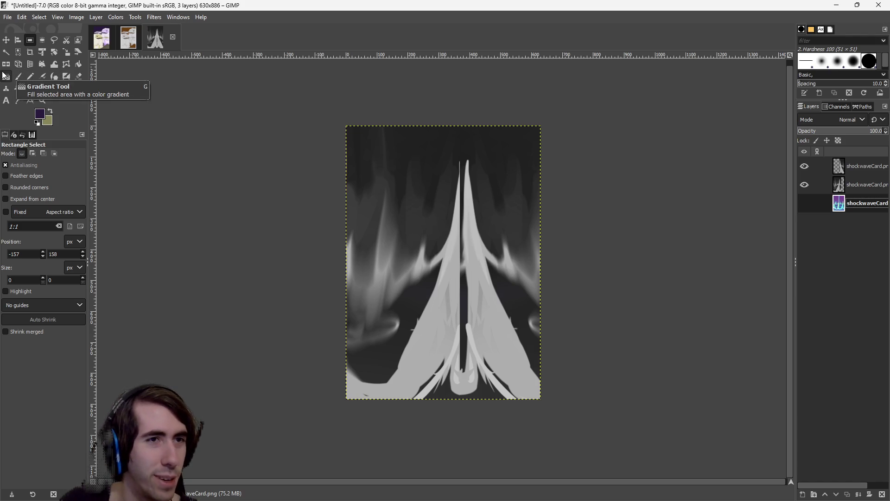
pyautogui.click(42, 89)
pyautogui.moveTo(503, 306)
pyautogui.mouseDown()
pyautogui.moveTo(475, 274)
pyautogui.moveTo(454, 320)
pyautogui.moveTo(463, 283)
pyautogui.moveTo(462, 325)
pyautogui.mouseUp()
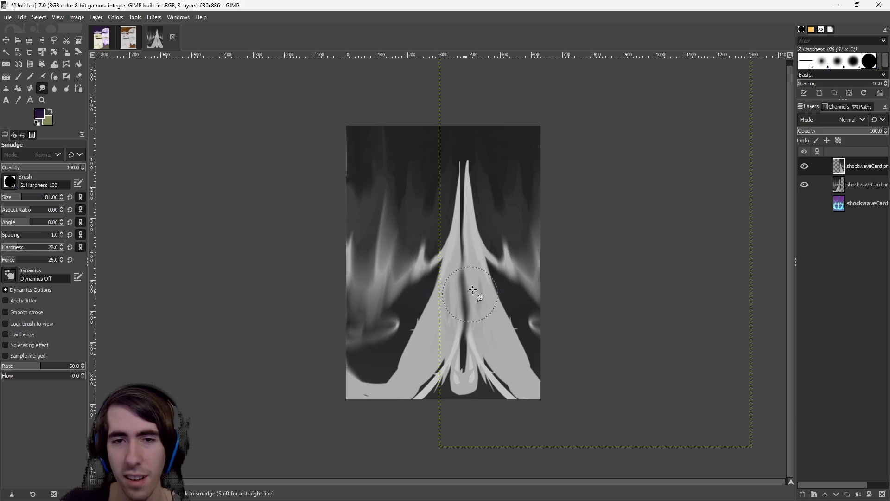
pyautogui.hotkey('ctrl', 'z')
pyautogui.hotkey('ctrl', 'z')
pyautogui.hotkey('ctrl', 'z')
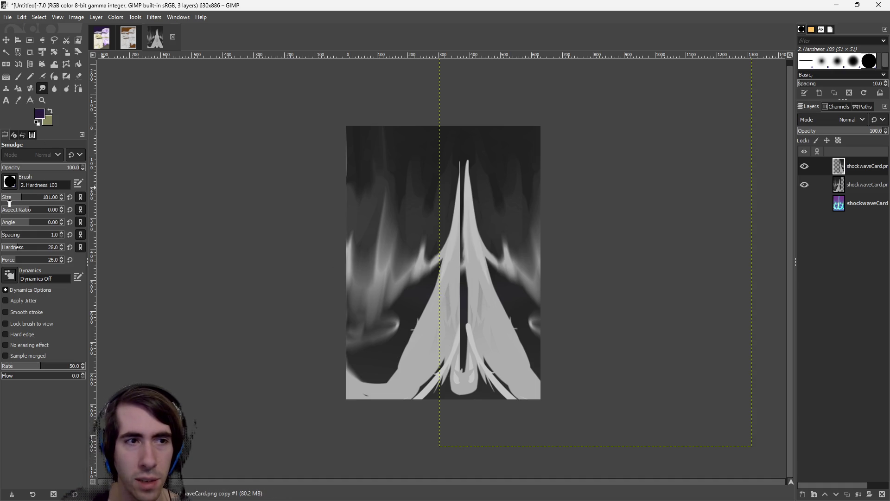
pyautogui.keyDown('ctrl'); pyautogui.scroll(2, 471, 341); pyautogui.keyUp('ctrl')
pyautogui.keyDown('ctrl'); pyautogui.scroll(-1, 433, 227); pyautogui.keyUp('ctrl')
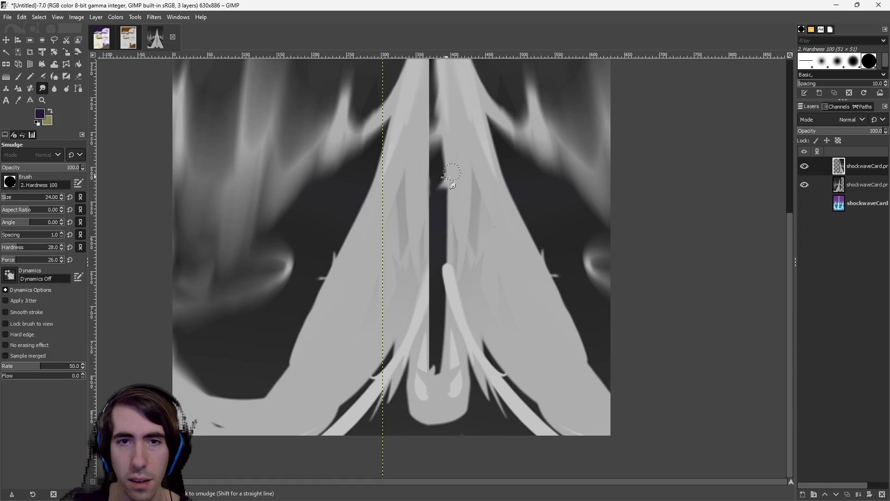
pyautogui.moveTo(434, 183)
pyautogui.mouseDown()
pyautogui.moveTo(436, 167)
pyautogui.moveTo(431, 172)
pyautogui.mouseUp()
pyautogui.keyDown('ctrl'); pyautogui.scroll(3, 434, 172); pyautogui.keyUp('ctrl')
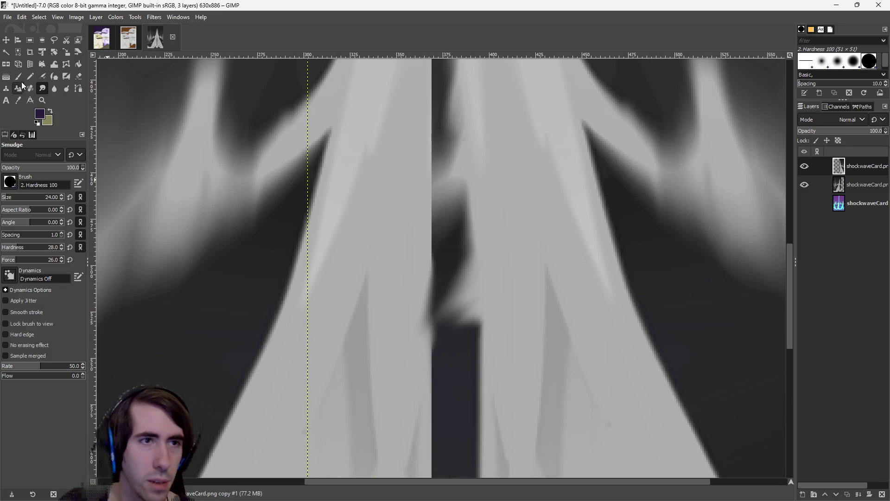
# Sample the spike's light grey and paint it over the dark notch, undoing the extra stroke
pyautogui.click(18, 76)
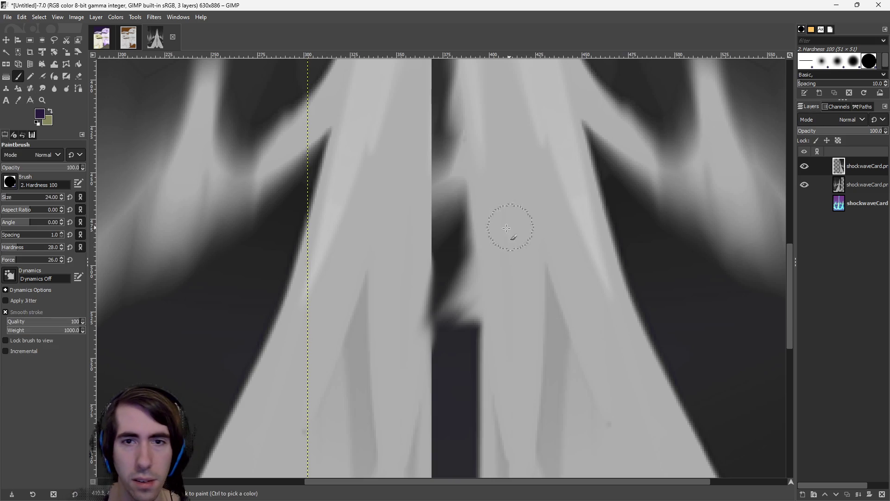
pyautogui.click(18, 100)
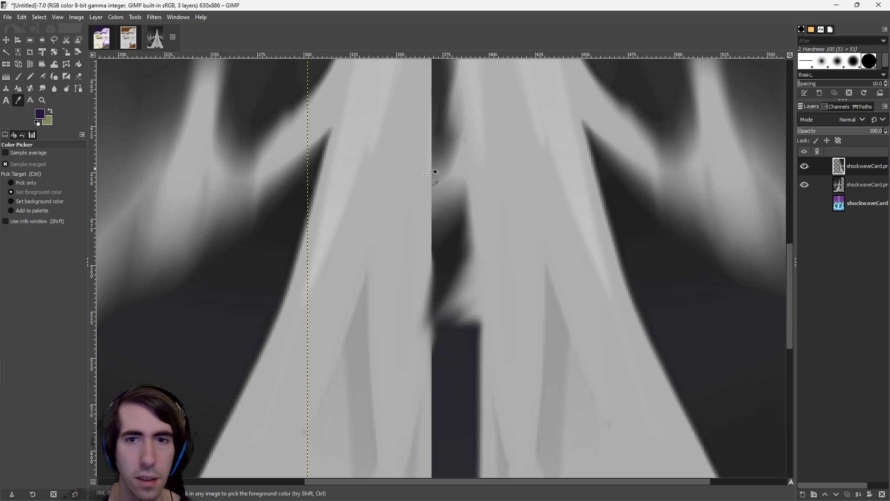
pyautogui.click(19, 76)
pyautogui.moveTo(443, 266)
pyautogui.mouseDown()
pyautogui.moveTo(425, 272)
pyautogui.moveTo(454, 258)
pyautogui.moveTo(487, 209)
pyautogui.moveTo(455, 215)
pyautogui.moveTo(447, 199)
pyautogui.moveTo(433, 263)
pyautogui.moveTo(457, 213)
pyautogui.moveTo(478, 277)
pyautogui.moveTo(434, 314)
pyautogui.moveTo(479, 312)
pyautogui.moveTo(466, 328)
pyautogui.mouseUp()
pyautogui.scroll(-3, 466, 327)
pyautogui.moveTo(441, 232)
pyautogui.mouseDown()
pyautogui.moveTo(477, 246)
pyautogui.moveTo(430, 235)
pyautogui.moveTo(453, 373)
pyautogui.moveTo(463, 264)
pyautogui.moveTo(458, 362)
pyautogui.mouseUp()
pyautogui.scroll(-6, 450, 328)
pyautogui.moveTo(441, 169); pyautogui.dragTo(446, 415)
pyautogui.scroll(-6, 446, 415)
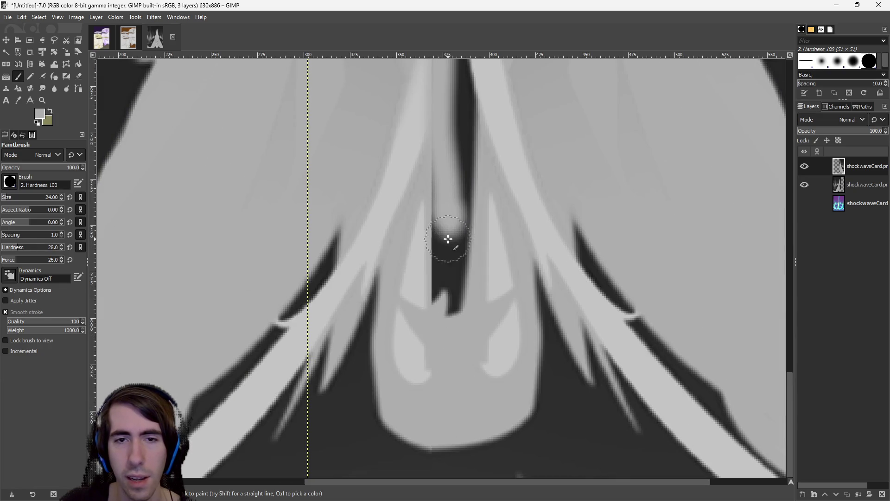
pyautogui.hotkey('ctrl', 'z')
pyautogui.scroll(-3, 463, 352)
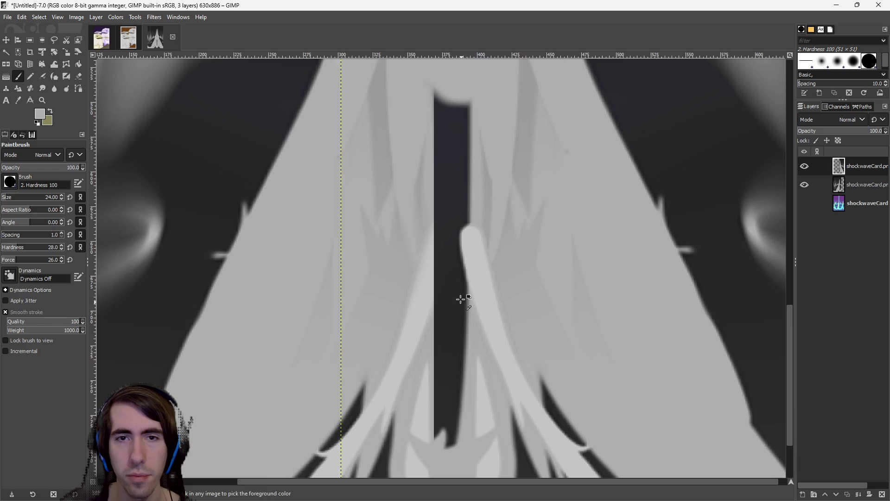
pyautogui.scroll(-2, 461, 292)
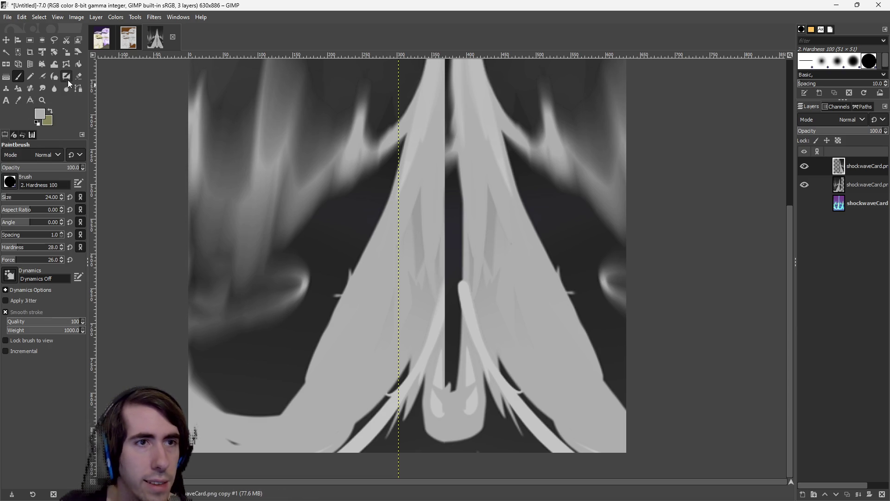
# Select the dark strip down the spike's centre and fill it with light grey
pyautogui.click(6, 52)
pyautogui.click(454, 217)
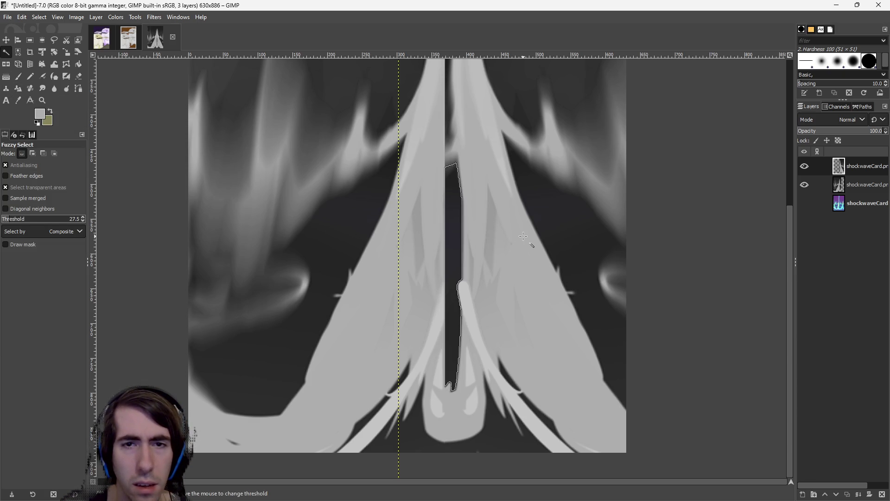
pyautogui.click(79, 65)
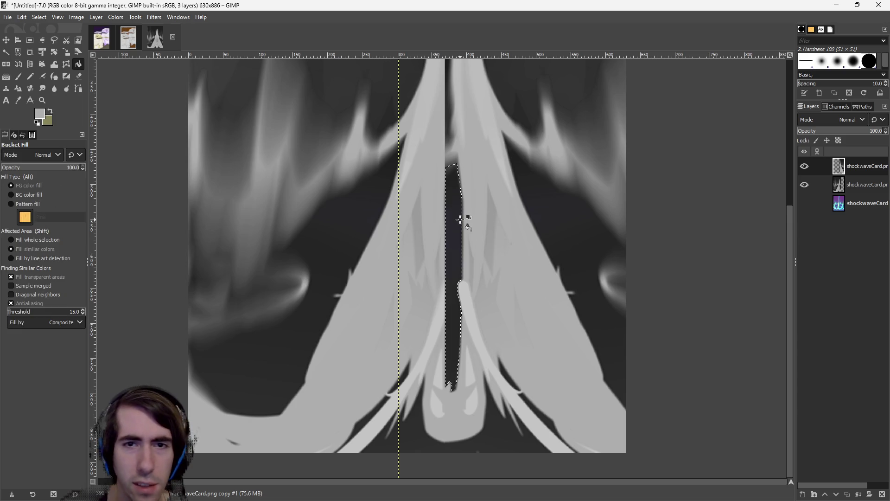
pyautogui.click(458, 219)
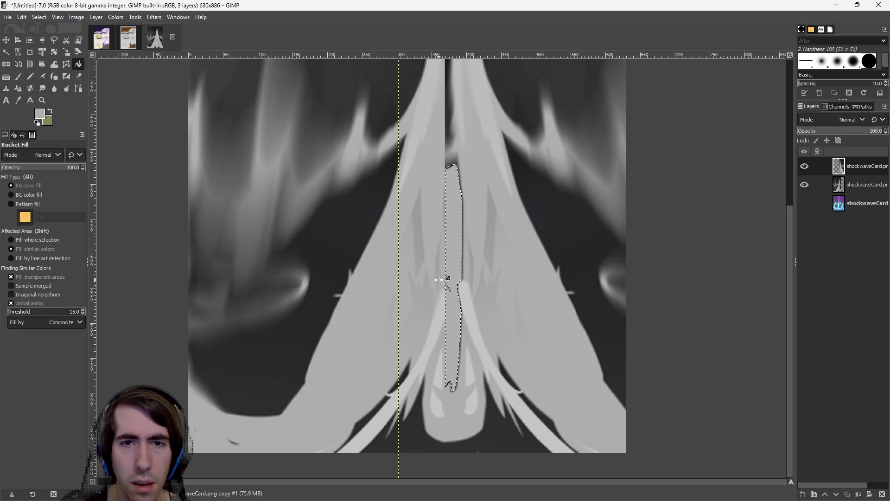
# Undo and redo the light grey fill to compare, then clear the selection
pyautogui.scroll(3, 420, 176)
pyautogui.hscroll(1, 400, 319)
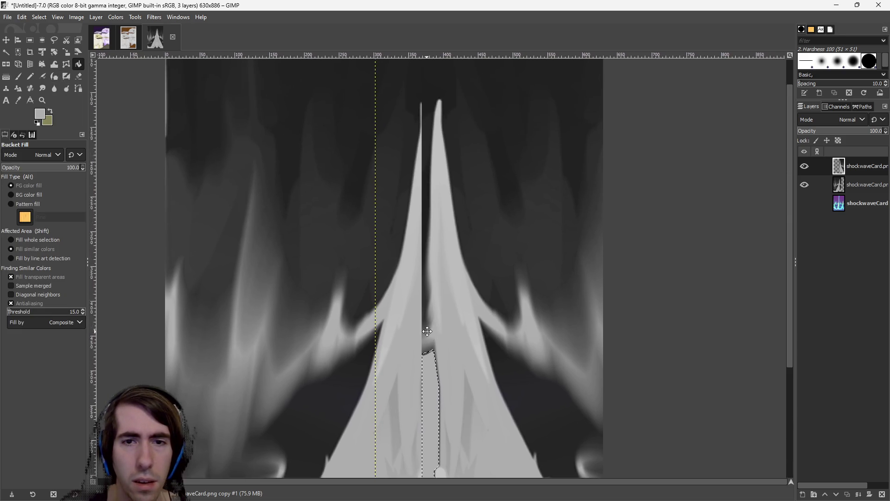
pyautogui.scroll(-1, 429, 241)
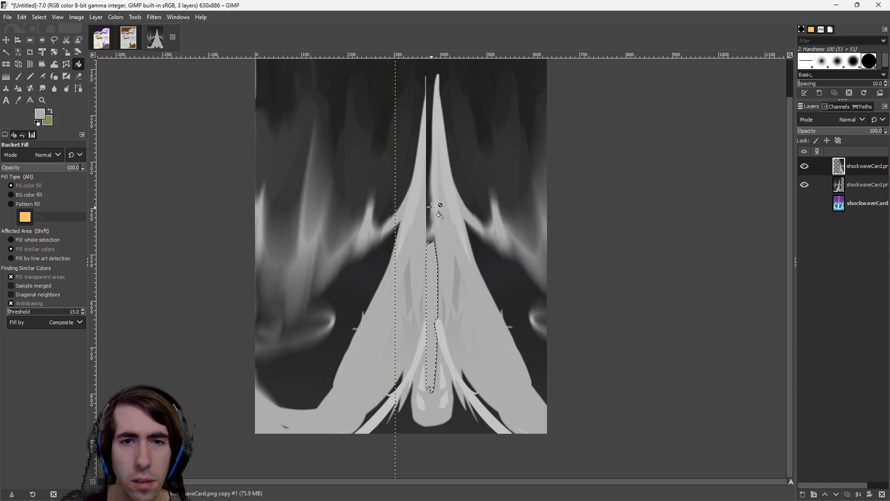
pyautogui.hotkey('ctrl', 'z')
pyautogui.hotkey('ctrl', 'z')
pyautogui.hotkey('ctrl', 'z')
pyautogui.hotkey('ctrl', 'y')
pyautogui.hotkey('ctrl', 'y')
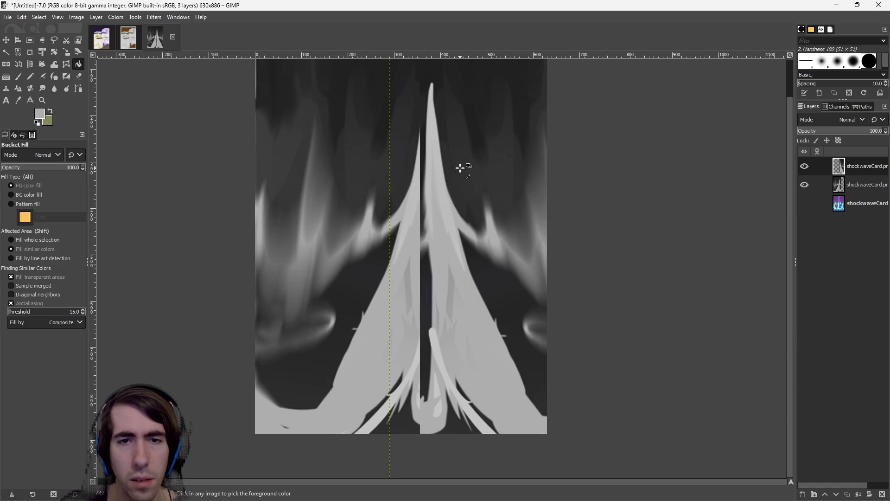
pyautogui.hotkey('ctrl', 'y')
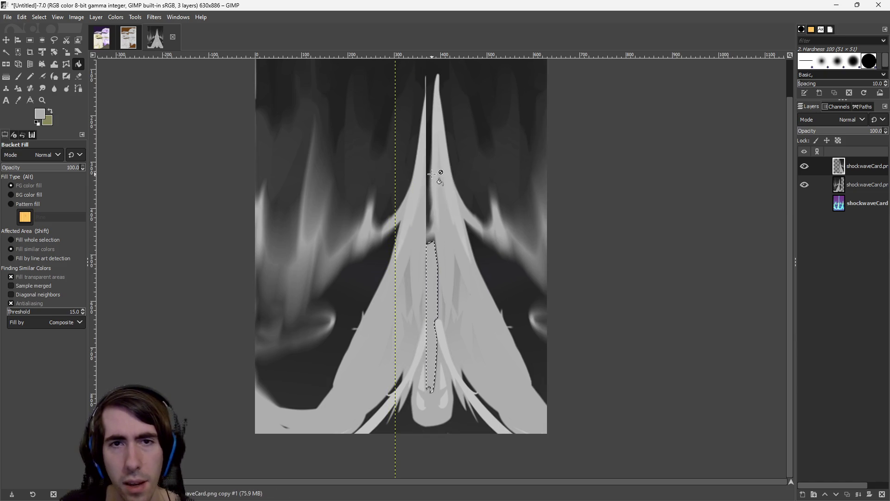
pyautogui.scroll(1, 433, 158)
pyautogui.scroll(3, 449, 154)
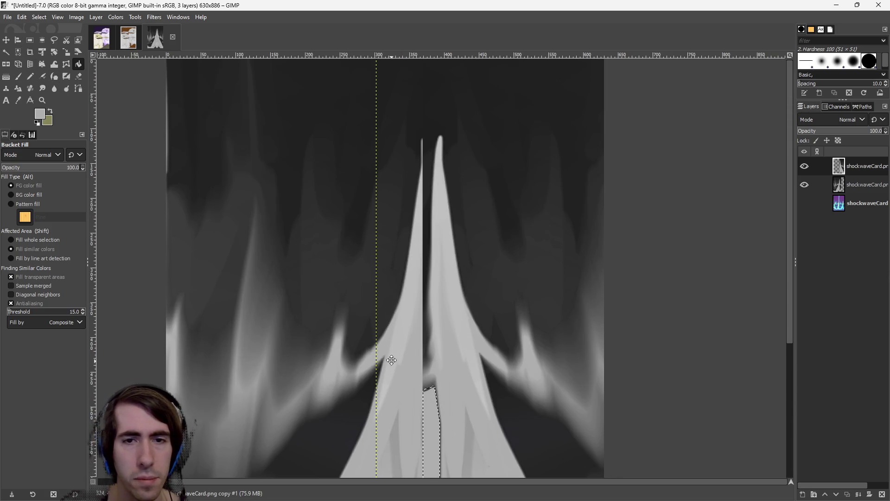
pyautogui.scroll(-6, 392, 360)
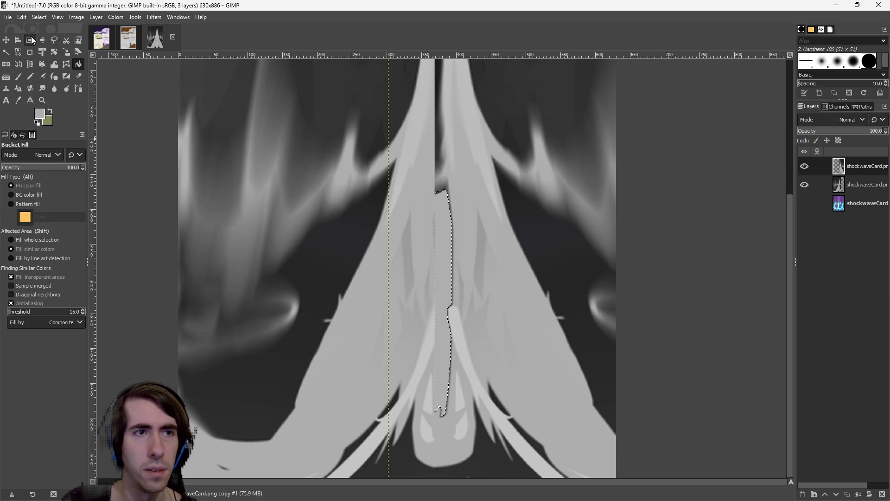
pyautogui.press('r')
pyautogui.click(230, 144)
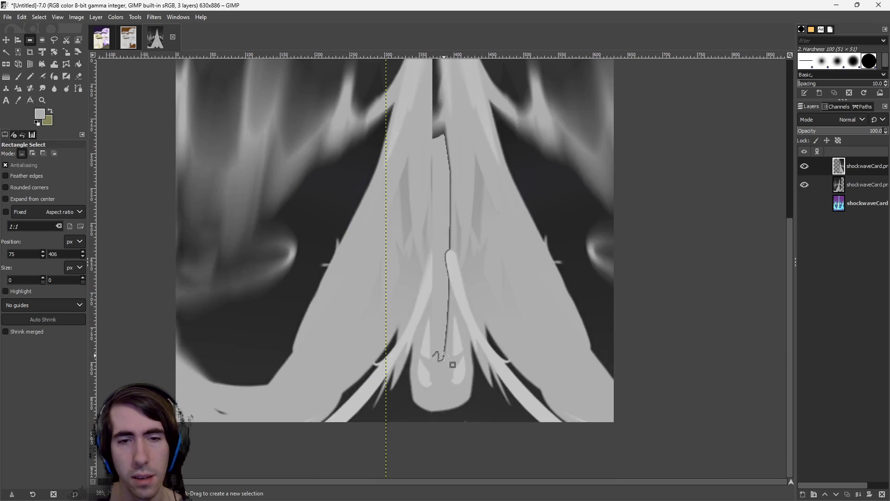
# Brush light grey over the dark central strip, undoing the upper stroke
pyautogui.scroll(5, 439, 373)
pyautogui.keyDown('ctrl'); pyautogui.scroll(2, 441, 362); pyautogui.keyUp('ctrl')
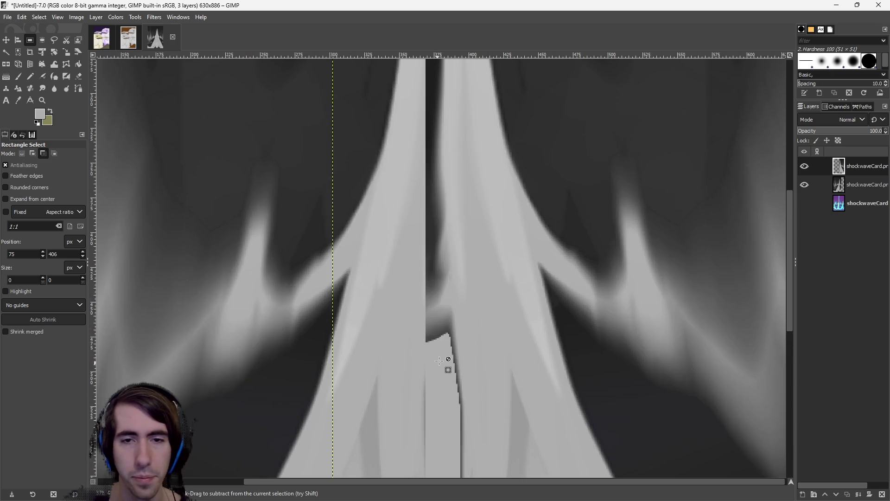
pyautogui.click(19, 76)
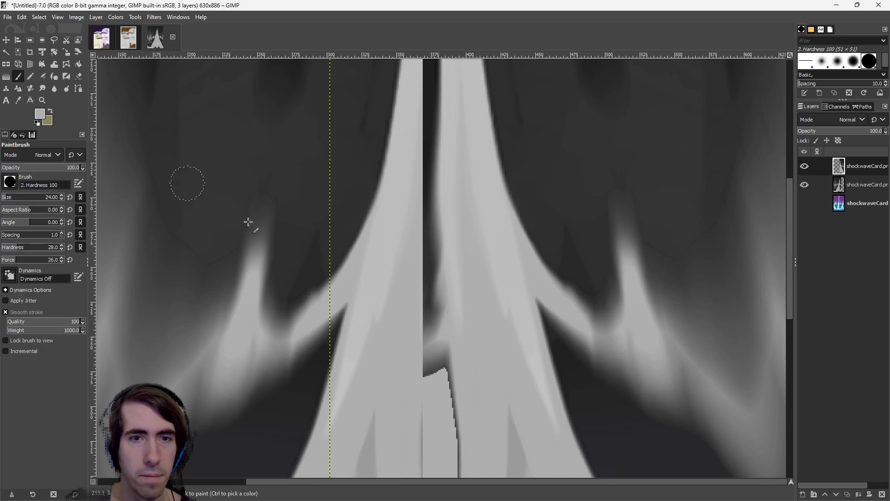
pyautogui.moveTo(428, 374)
pyautogui.mouseDown()
pyautogui.moveTo(431, 381)
pyautogui.moveTo(449, 348)
pyautogui.moveTo(422, 338)
pyautogui.moveTo(432, 276)
pyautogui.moveTo(423, 173)
pyautogui.moveTo(435, 117)
pyautogui.mouseUp()
pyautogui.scroll(5, 436, 119)
pyautogui.moveTo(453, 294); pyautogui.dragTo(452, 219)
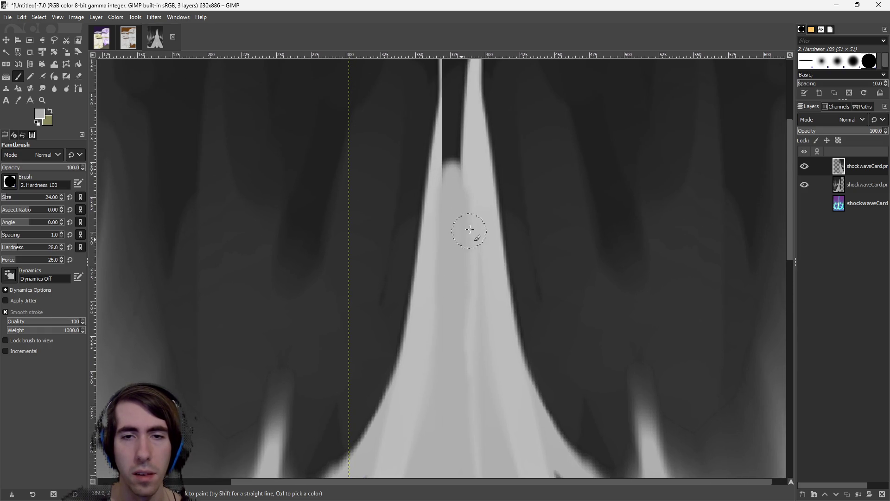
pyautogui.hotkey('ctrl', 'z')
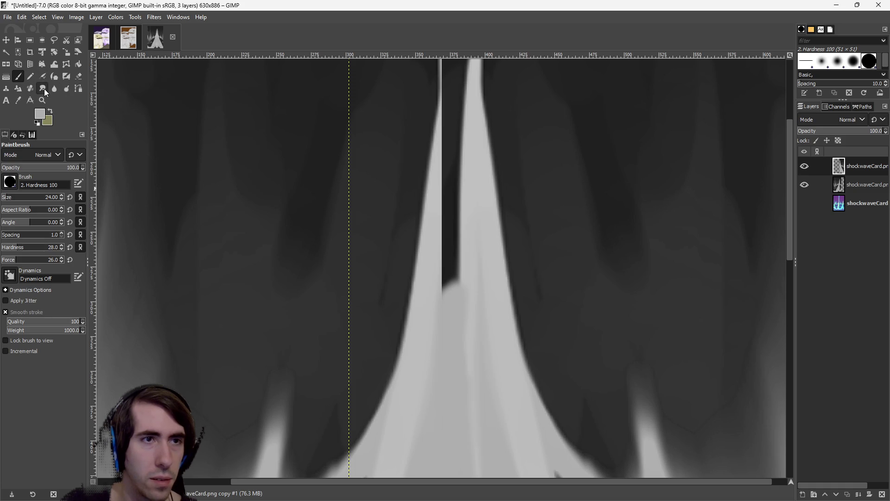
# Sample the spike's light grey and paint up the dark stripe and notch, undoing overshoots
pyautogui.click(18, 101)
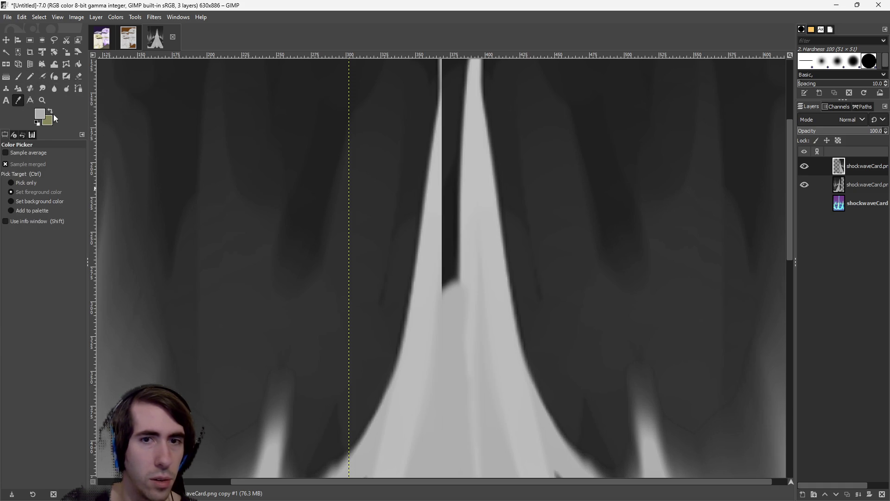
pyautogui.click(433, 260)
pyautogui.press('p')
pyautogui.moveTo(448, 292)
pyautogui.mouseDown()
pyautogui.moveTo(447, 229)
pyautogui.moveTo(454, 276)
pyautogui.mouseUp()
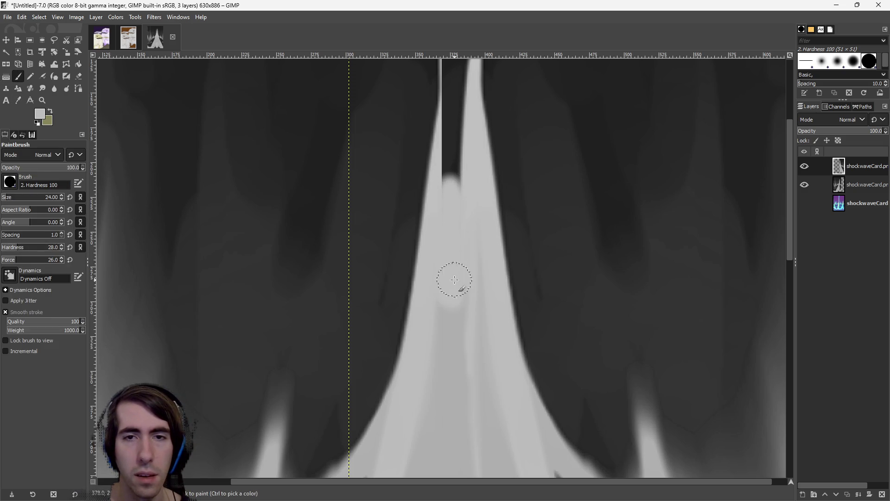
pyautogui.moveTo(453, 185)
pyautogui.mouseDown()
pyautogui.moveTo(431, 318)
pyautogui.moveTo(433, 241)
pyautogui.moveTo(433, 338)
pyautogui.mouseUp()
pyautogui.moveTo(438, 229)
pyautogui.mouseDown()
pyautogui.moveTo(431, 225)
pyautogui.moveTo(430, 258)
pyautogui.moveTo(431, 193)
pyautogui.mouseUp()
pyautogui.hotkey('ctrl', 'z')
pyautogui.moveTo(431, 236)
pyautogui.mouseDown()
pyautogui.moveTo(439, 202)
pyautogui.moveTo(444, 215)
pyautogui.mouseUp()
pyautogui.hotkey('ctrl', 'z')
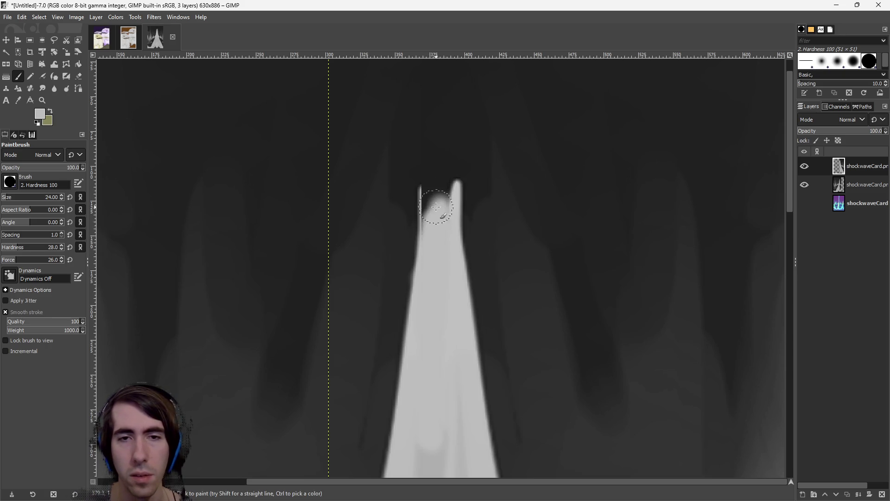
pyautogui.hotkey('ctrl', 'z')
# Raise brush force, fill the remaining notch and seam, and repaint the thin spike straighter
pyautogui.scroll(3, 427, 234)
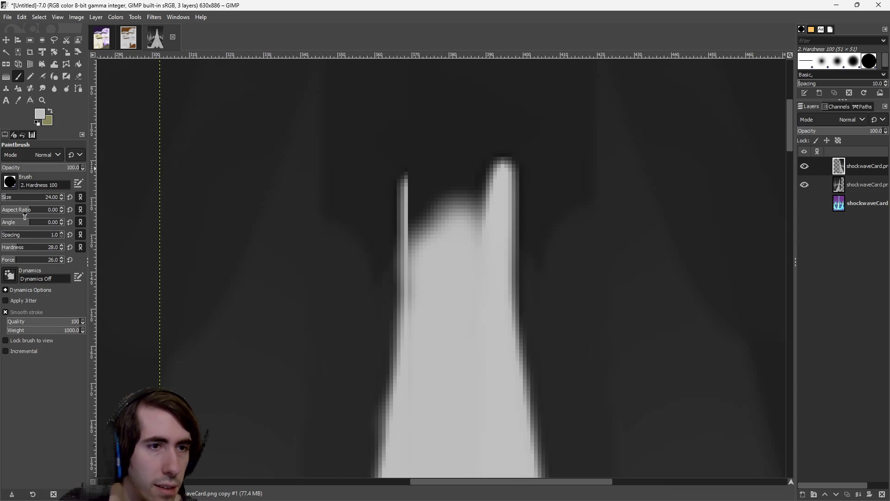
pyautogui.click(37, 255)
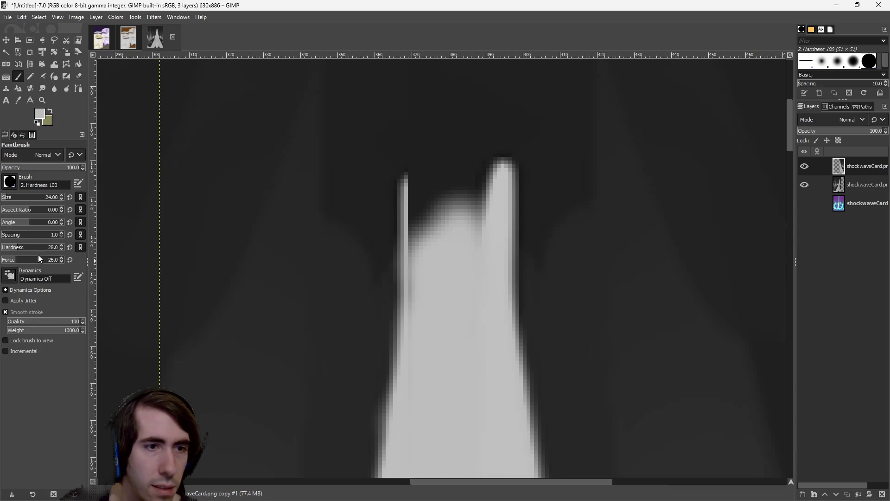
pyautogui.moveTo(410, 244)
pyautogui.mouseDown()
pyautogui.moveTo(445, 204)
pyautogui.moveTo(468, 199)
pyautogui.moveTo(421, 255)
pyautogui.moveTo(418, 302)
pyautogui.mouseUp()
pyautogui.moveTo(420, 199); pyautogui.dragTo(414, 271)
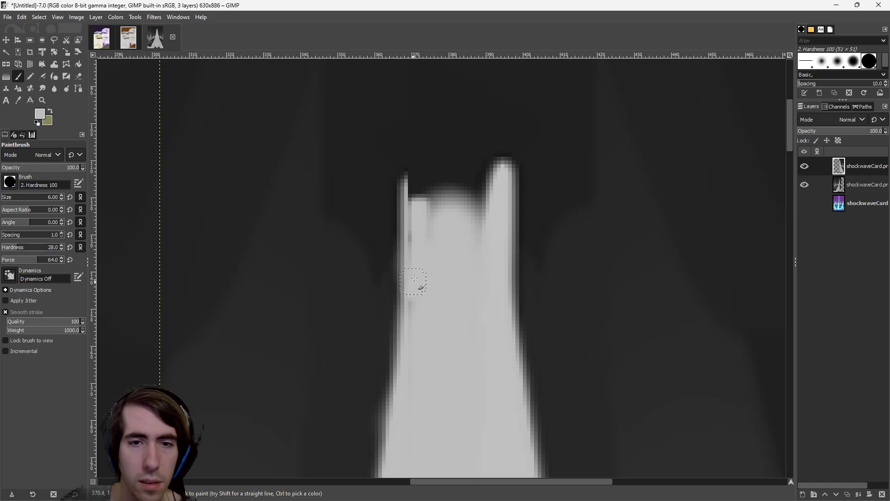
pyautogui.moveTo(419, 191)
pyautogui.mouseDown()
pyautogui.moveTo(413, 175)
pyautogui.moveTo(438, 163)
pyautogui.mouseUp()
pyautogui.hotkey('ctrl', 'z')
pyautogui.hotkey('ctrl', 'z')
pyautogui.moveTo(423, 195)
pyautogui.mouseDown()
pyautogui.moveTo(413, 181)
pyautogui.moveTo(453, 93)
pyautogui.moveTo(461, 133)
pyautogui.moveTo(497, 180)
pyautogui.moveTo(487, 186)
pyautogui.moveTo(494, 153)
pyautogui.moveTo(465, 91)
pyautogui.mouseUp()
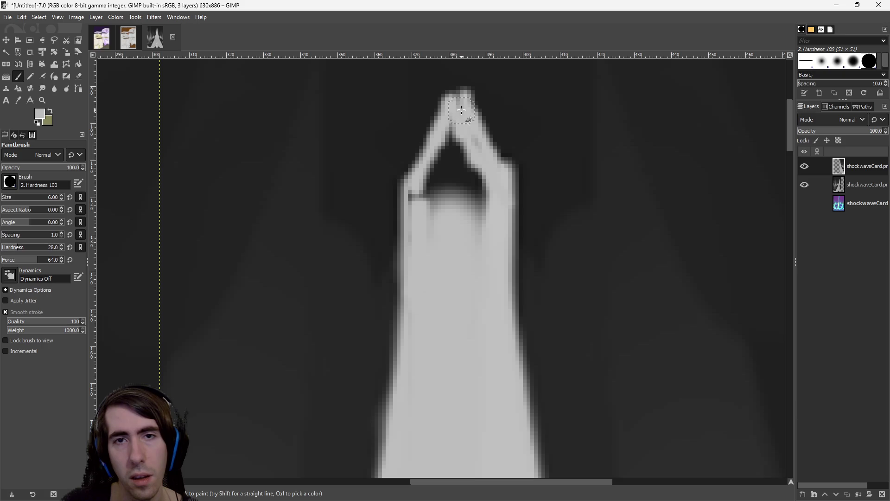
pyautogui.moveTo(471, 129)
pyautogui.mouseDown()
pyautogui.moveTo(452, 208)
pyautogui.moveTo(473, 186)
pyautogui.moveTo(475, 196)
pyautogui.moveTo(477, 174)
pyautogui.moveTo(483, 225)
pyautogui.moveTo(437, 158)
pyautogui.moveTo(406, 218)
pyautogui.moveTo(441, 219)
pyautogui.moveTo(428, 213)
pyautogui.moveTo(457, 182)
pyautogui.moveTo(464, 214)
pyautogui.moveTo(480, 195)
pyautogui.moveTo(482, 206)
pyautogui.moveTo(480, 179)
pyautogui.moveTo(460, 143)
pyautogui.moveTo(447, 139)
pyautogui.moveTo(462, 171)
pyautogui.moveTo(444, 164)
pyautogui.moveTo(477, 168)
pyautogui.mouseUp()
pyautogui.hotkey('ctrl', 'z')
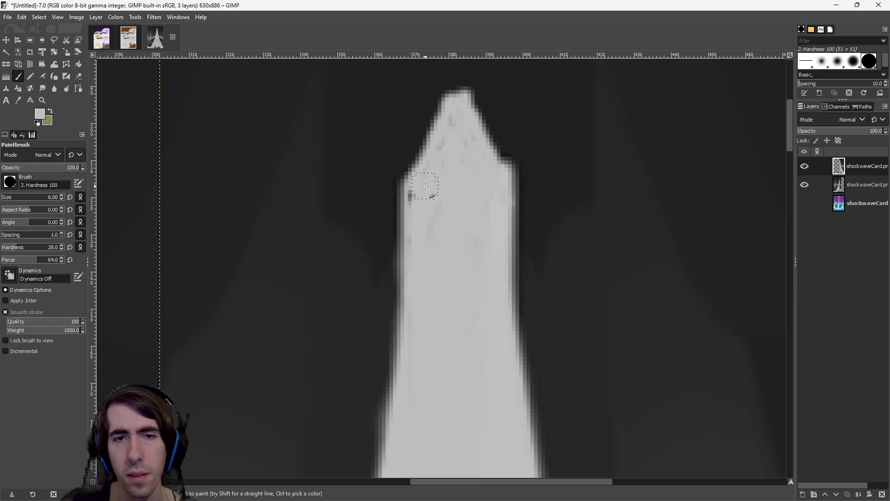
pyautogui.keyDown('ctrl'); pyautogui.scroll(-5, 433, 318); pyautogui.keyUp('ctrl')
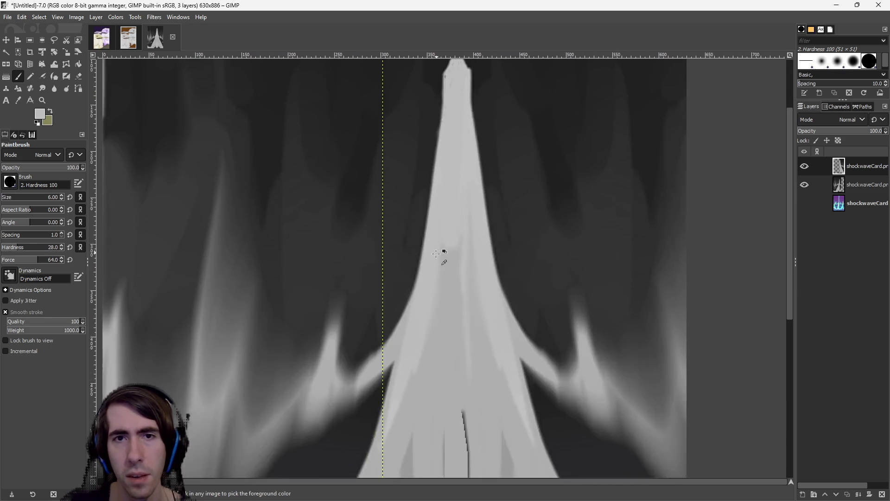
# Sample light grey and paint over the top and middle of the dark line at the spike tip
pyautogui.keyDown('ctrl'); pyautogui.scroll(-2, 425, 285); pyautogui.keyUp('ctrl')
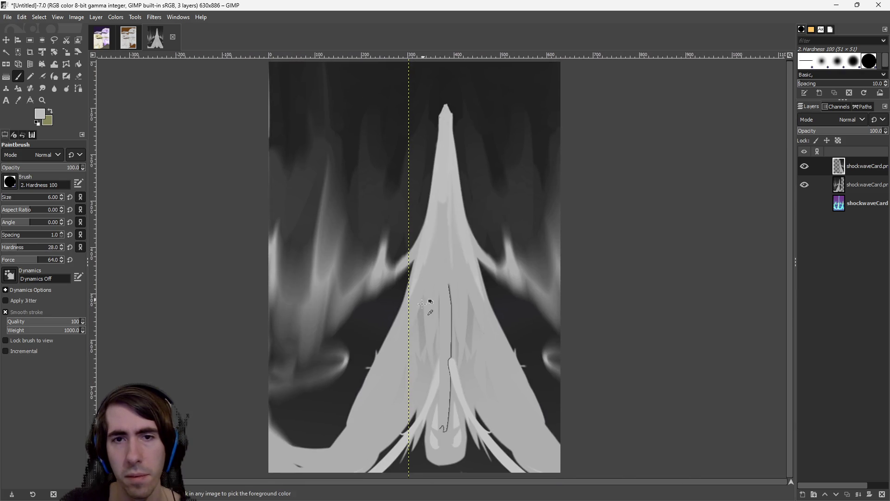
pyautogui.keyDown('ctrl'); pyautogui.scroll(-1, 407, 347); pyautogui.keyUp('ctrl')
pyautogui.scroll(-2, 413, 358)
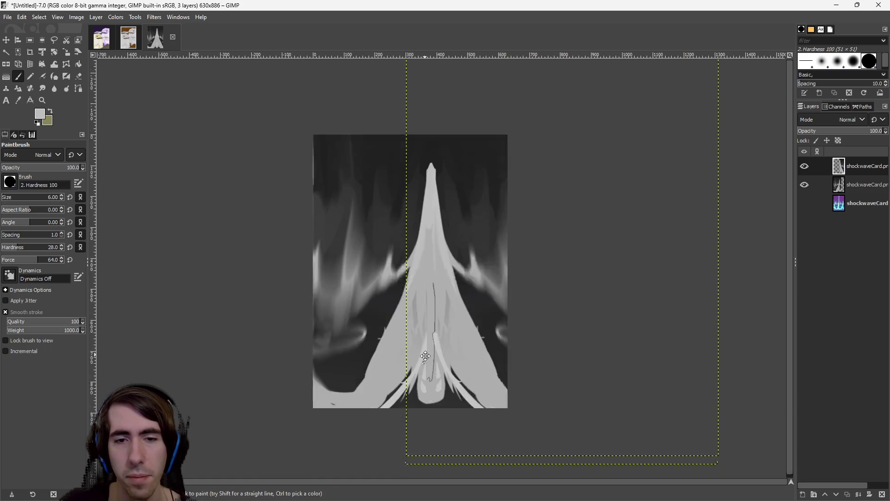
pyautogui.keyDown('ctrl'); pyautogui.scroll(2, 433, 276); pyautogui.keyUp('ctrl')
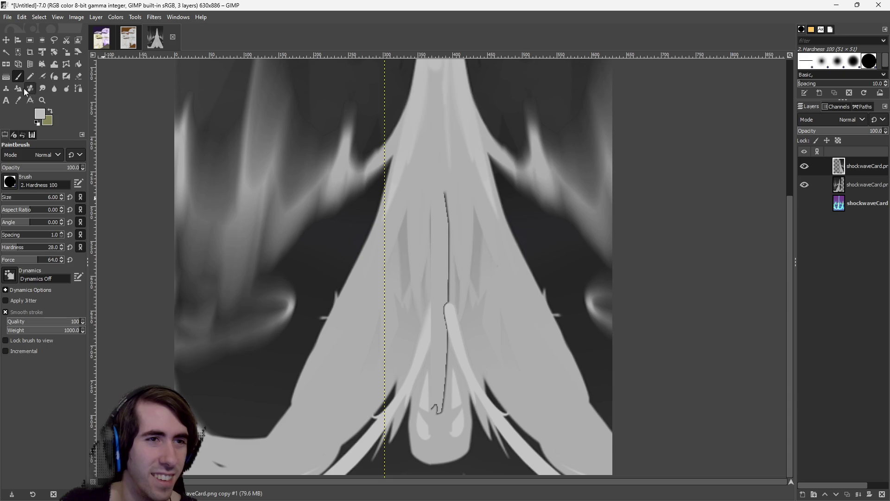
pyautogui.click(18, 100)
pyautogui.press('p')
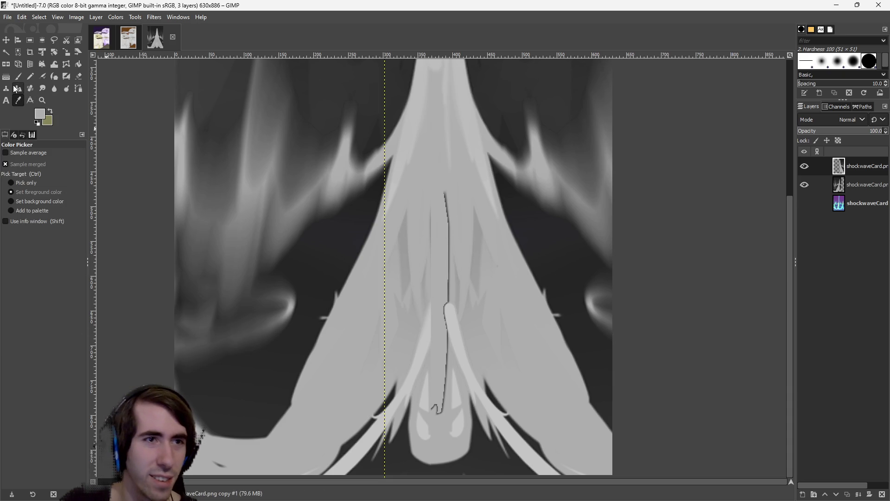
pyautogui.keyDown('ctrl'); pyautogui.scroll(2, 433, 252); pyautogui.keyUp('ctrl')
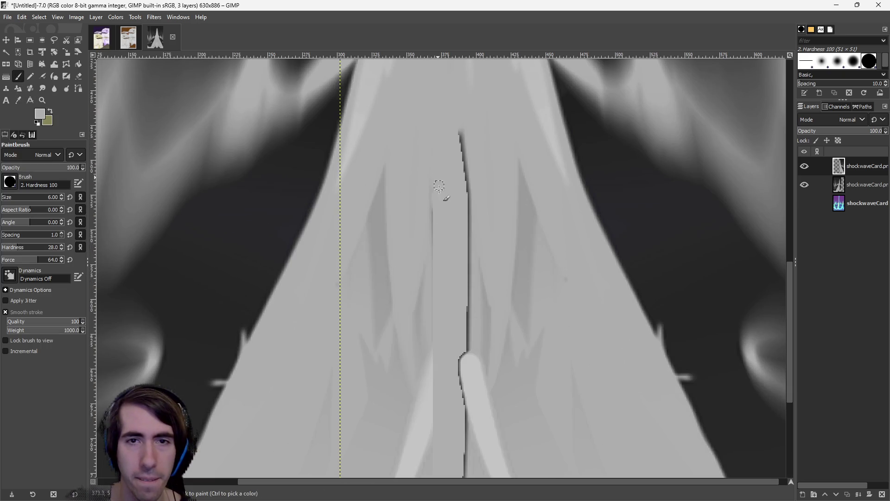
pyautogui.moveTo(460, 131)
pyautogui.mouseDown()
pyautogui.moveTo(465, 153)
pyautogui.moveTo(459, 124)
pyautogui.mouseUp()
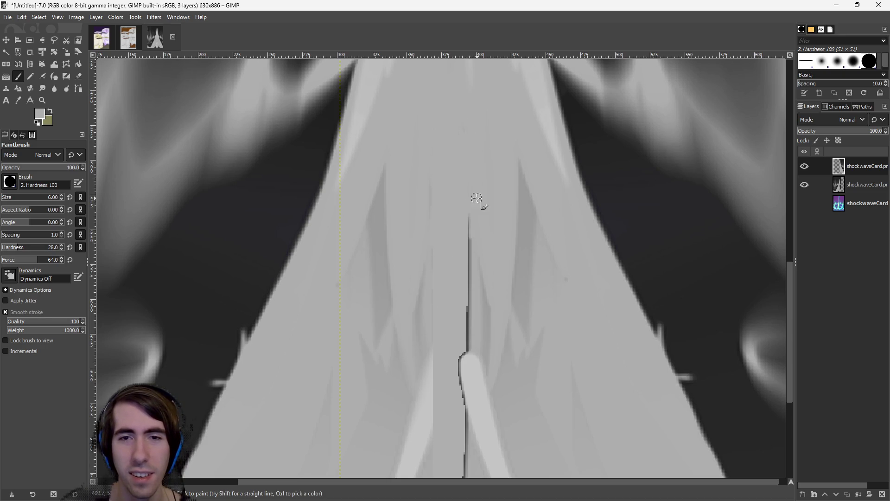
pyautogui.moveTo(468, 281); pyautogui.dragTo(465, 307)
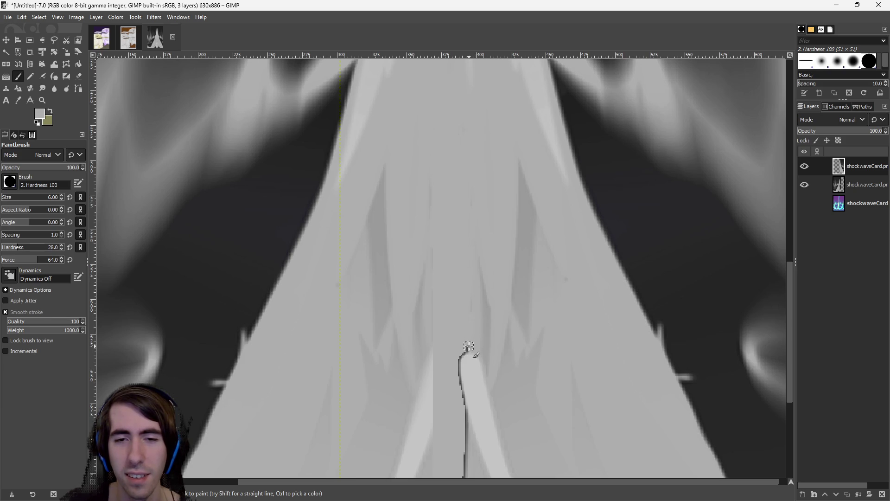
pyautogui.scroll(-3, 467, 409)
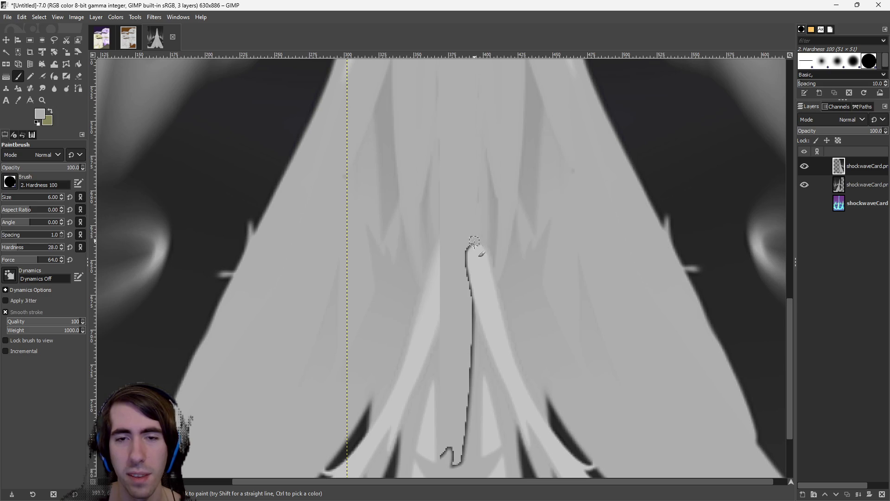
pyautogui.keyDown('ctrl'); pyautogui.scroll(-4, 473, 328); pyautogui.keyUp('ctrl')
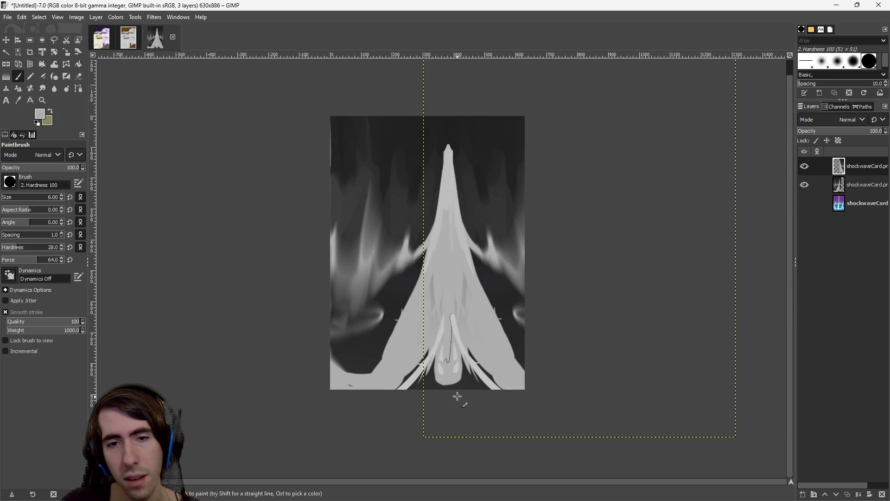
pyautogui.keyDown('ctrl'); pyautogui.scroll(6, 453, 391); pyautogui.keyUp('ctrl')
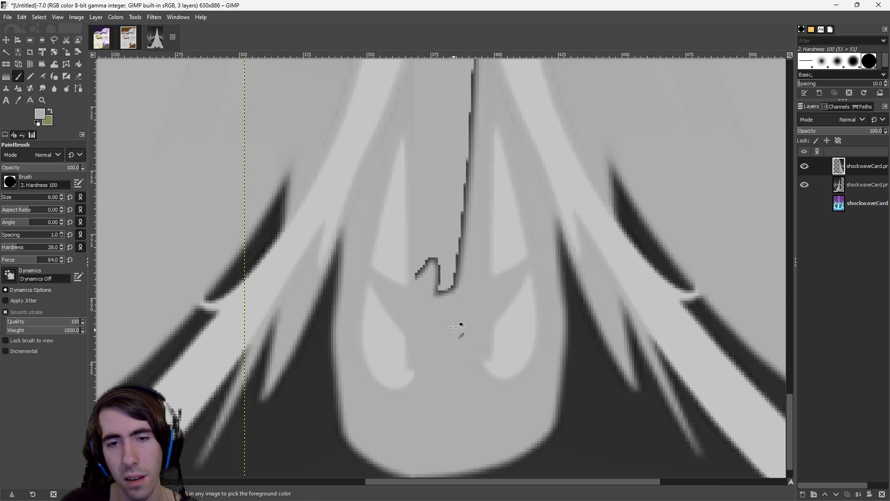
# Undo the stray dark stroke segments and cover the spike's dark left edge in light grey
pyautogui.hotkey('ctrl', 'z')
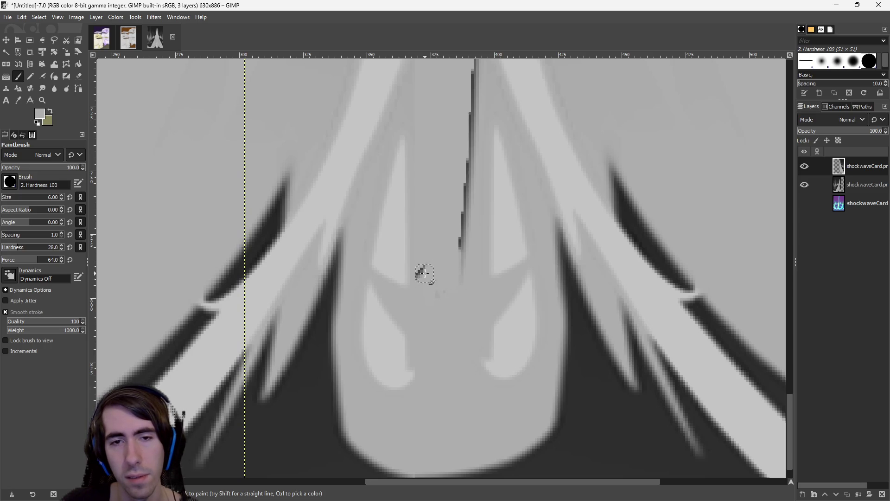
pyautogui.hotkey('ctrl', 'z')
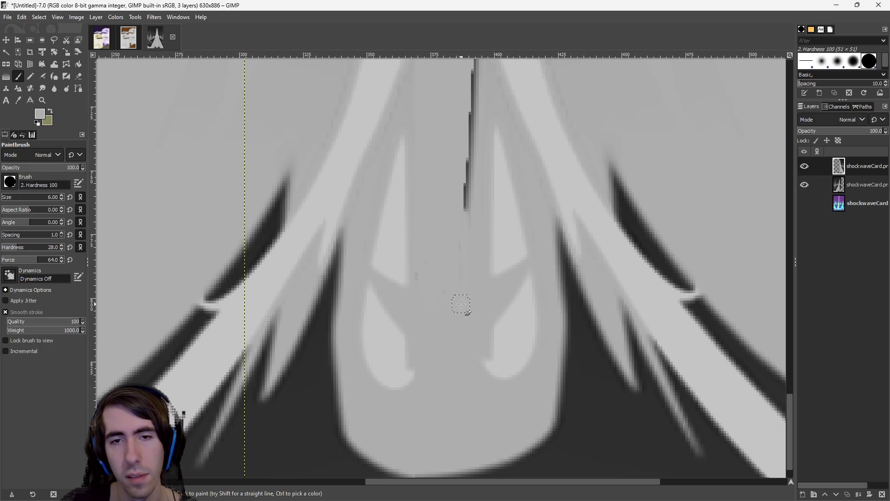
pyautogui.scroll(4, 444, 245)
pyautogui.hscroll(1, 444, 245)
pyautogui.hotkey('ctrl', 'z')
pyautogui.hotkey('ctrl', 'z')
pyautogui.hotkey('ctrl', 'z')
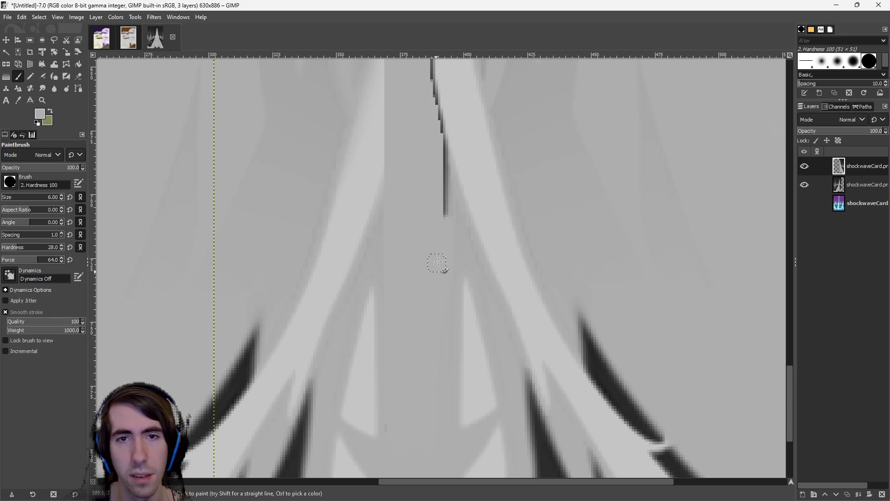
pyautogui.scroll(3, 436, 266)
pyautogui.hotkey('ctrl', 'z')
pyautogui.hotkey('ctrl', 'z')
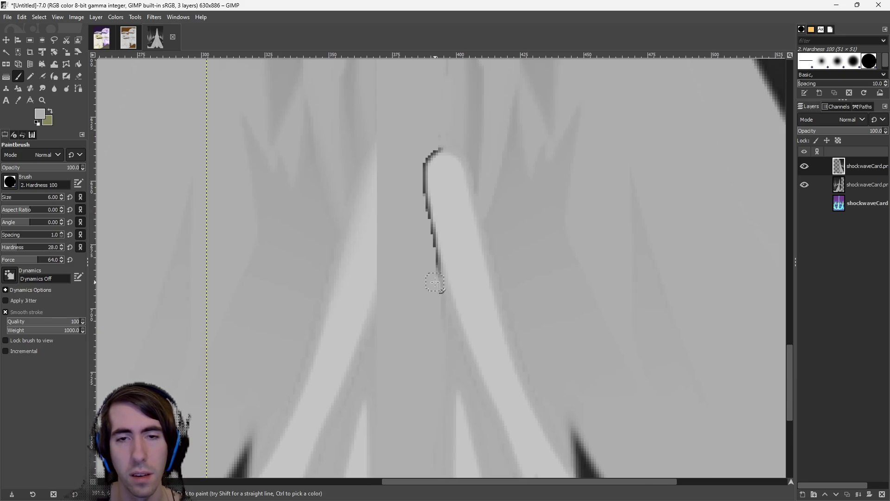
pyautogui.keyDown('ctrl'); pyautogui.scroll(-8, 421, 358); pyautogui.keyUp('ctrl')
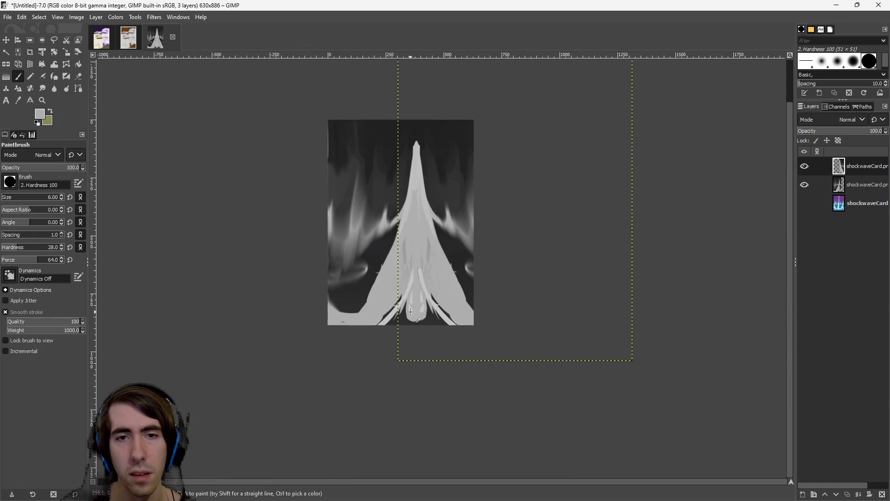
pyautogui.keyDown('ctrl'); pyautogui.scroll(9, 414, 301); pyautogui.keyUp('ctrl')
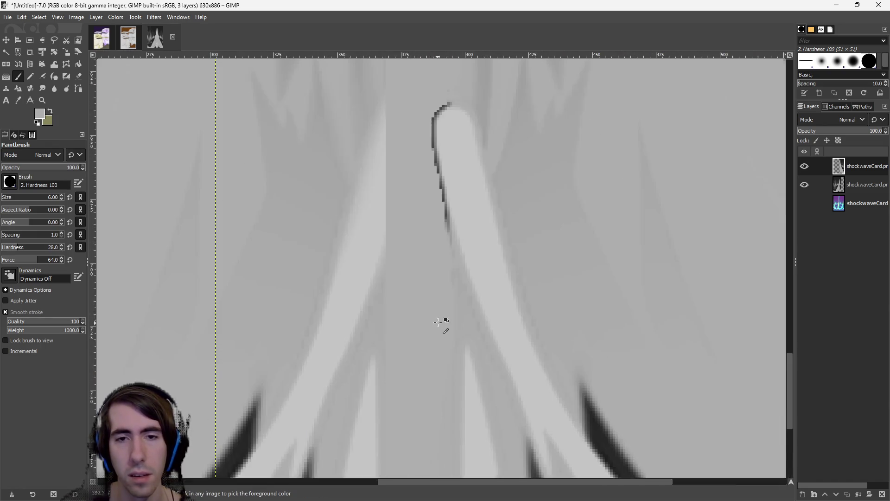
pyautogui.scroll(2, 408, 162)
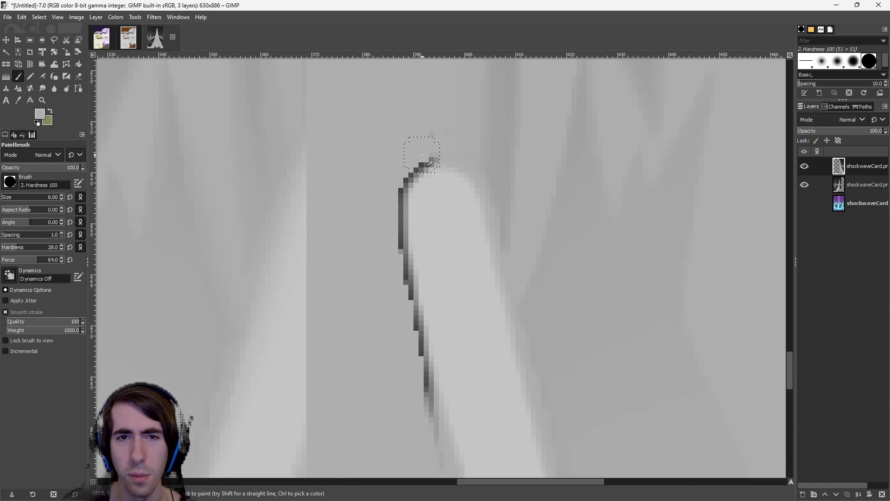
pyautogui.moveTo(414, 162); pyautogui.dragTo(390, 238)
pyautogui.moveTo(395, 327)
pyautogui.mouseDown()
pyautogui.moveTo(410, 288)
pyautogui.moveTo(407, 372)
pyautogui.moveTo(418, 422)
pyautogui.mouseUp()
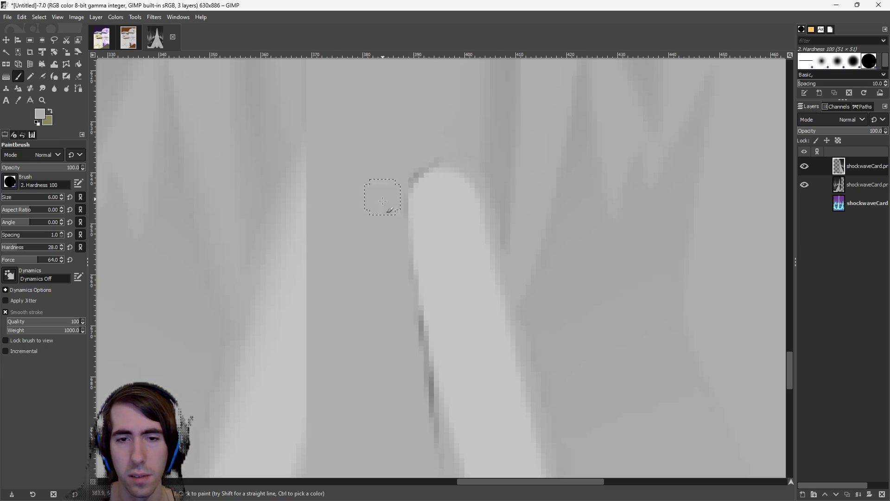
pyautogui.scroll(-6, 417, 437)
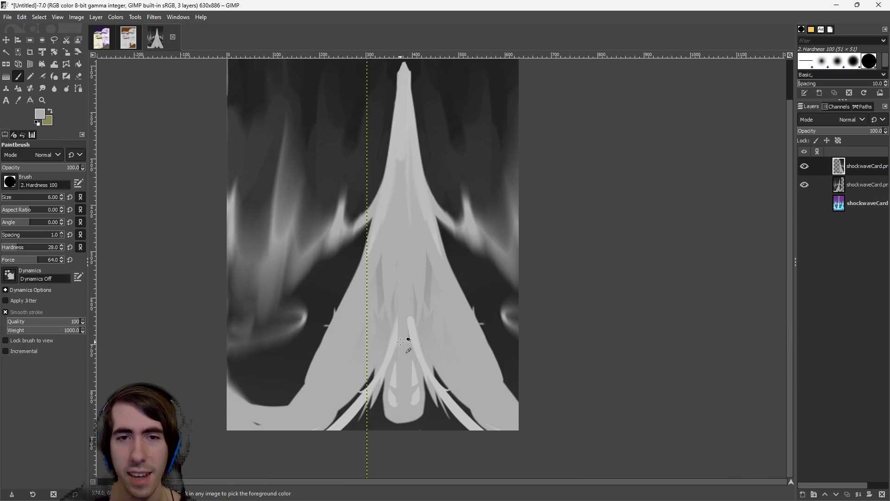
pyautogui.scroll(-1, 416, 279)
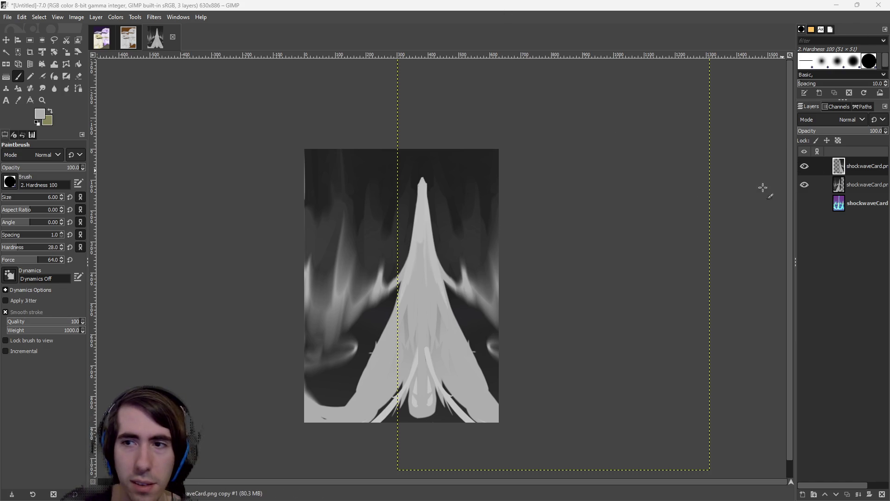
pyautogui.click(9, 65)
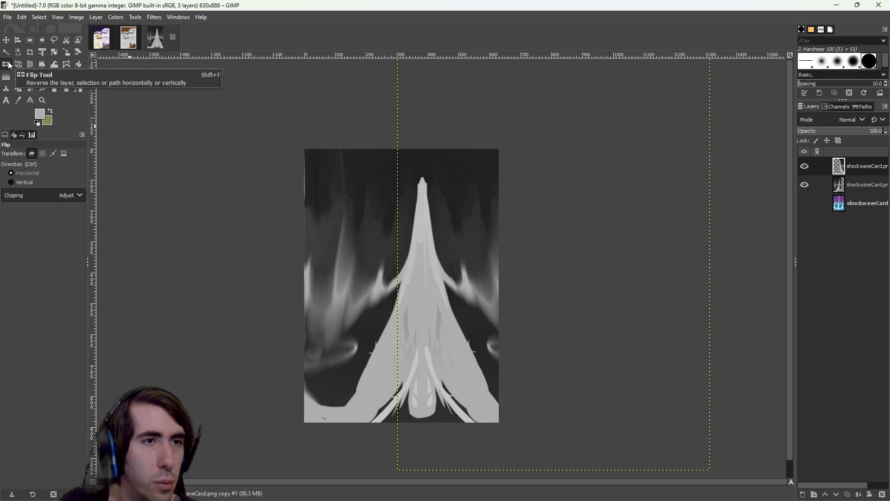
pyautogui.click(23, 182)
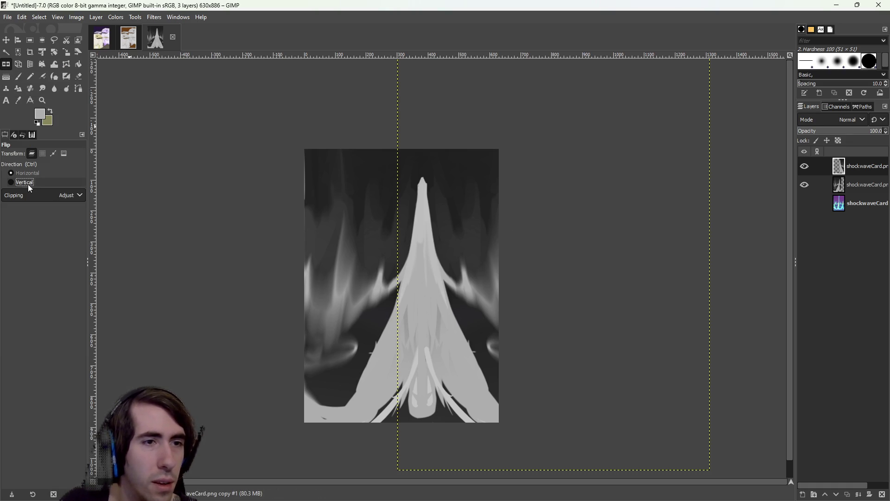
pyautogui.click(455, 229)
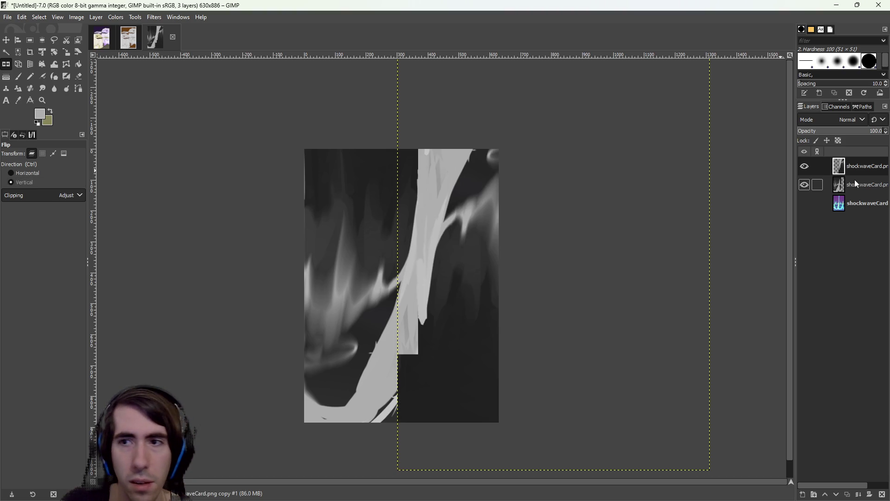
pyautogui.click(334, 245)
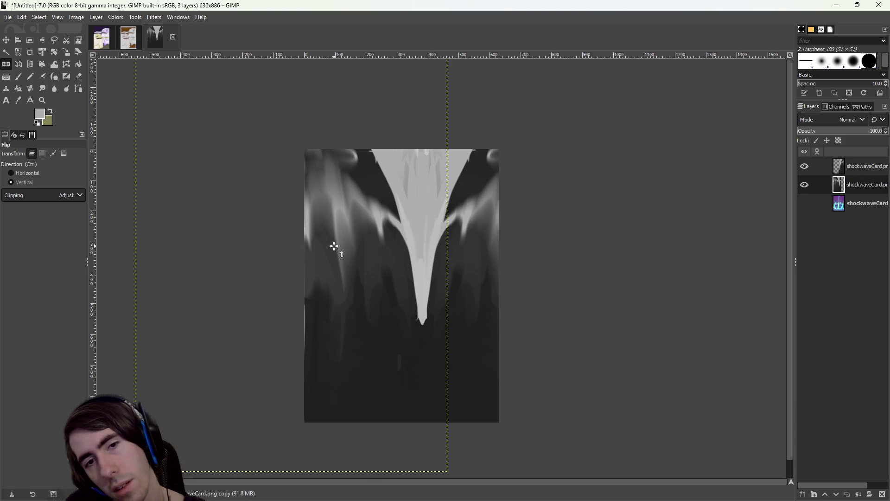
pyautogui.click(425, 253)
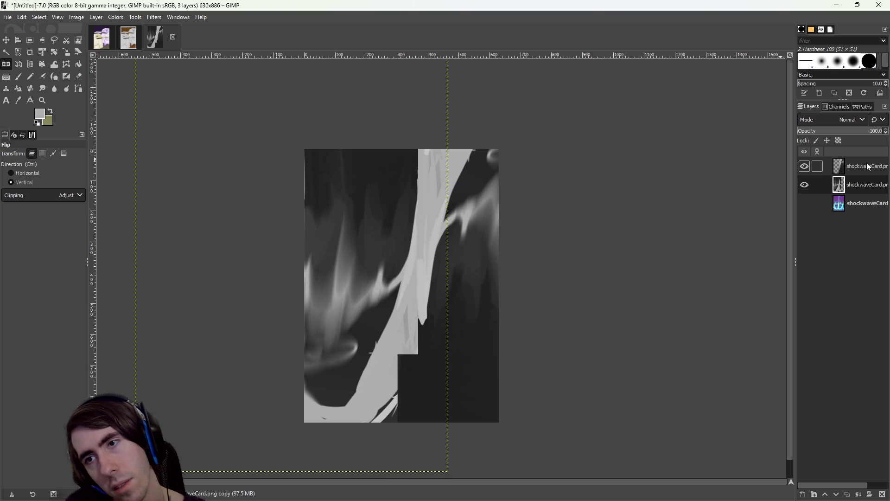
pyautogui.click(820, 166)
pyautogui.click(443, 299)
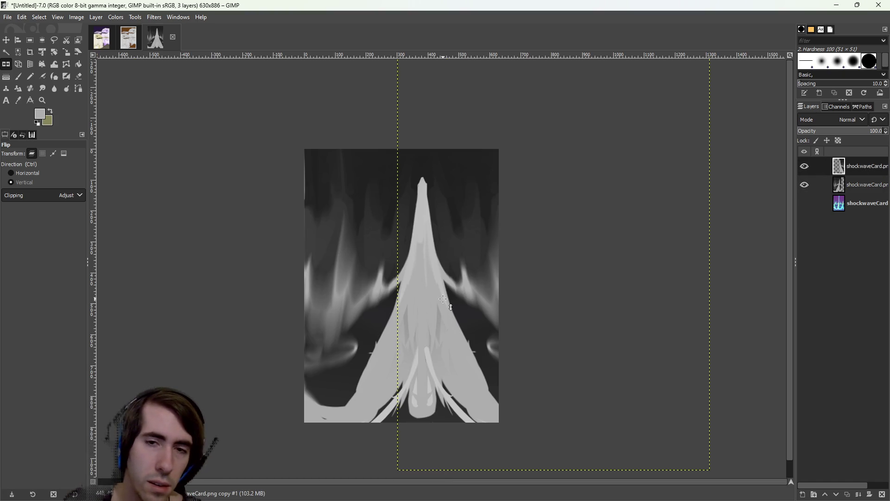
pyautogui.click(6, 40)
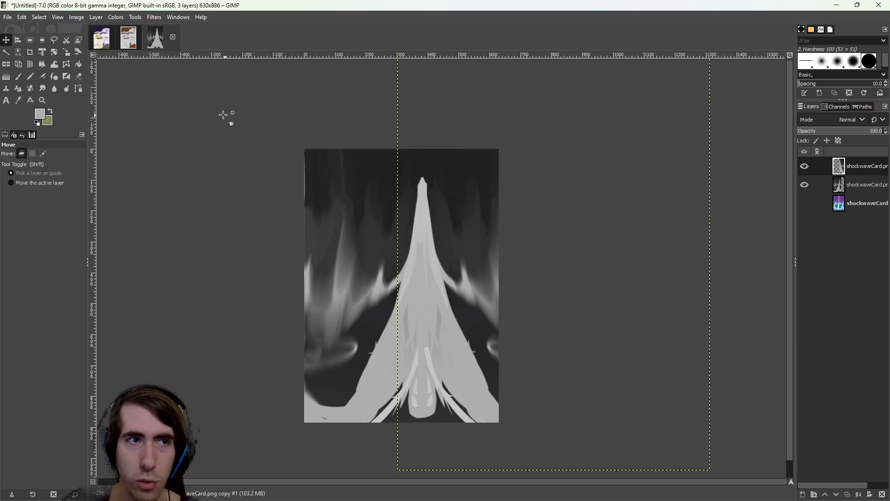
pyautogui.moveTo(275, 125)
pyautogui.mouseDown()
pyautogui.moveTo(350, 205)
pyautogui.moveTo(328, 179)
pyautogui.mouseUp()
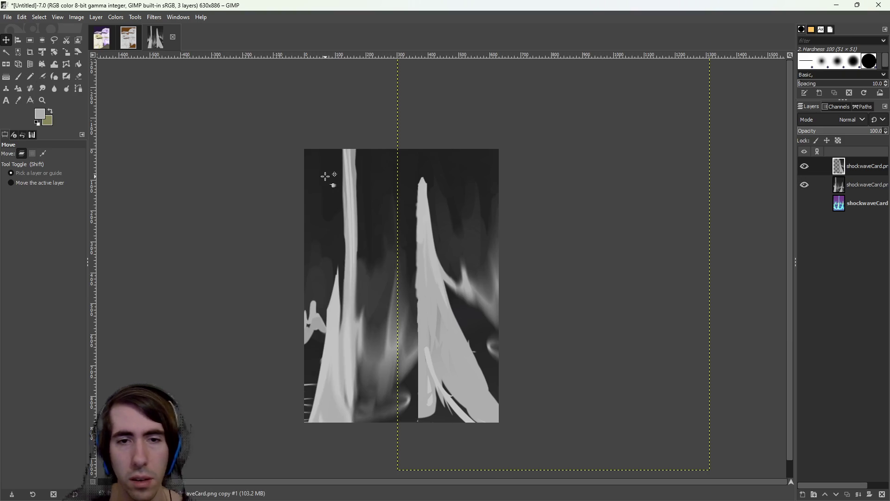
pyautogui.hotkey('ctrl', 'z')
pyautogui.click(869, 166)
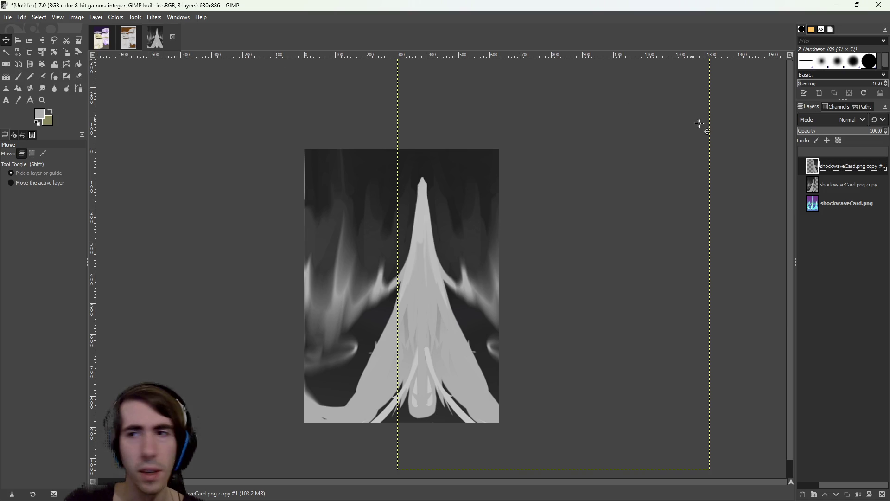
pyautogui.rightClick(822, 179)
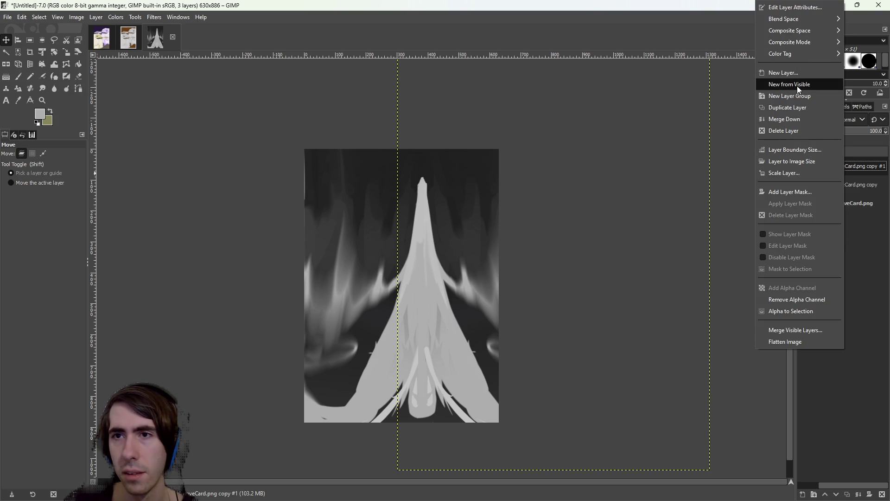
# Create a new Layer Group and move both shockwaveCard.png copy layers into it
pyautogui.click(805, 96)
pyautogui.click(845, 204)
pyautogui.moveTo(846, 185); pyautogui.dragTo(842, 167)
pyautogui.moveTo(838, 200); pyautogui.dragTo(844, 170)
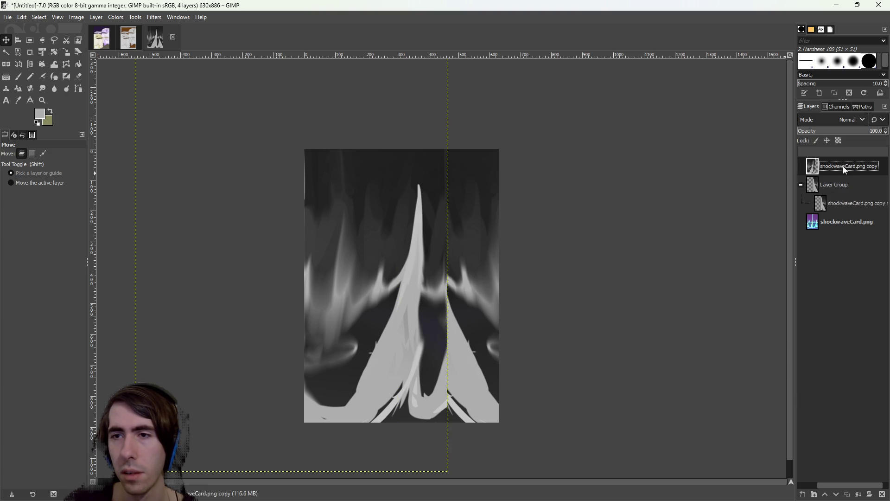
pyautogui.moveTo(835, 200)
pyautogui.mouseDown()
pyautogui.moveTo(842, 179)
pyautogui.moveTo(834, 177)
pyautogui.moveTo(836, 204)
pyautogui.mouseUp()
pyautogui.moveTo(837, 166)
pyautogui.mouseDown()
pyautogui.moveTo(844, 204)
pyautogui.moveTo(820, 185)
pyautogui.moveTo(838, 188)
pyautogui.mouseUp()
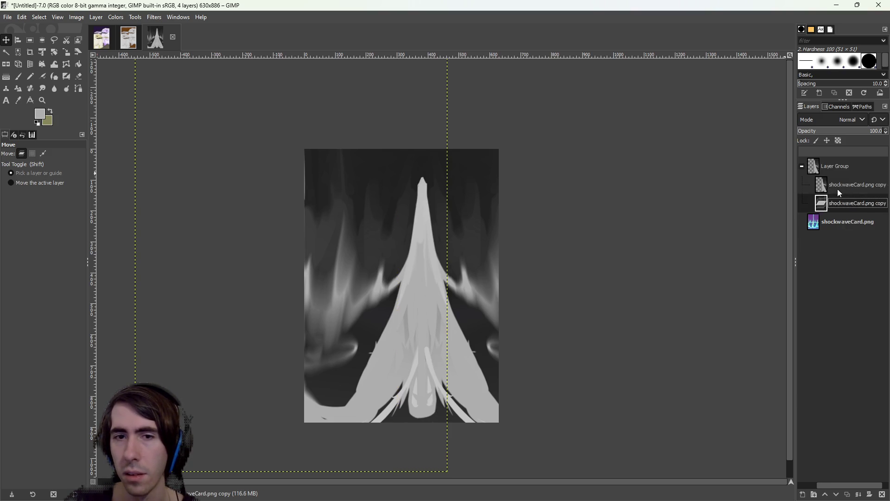
pyautogui.click(844, 166)
# Nudge the copy layers left and up so the symmetric spike centres on the card
pyautogui.moveTo(386, 207); pyautogui.dragTo(379, 208)
pyautogui.moveTo(438, 232); pyautogui.dragTo(405, 242)
pyautogui.press('pageup')
pyautogui.hotkey('ctrl', 'z')
pyautogui.moveTo(373, 272); pyautogui.dragTo(376, 268)
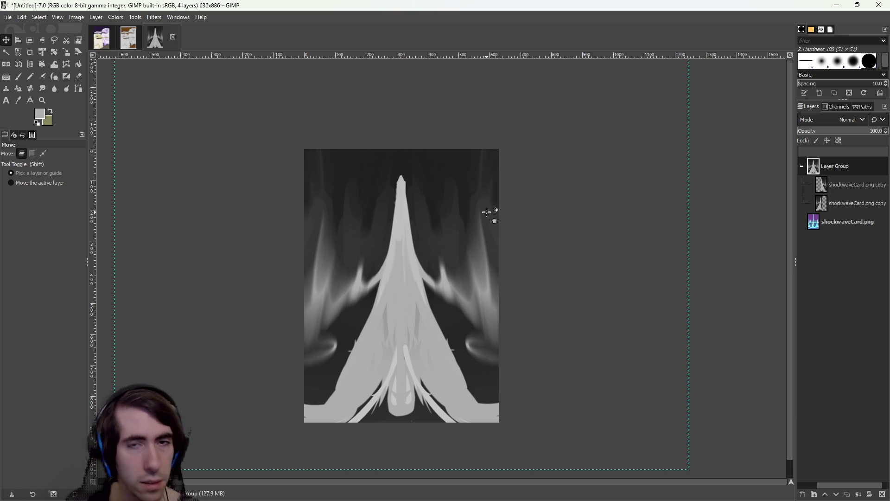
# Realign the copy layers, lowering the spike about 20 px
pyautogui.moveTo(381, 242); pyautogui.dragTo(431, 318)
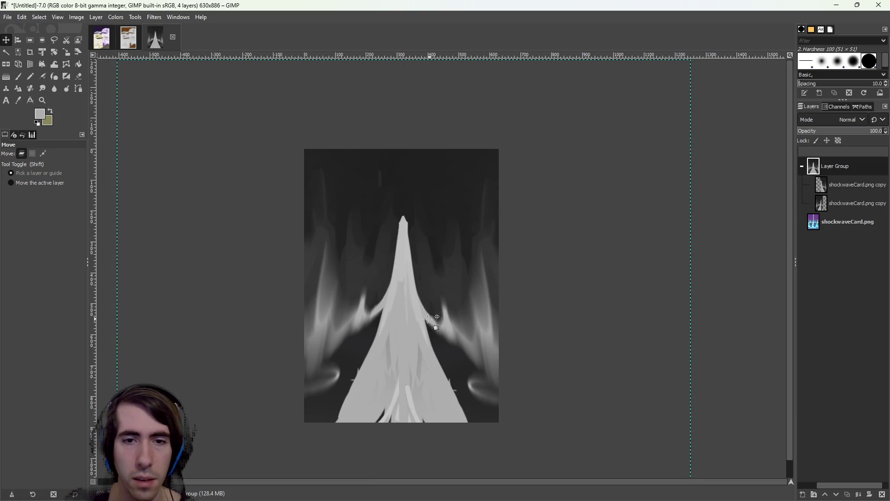
pyautogui.moveTo(360, 338)
pyautogui.mouseDown()
pyautogui.moveTo(358, 349)
pyautogui.moveTo(421, 341)
pyautogui.moveTo(422, 362)
pyautogui.mouseUp()
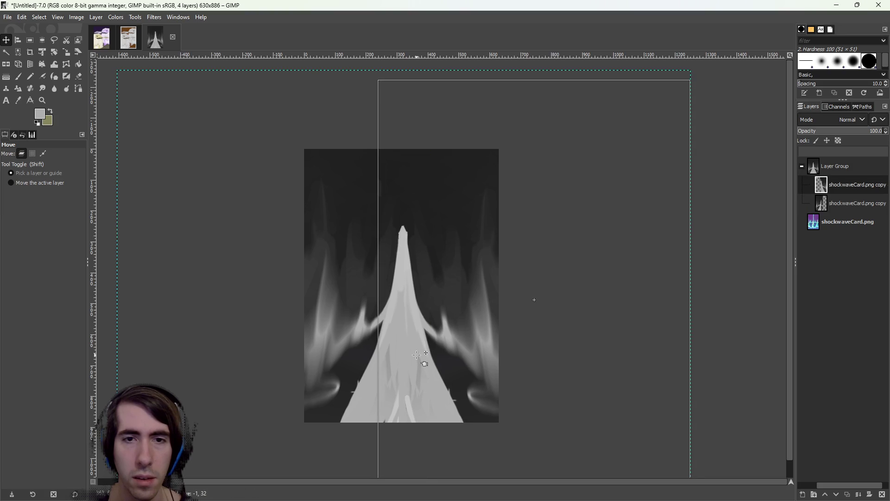
pyautogui.click(417, 354)
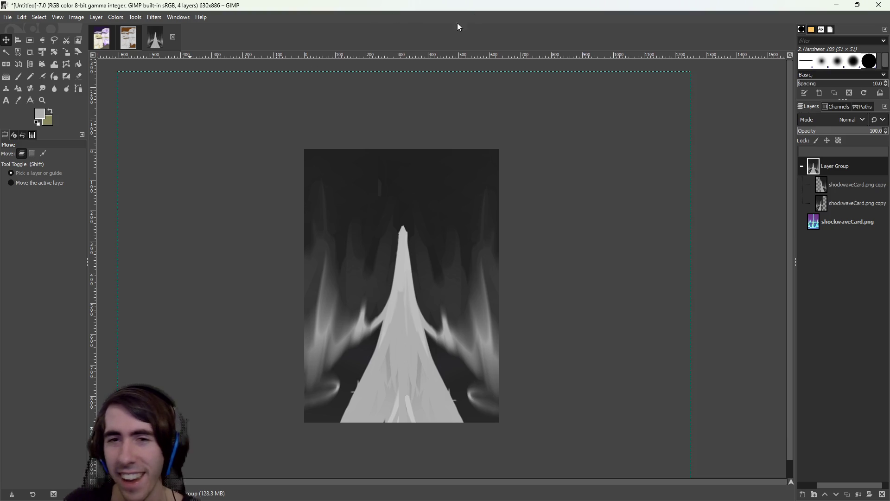
# Flip the grouped spike upside down and raise both copy layers toward the top edge
pyautogui.click(11, 65)
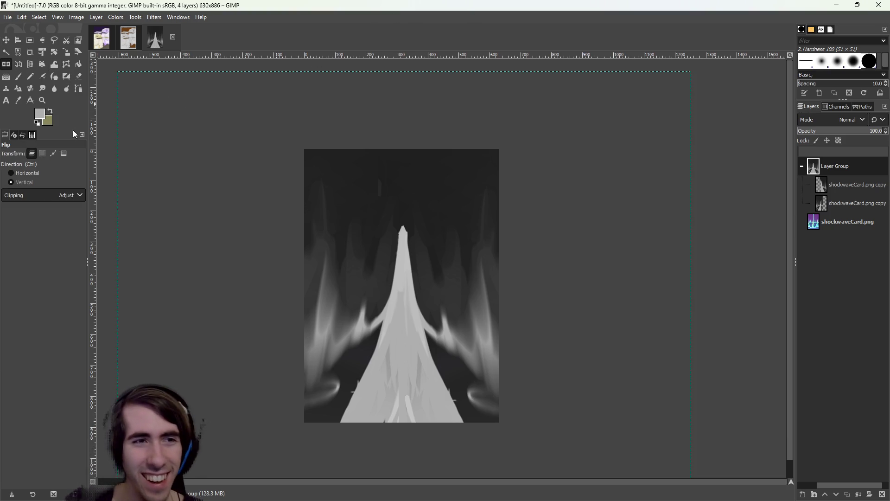
pyautogui.click(490, 211)
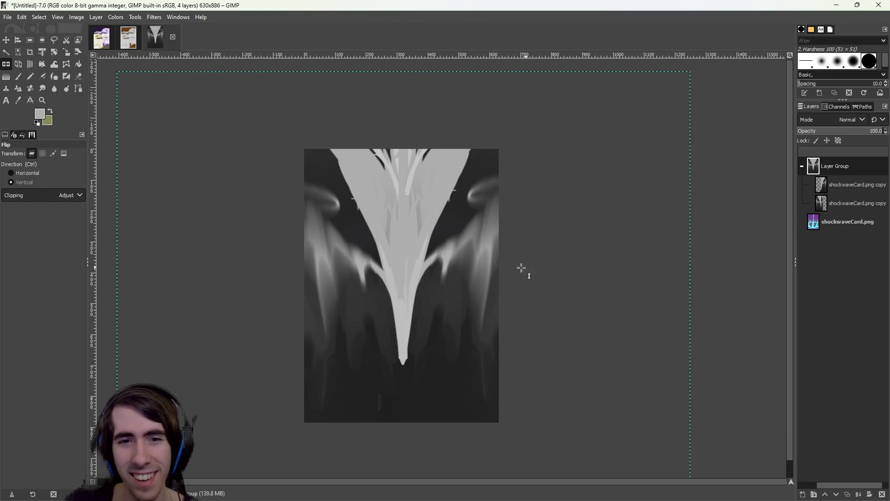
pyautogui.click(428, 261)
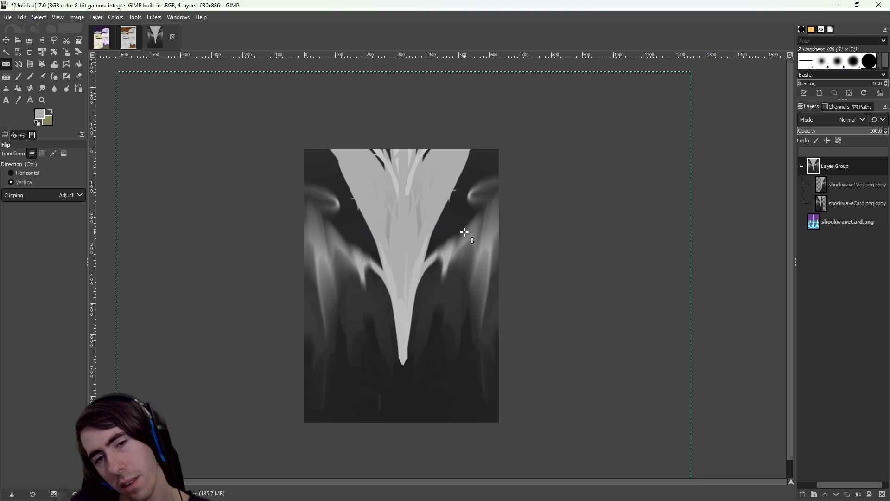
pyautogui.click(465, 232)
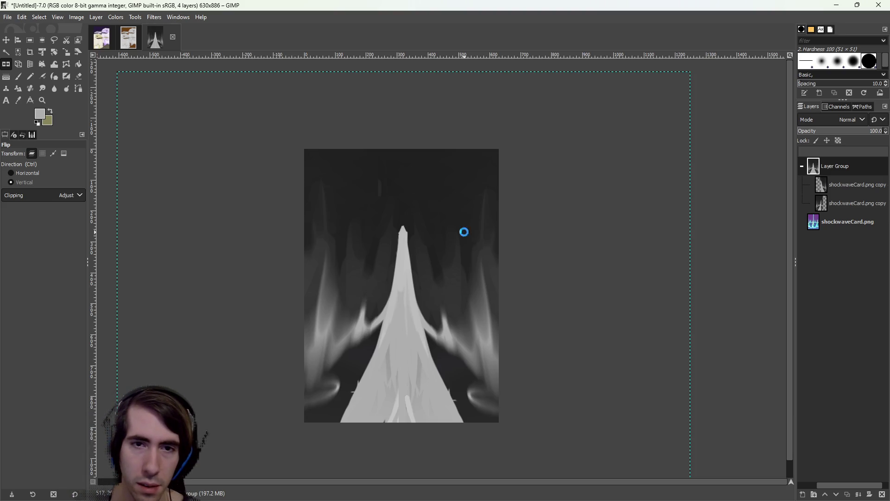
pyautogui.click(465, 232)
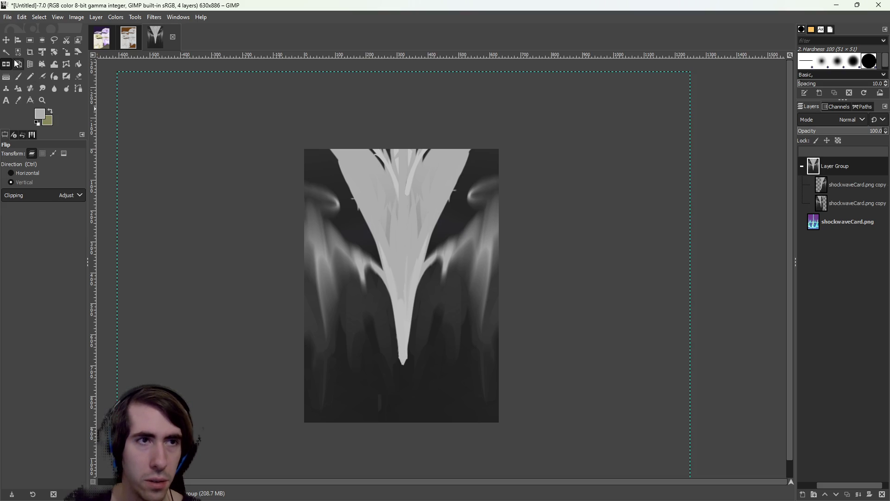
pyautogui.click(6, 39)
pyautogui.moveTo(366, 243); pyautogui.dragTo(364, 218)
pyautogui.moveTo(427, 242)
pyautogui.mouseDown()
pyautogui.moveTo(428, 205)
pyautogui.moveTo(403, 211)
pyautogui.moveTo(423, 217)
pyautogui.moveTo(429, 199)
pyautogui.mouseUp()
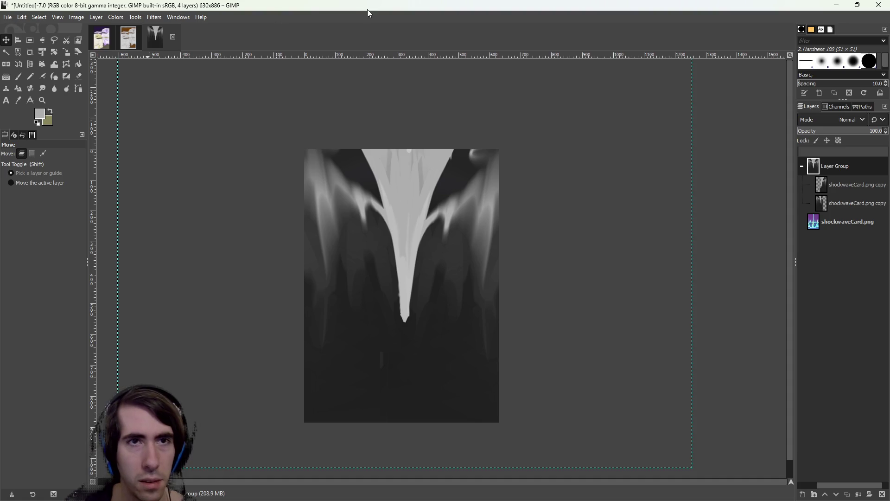
# Check Godot, undo the extra flip in GIMP so the spike points down, then return
pyautogui.hotkey('alt', 'Tab')
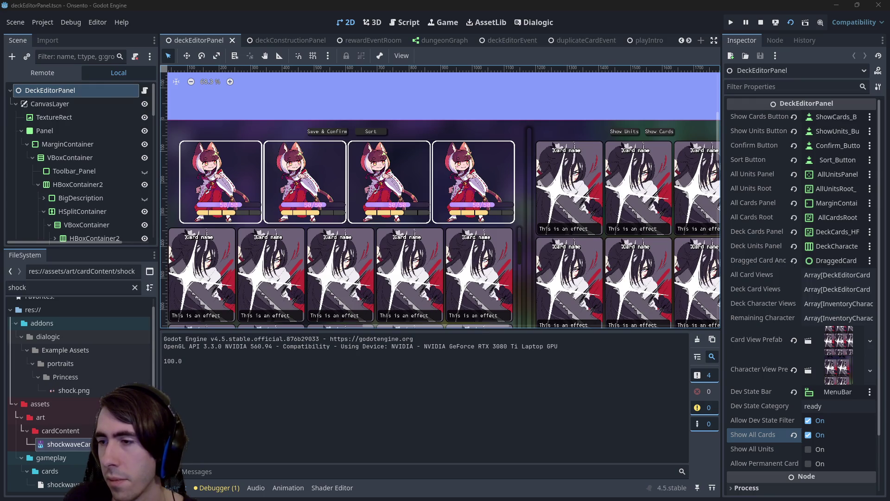
pyautogui.hotkey('alt', 'Tab')
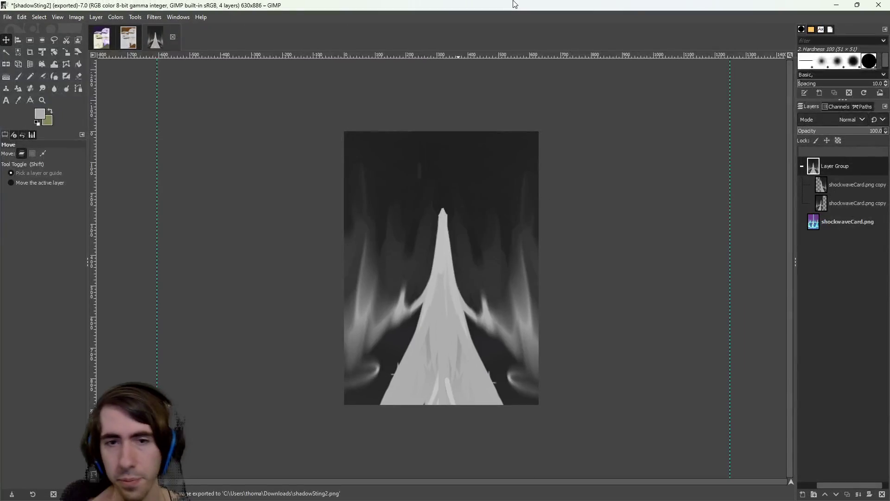
pyautogui.hotkey('ctrl', 'z')
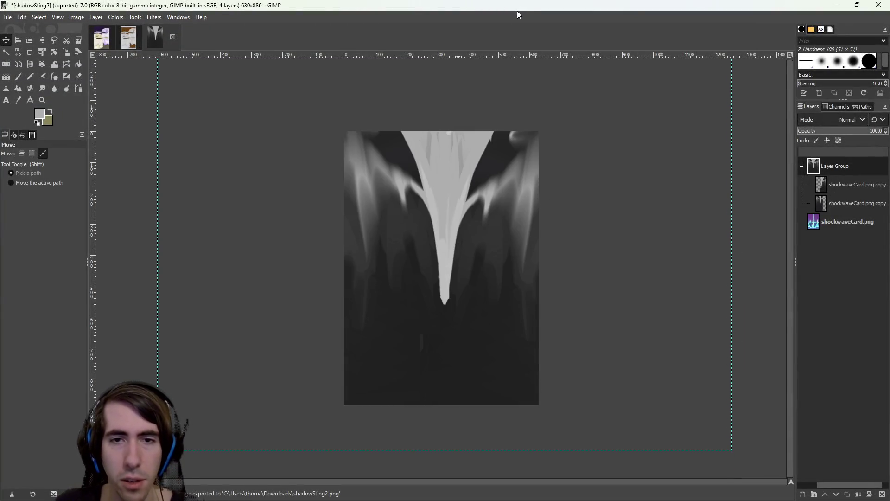
pyautogui.hotkey('alt', 'Tab')
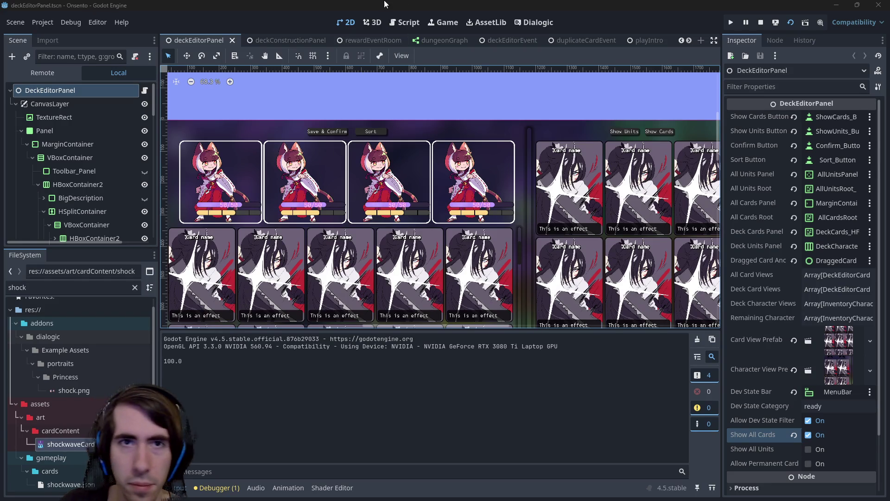
# Clear the file filter and copy the resource path of shadowSting.png
pyautogui.click(134, 287)
pyautogui.scroll(3, 103, 371)
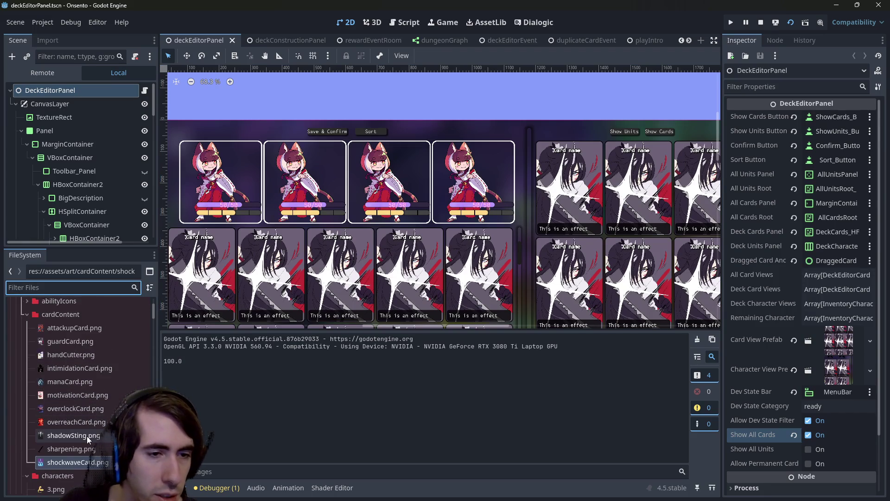
pyautogui.rightClick(87, 436)
pyautogui.click(140, 337)
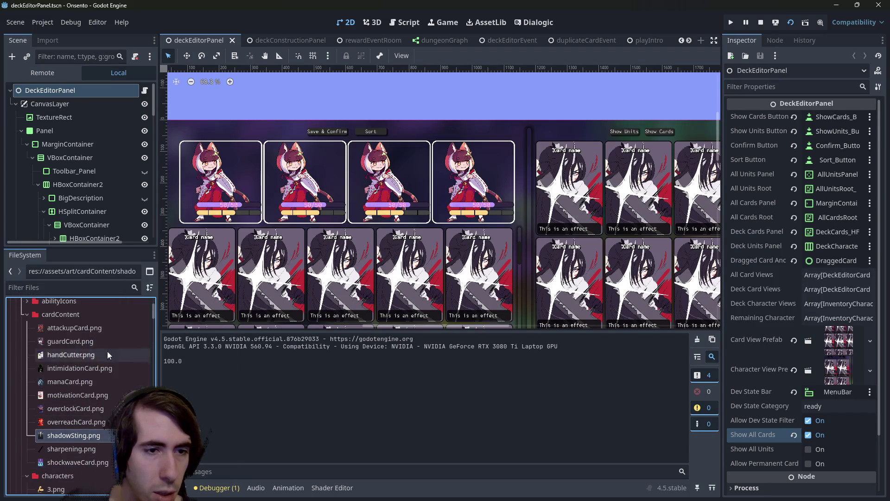
# Filter the FileSystem by 'shadows' and open shadowSting.json
pyautogui.scroll(1, 59, 408)
pyautogui.scroll(-5, 63, 399)
pyautogui.scroll(-5, 64, 396)
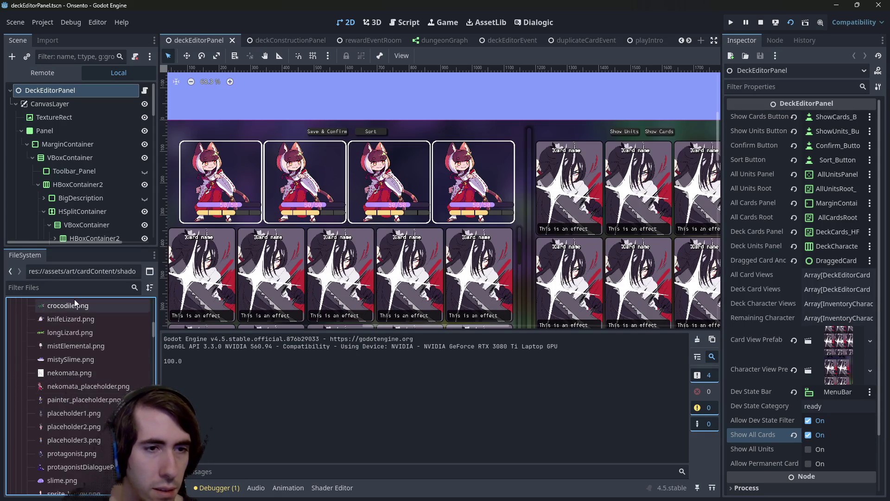
pyautogui.click(74, 288)
pyautogui.write('shadows')
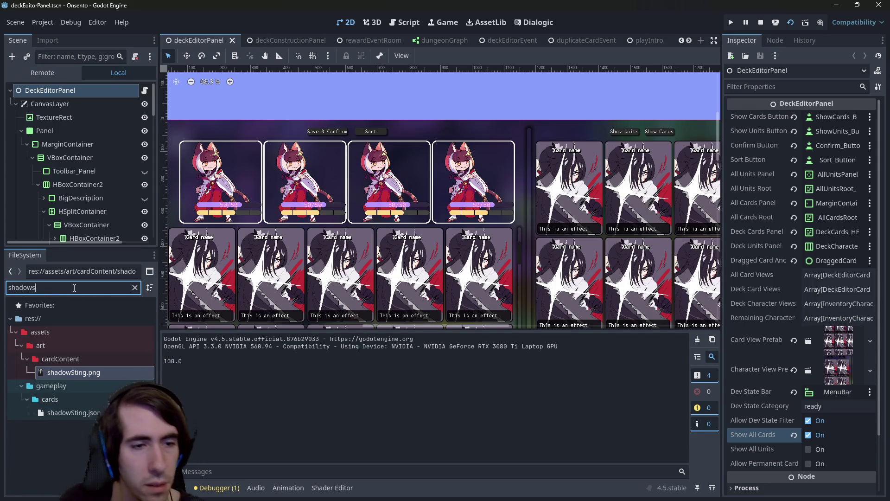
pyautogui.doubleClick(69, 413)
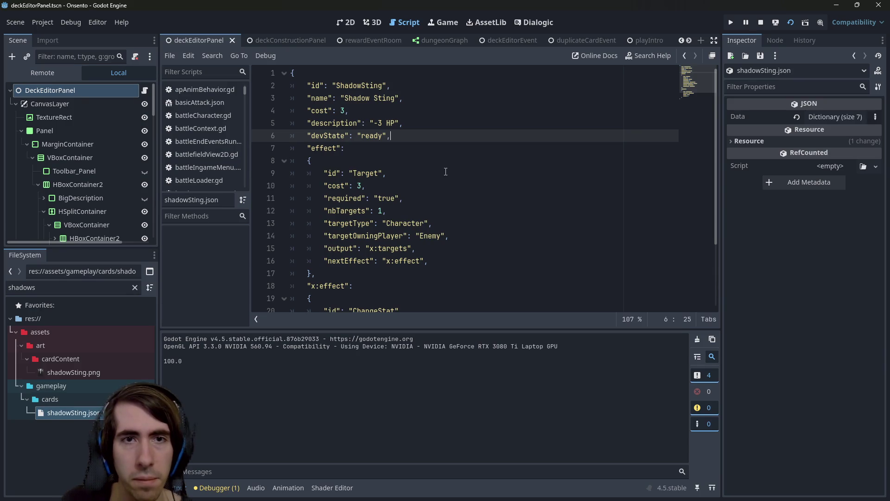
# Add an "image" entry with the pasted shadowSting.png path to shadowSting.json and save
pyautogui.press('Return')
pyautogui.write('"')
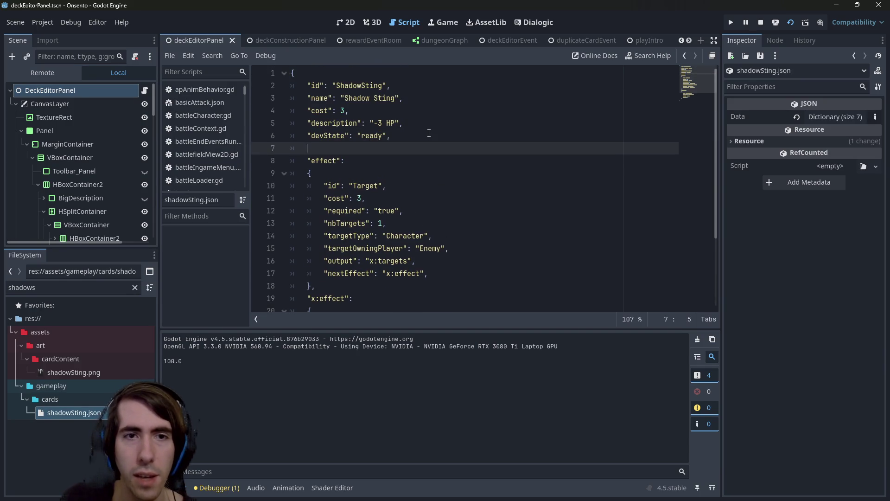
pyautogui.write('image": "')
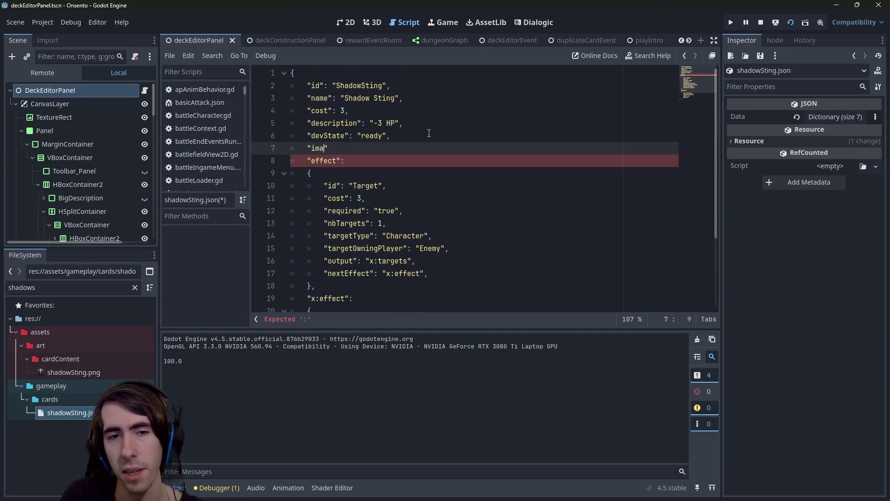
pyautogui.hotkey('ctrl', 'v')
pyautogui.write('",')
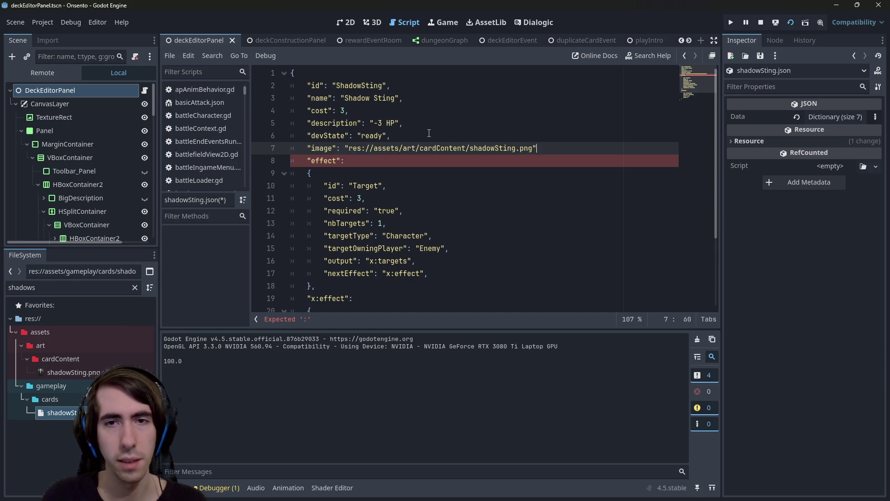
pyautogui.hotkey('ctrl', 's')
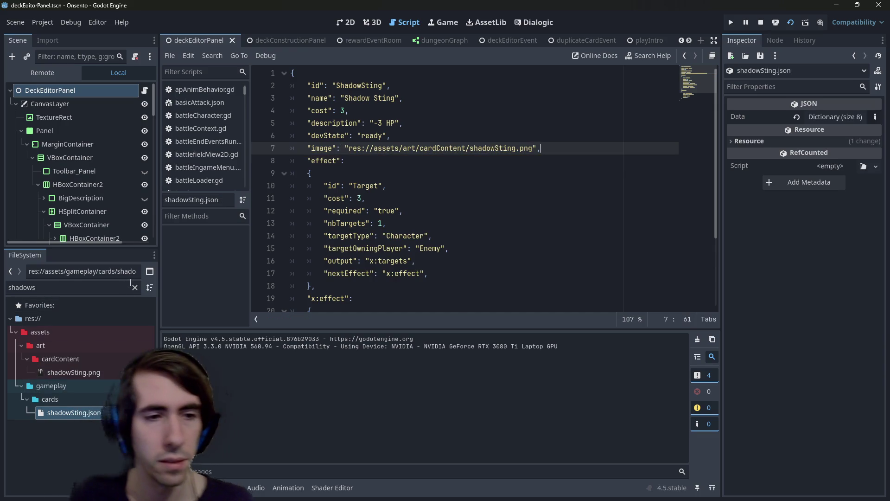
# Compare against the image entry in rangeIncreaseMagic.json
pyautogui.click(135, 288)
pyautogui.doubleClick(60, 423)
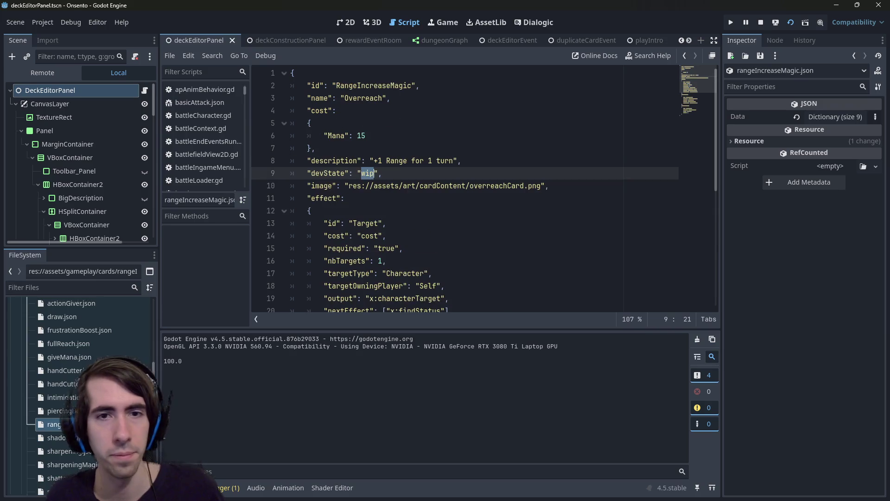
pyautogui.press('Return')
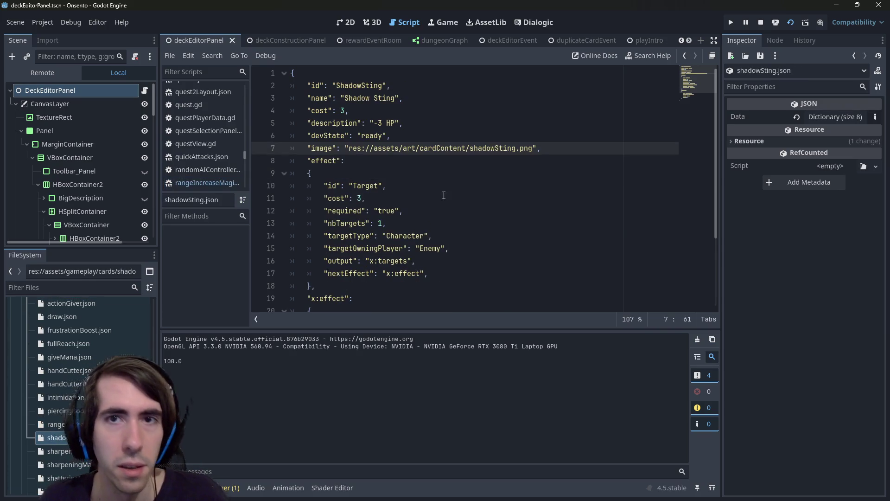
# Stop the running game and relaunch it with F5
pyautogui.click(505, 41)
pyautogui.click(190, 41)
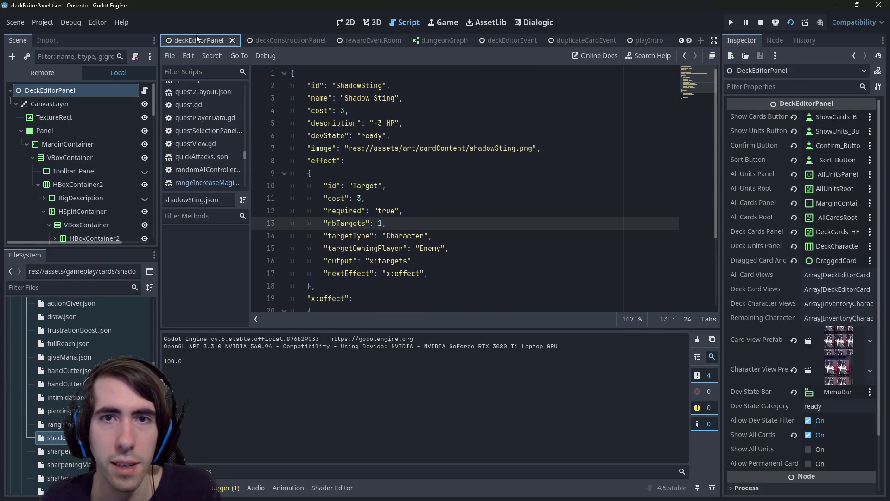
pyautogui.click(761, 27)
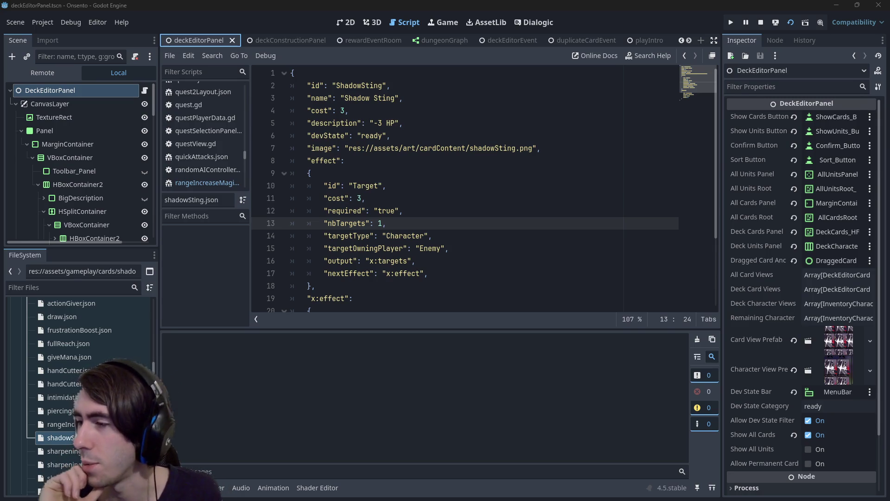
pyautogui.press('F5')
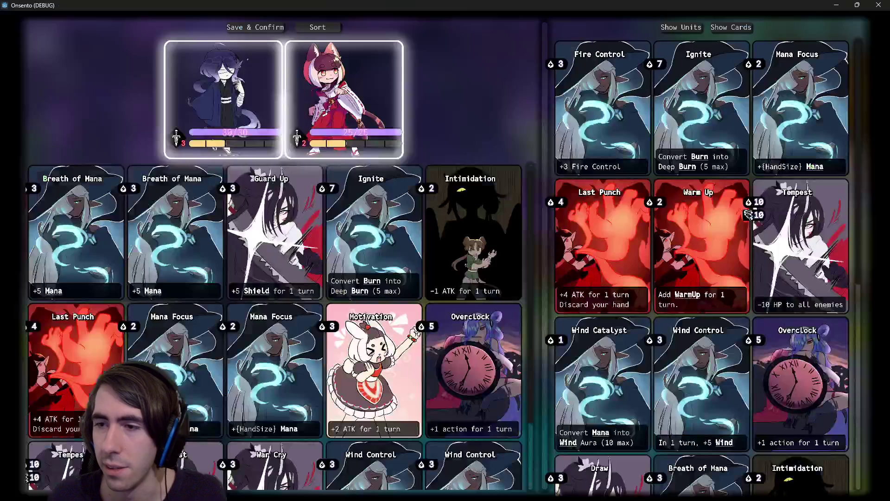
# Find the Shadow Sting card to check its grey spike art, then close the game
pyautogui.scroll(-5, 610, 289)
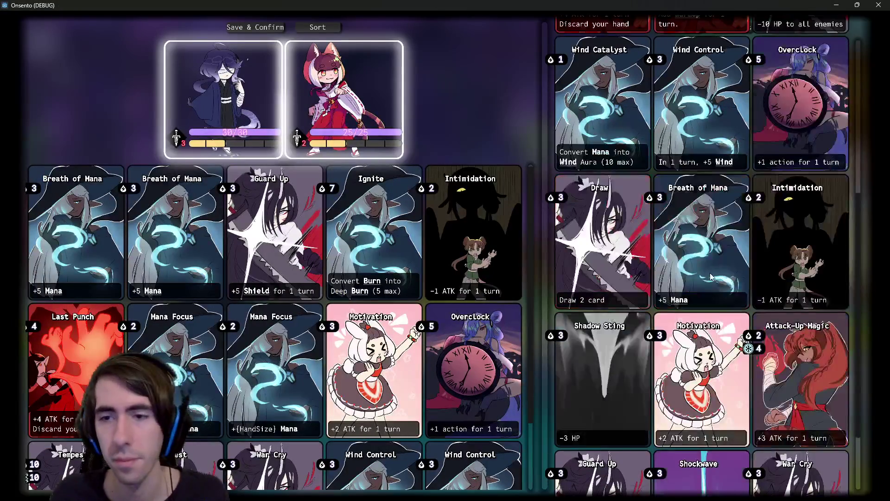
pyautogui.moveTo(683, 209)
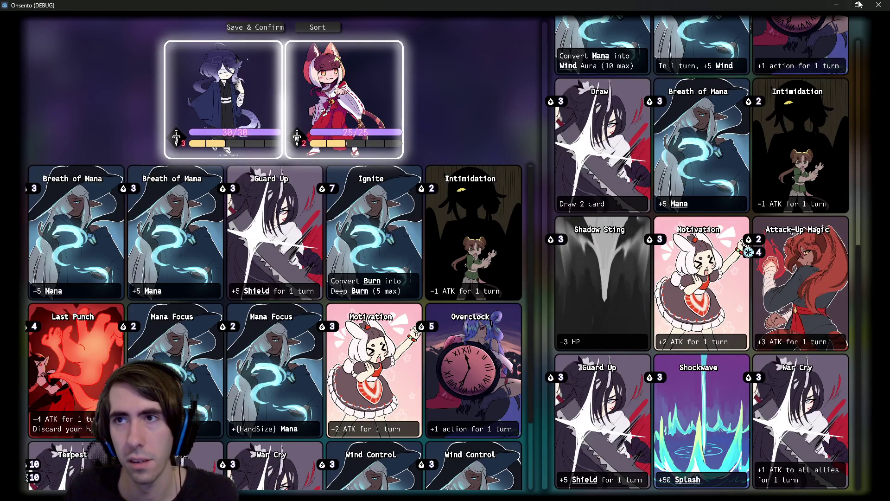
pyautogui.click(877, 5)
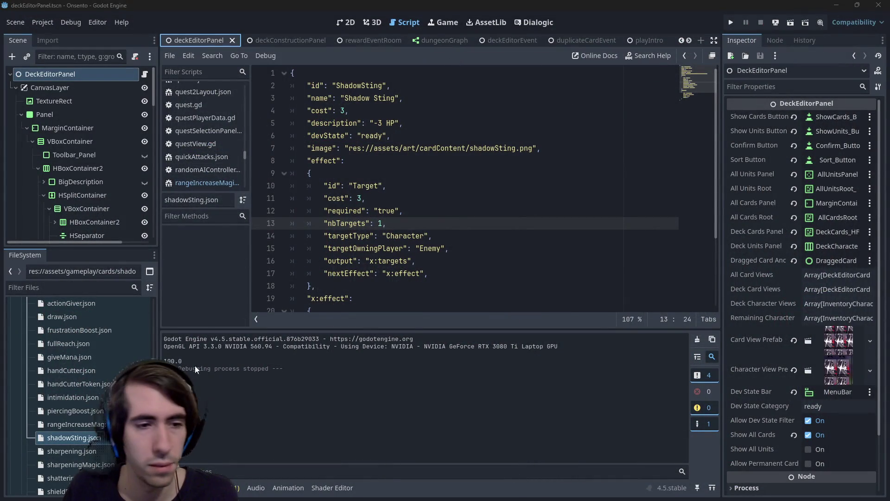
# Open the cardContent folder holding shadowSting.png in File Explorer
pyautogui.scroll(-3, 79, 385)
pyautogui.scroll(4, 79, 385)
pyautogui.moveTo(154, 424)
pyautogui.mouseDown()
pyautogui.moveTo(154, 338)
pyautogui.moveTo(155, 329)
pyautogui.moveTo(154, 394)
pyautogui.moveTo(164, 314)
pyautogui.mouseUp()
pyautogui.scroll(5, 78, 394)
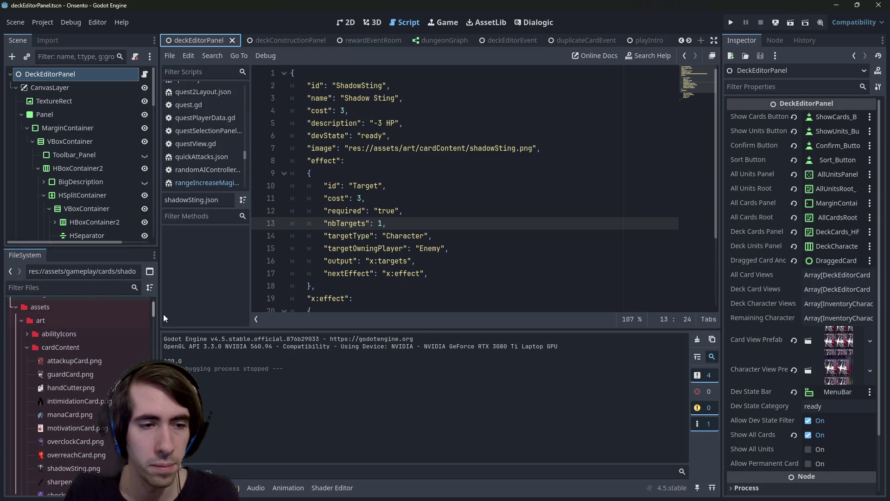
pyautogui.rightClick(95, 437)
pyautogui.click(135, 319)
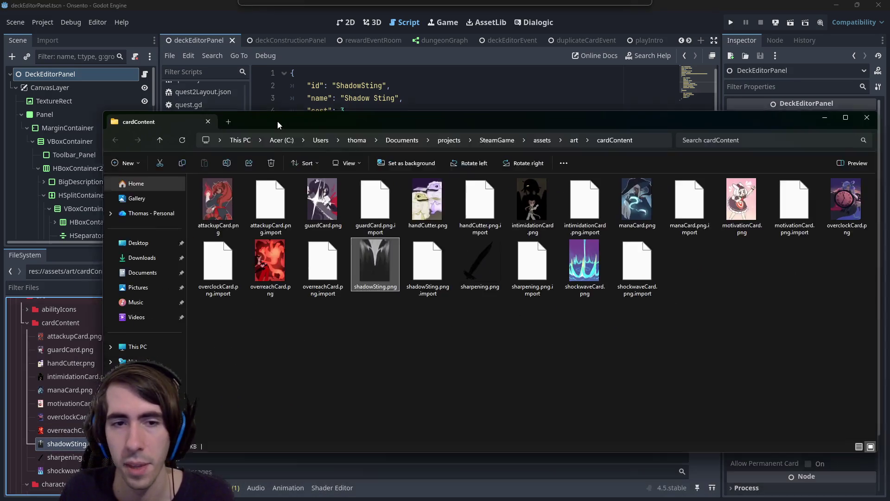
pyautogui.moveTo(278, 125); pyautogui.dragTo(272, 117)
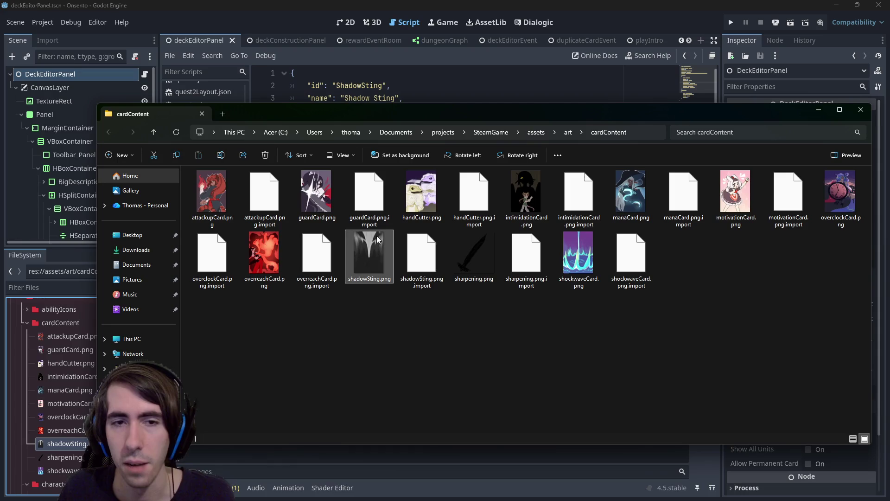
# Replace the old shadowSting.png in cardContent with the new copy, then return to Godot
pyautogui.press('Delete')
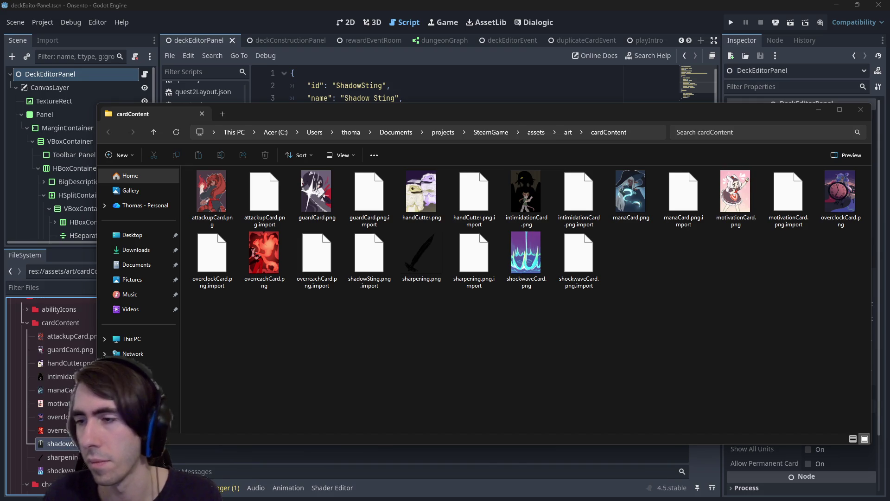
pyautogui.moveTo(559, 234); pyautogui.dragTo(449, 299)
pyautogui.click(394, 5)
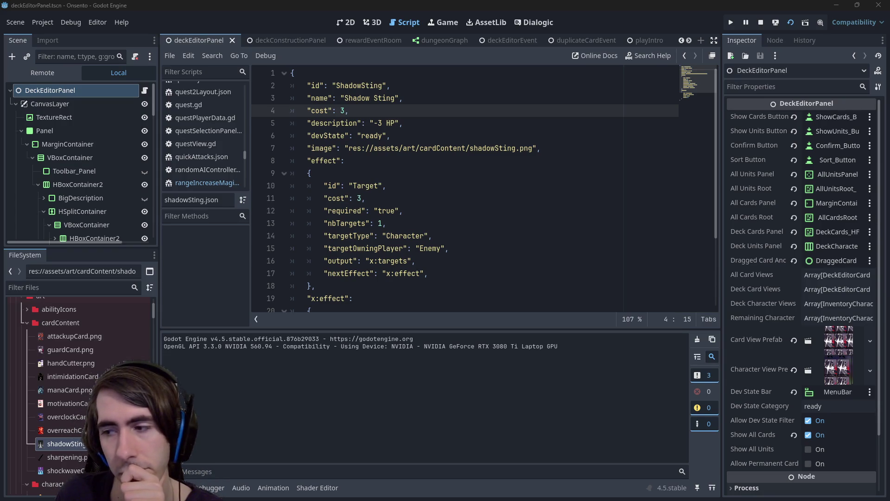
# Browse the card collection to inspect Shadow Sting's grey spike art and -3 HP effect
pyautogui.scroll(-5, 690, 226)
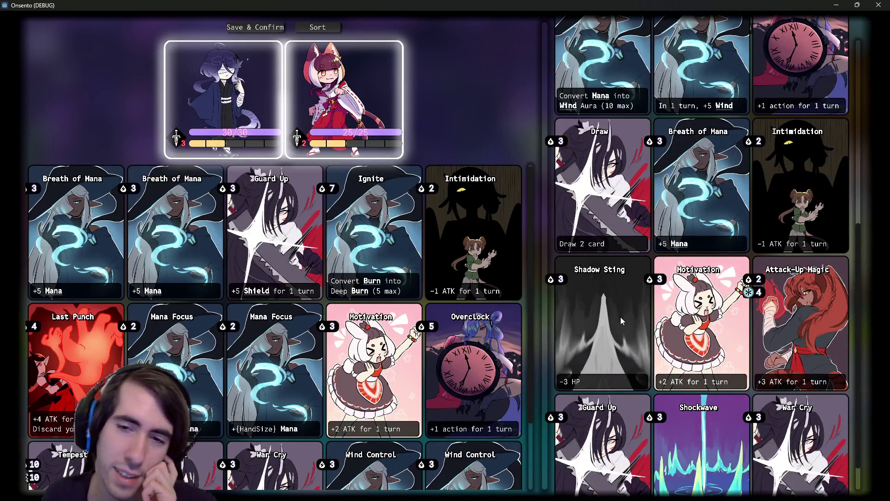
pyautogui.scroll(-1, 624, 282)
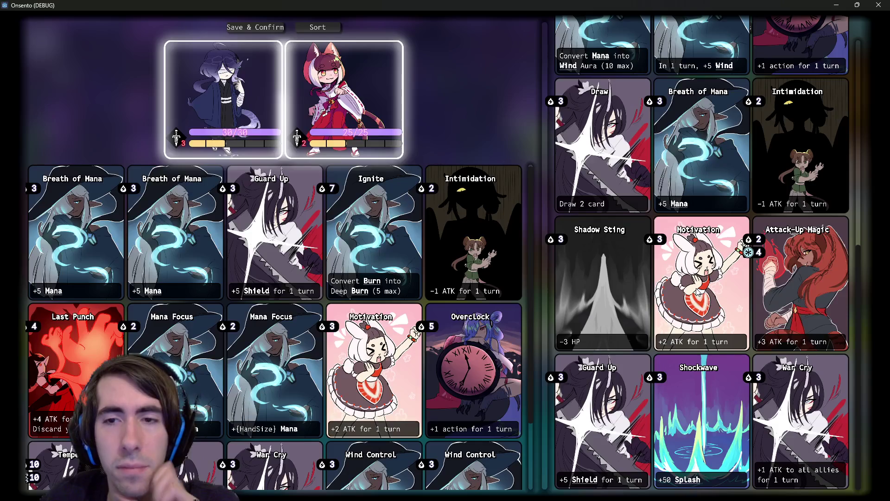
pyautogui.scroll(2, 605, 319)
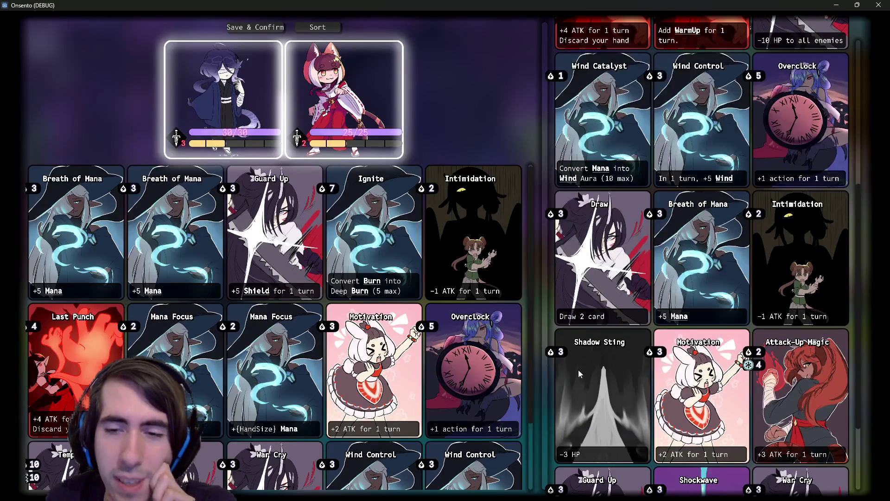
pyautogui.scroll(3, 593, 367)
pyautogui.scroll(-3, 593, 367)
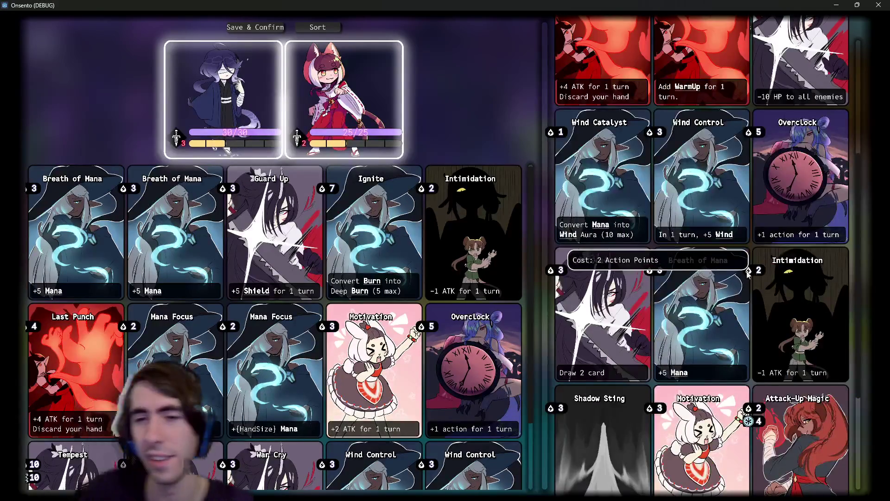
pyautogui.scroll(2, 738, 278)
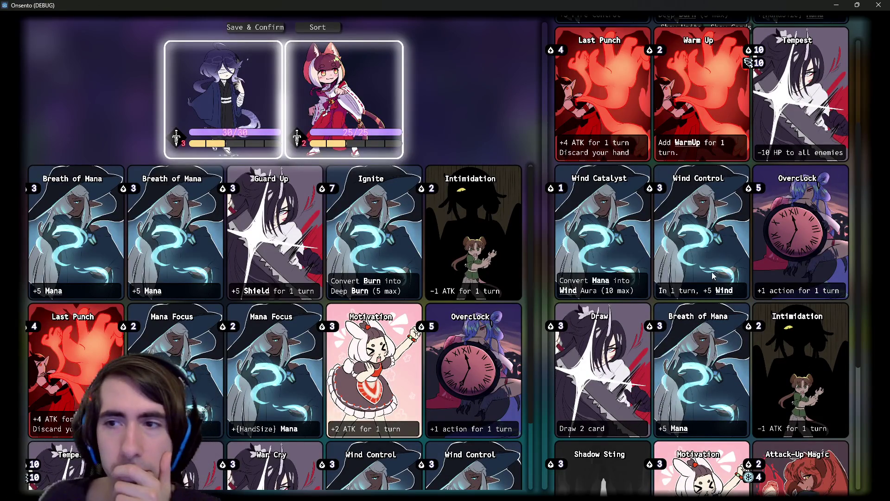
pyautogui.scroll(3, 713, 277)
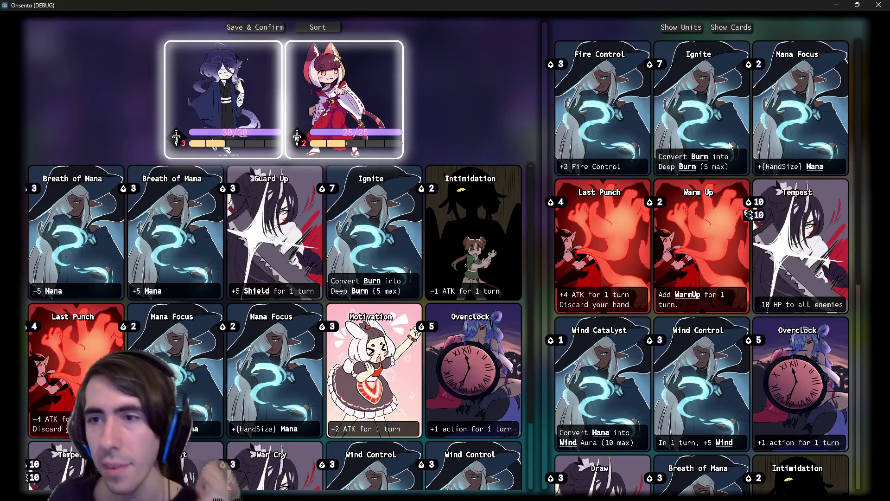
pyautogui.scroll(-4, 725, 149)
pyautogui.scroll(1, 672, 223)
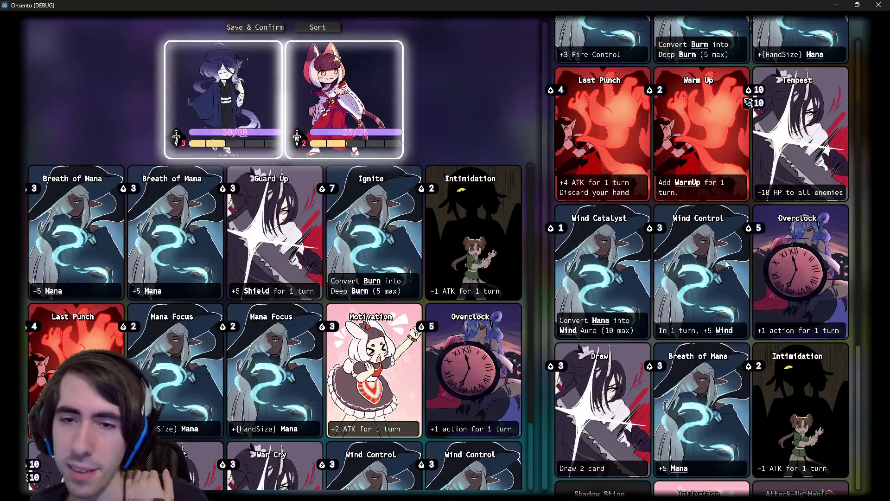
pyautogui.scroll(-3, 617, 299)
pyautogui.scroll(-2, 605, 260)
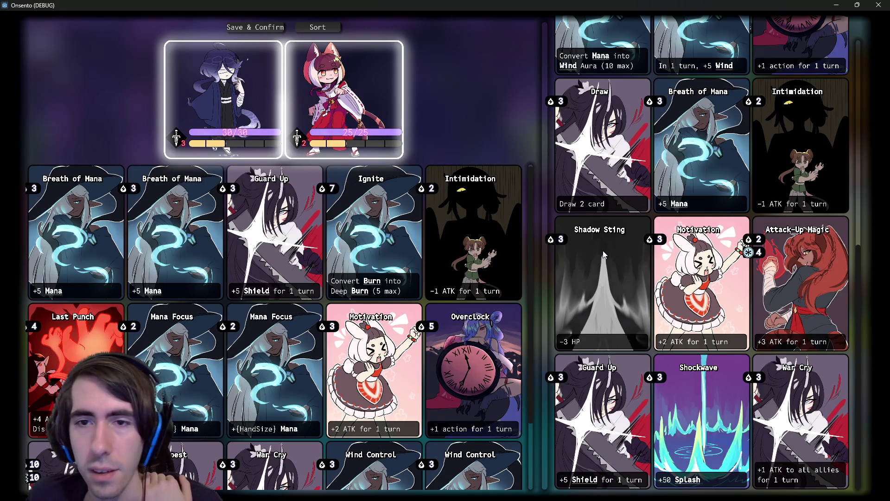
pyautogui.scroll(2, 583, 231)
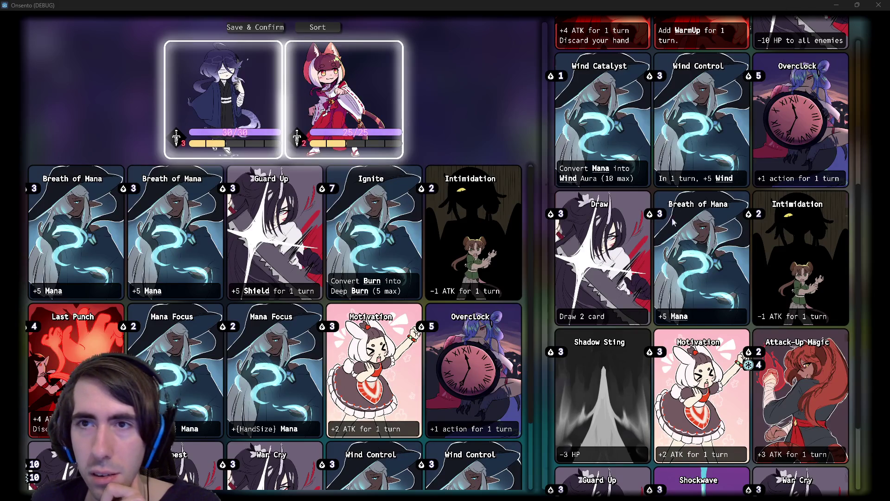
pyautogui.scroll(5, 672, 215)
pyautogui.scroll(1, 675, 227)
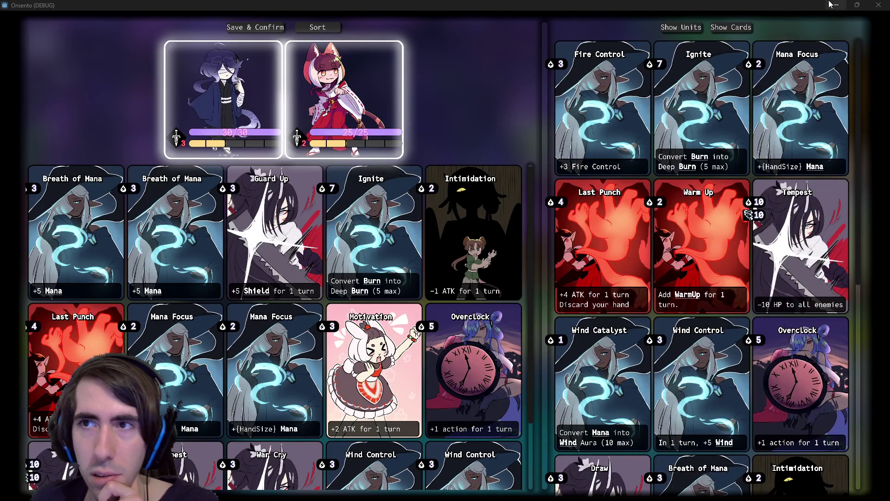
# Minimize the game and open overreachCard.png from the cardContent folder in GIMP
pyautogui.click(831, 5)
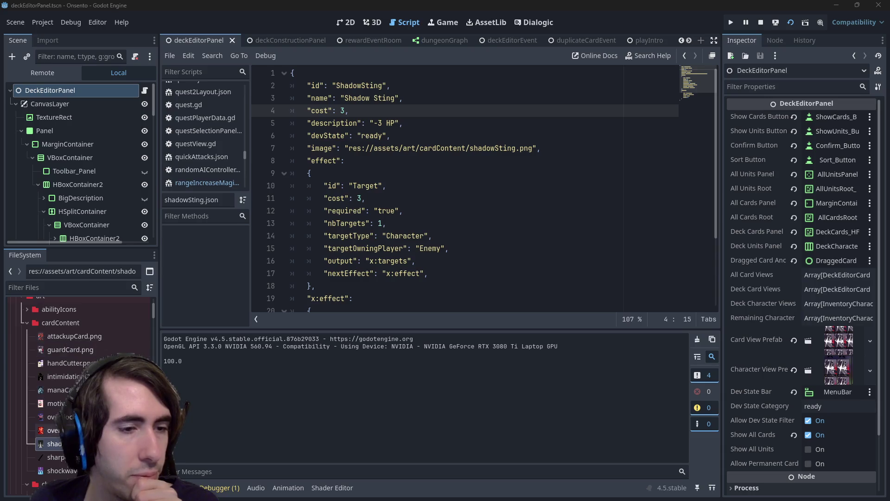
pyautogui.rightClick(53, 430)
pyautogui.press('Escape')
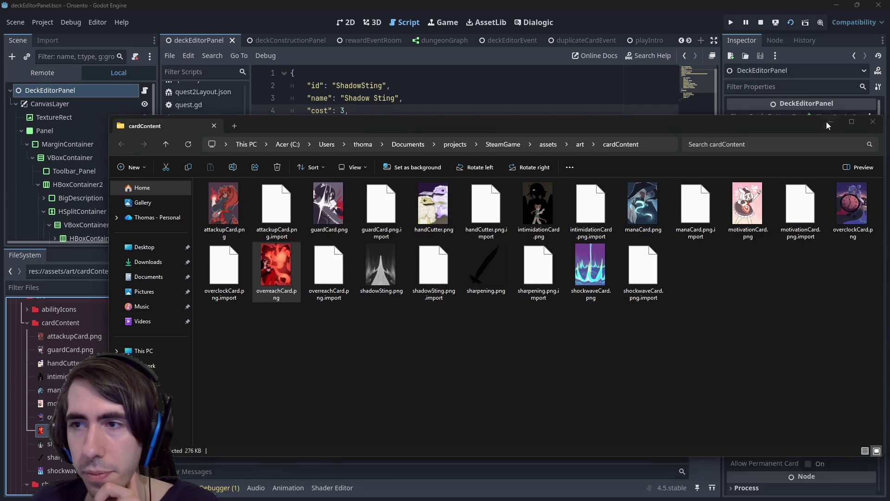
pyautogui.click(829, 123)
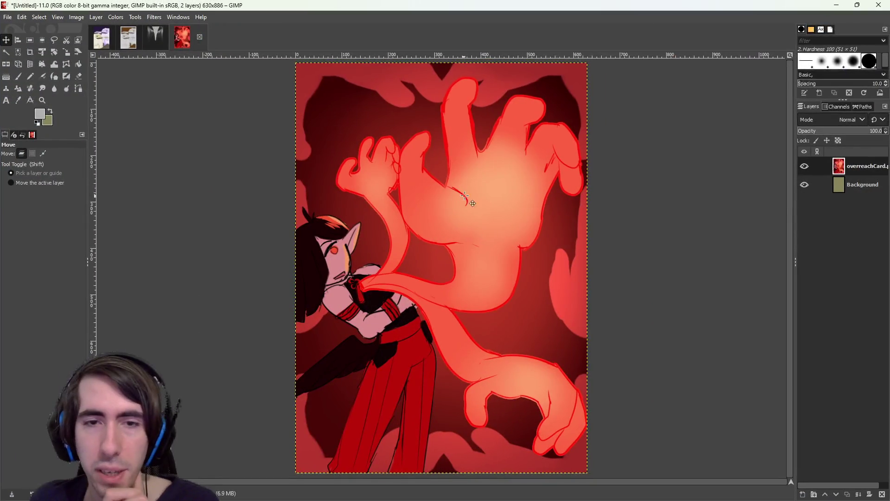
# Shift the overreachCard layer down and left, exposing the olive background above and right
pyautogui.scroll(-2, 458, 196)
pyautogui.scroll(1, 721, 153)
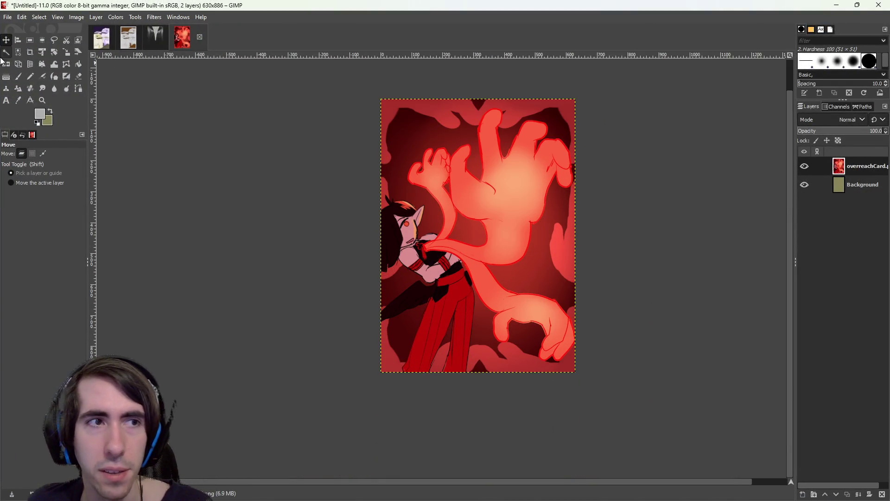
pyautogui.moveTo(460, 236)
pyautogui.mouseDown()
pyautogui.moveTo(386, 317)
pyautogui.moveTo(392, 335)
pyautogui.moveTo(427, 323)
pyautogui.moveTo(435, 304)
pyautogui.moveTo(417, 334)
pyautogui.moveTo(386, 333)
pyautogui.moveTo(398, 339)
pyautogui.moveTo(407, 328)
pyautogui.mouseUp()
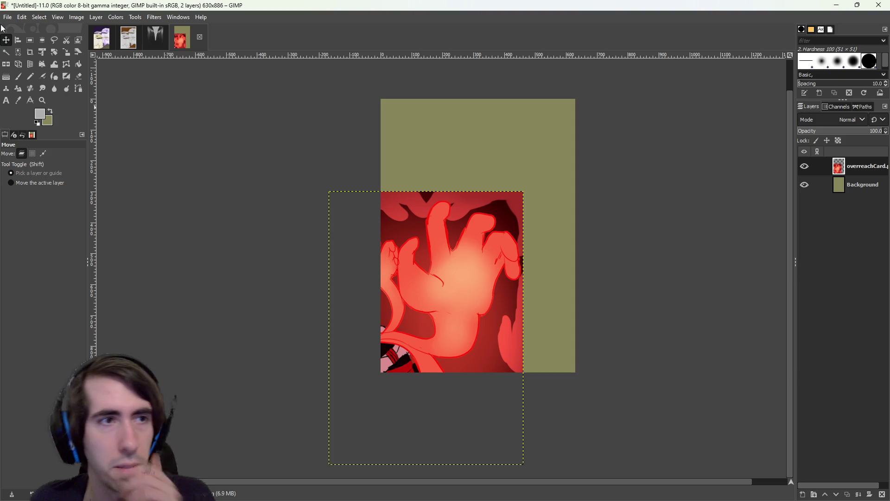
pyautogui.click(20, 100)
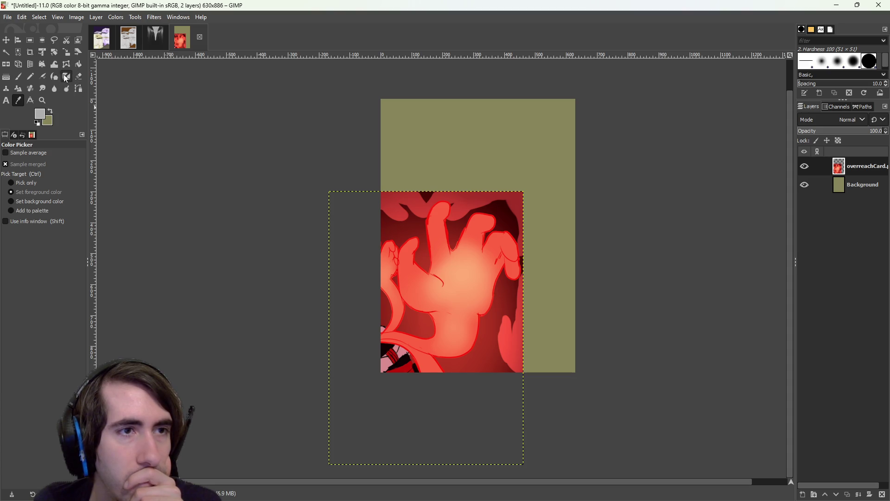
pyautogui.click(6, 52)
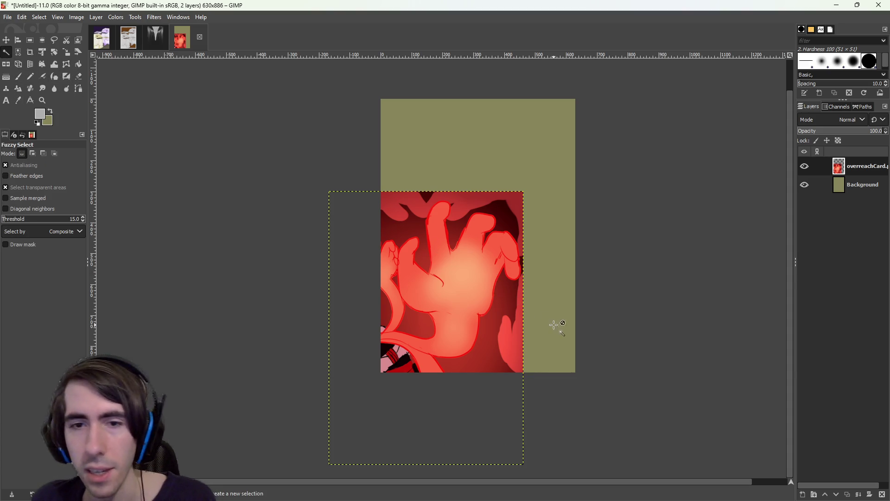
# Fuzzy-select the dark red background beside the hand and delete it
pyautogui.click(504, 314)
pyautogui.keyDown('shift'); pyautogui.click(515, 312); pyautogui.keyUp('shift')
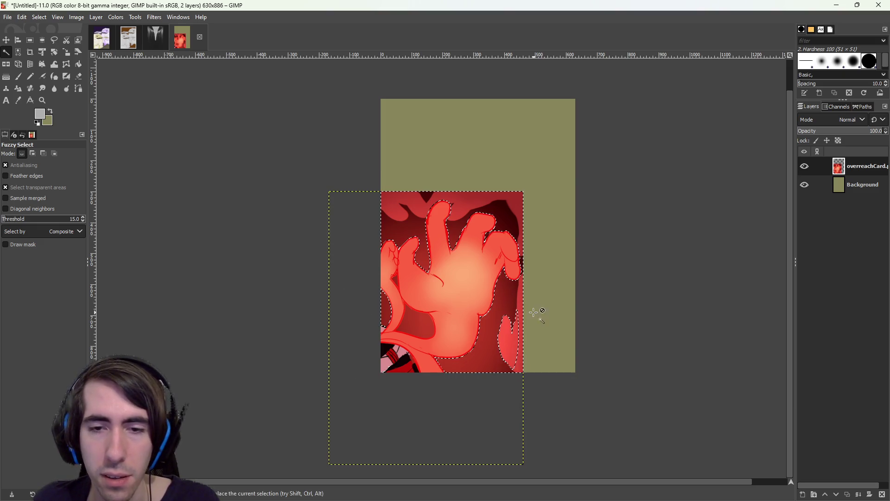
pyautogui.press('Delete')
# Try selecting the small red shape and lower-left dark area, then undo that selection
pyautogui.click(507, 335)
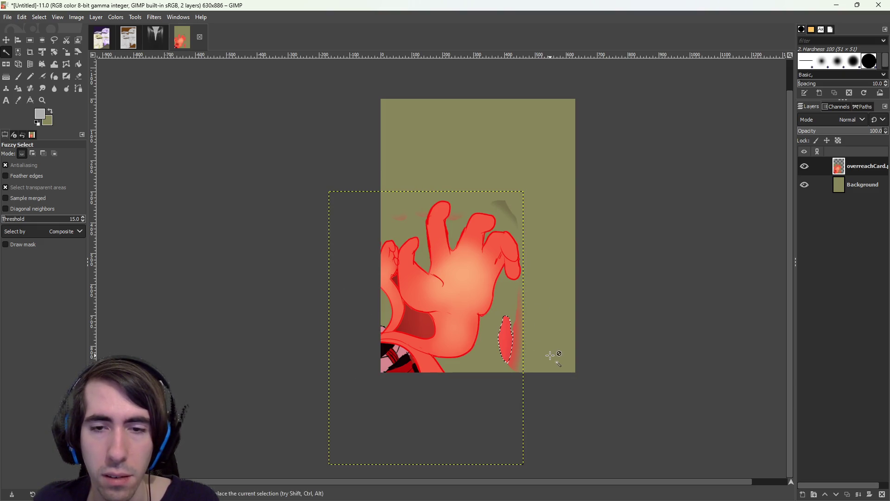
pyautogui.moveTo(417, 361); pyautogui.dragTo(412, 352)
pyautogui.moveTo(408, 321); pyautogui.dragTo(408, 319)
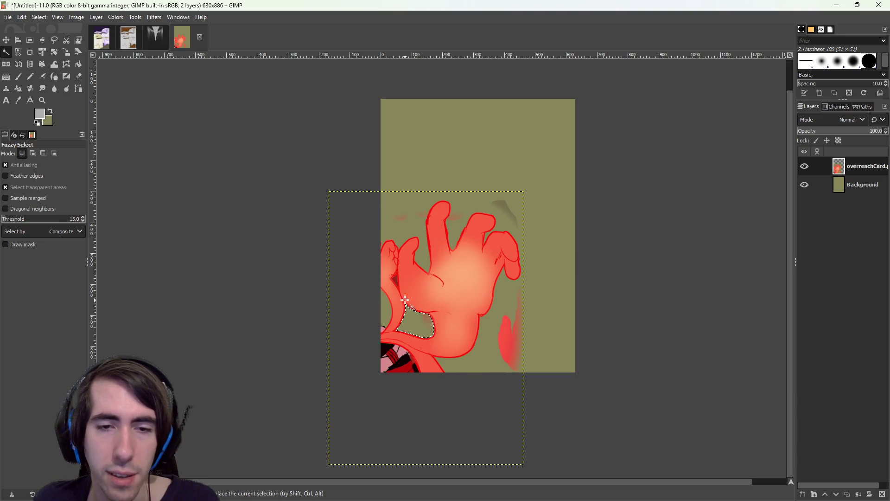
pyautogui.hotkey('ctrl', 'z')
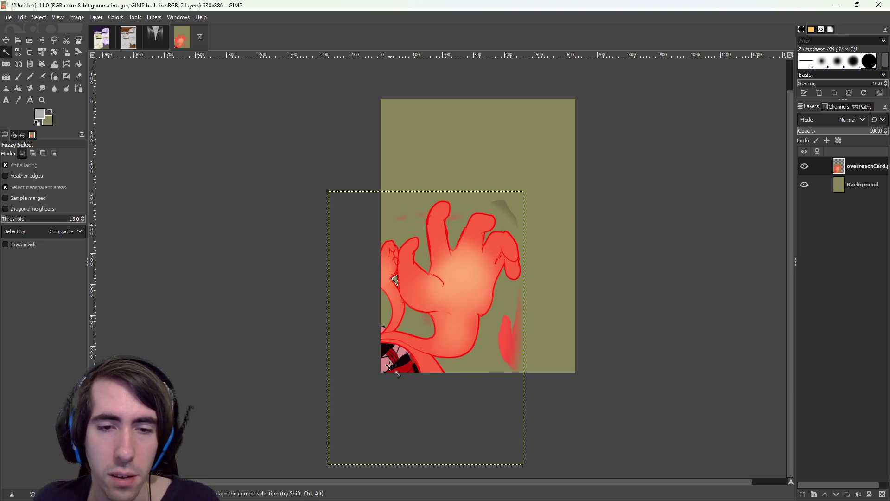
pyautogui.click(6, 40)
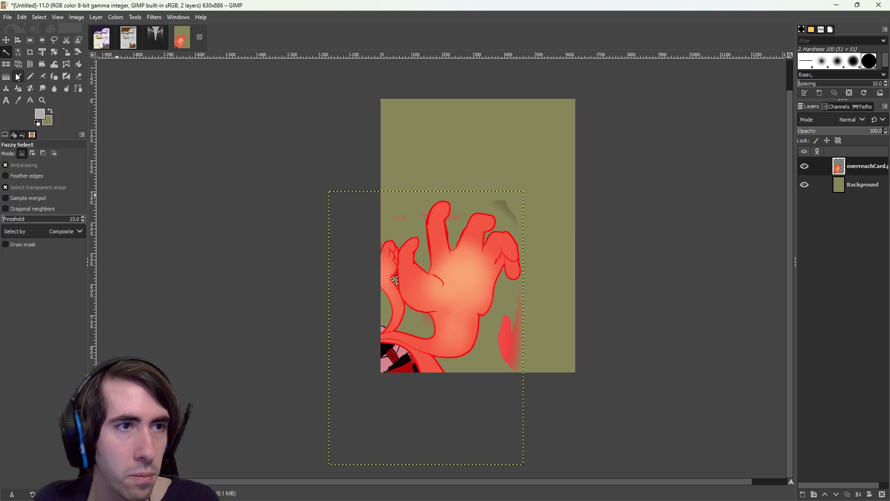
pyautogui.click(29, 40)
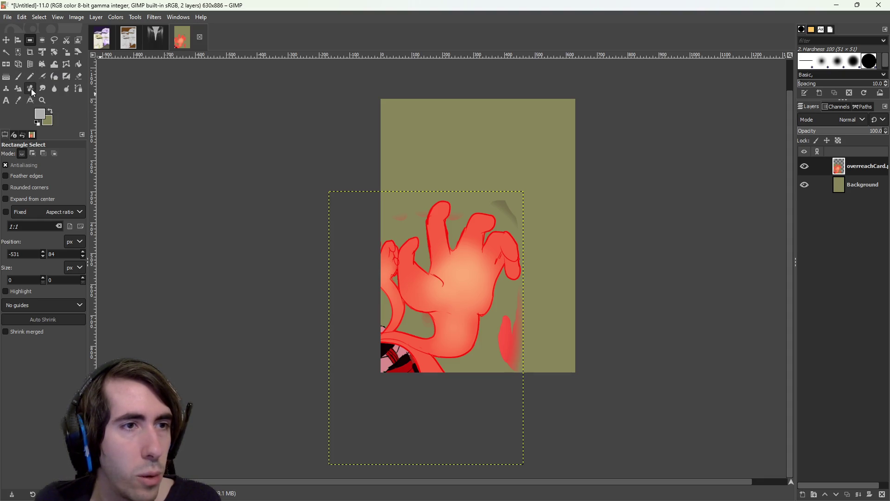
# Use the Eraser at size 44 and zoom in on the hand
pyautogui.click(79, 76)
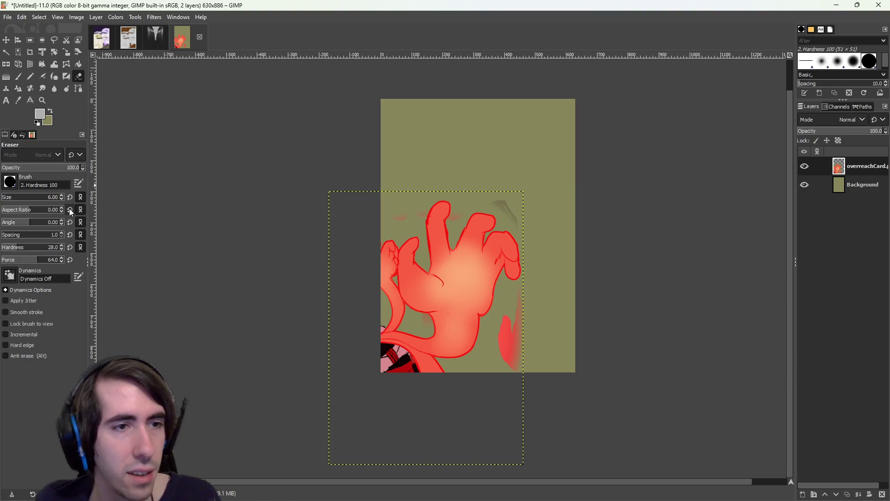
pyautogui.click(33, 200)
pyautogui.click(10, 198)
pyautogui.keyDown('ctrl'); pyautogui.scroll(1, 521, 350); pyautogui.keyUp('ctrl')
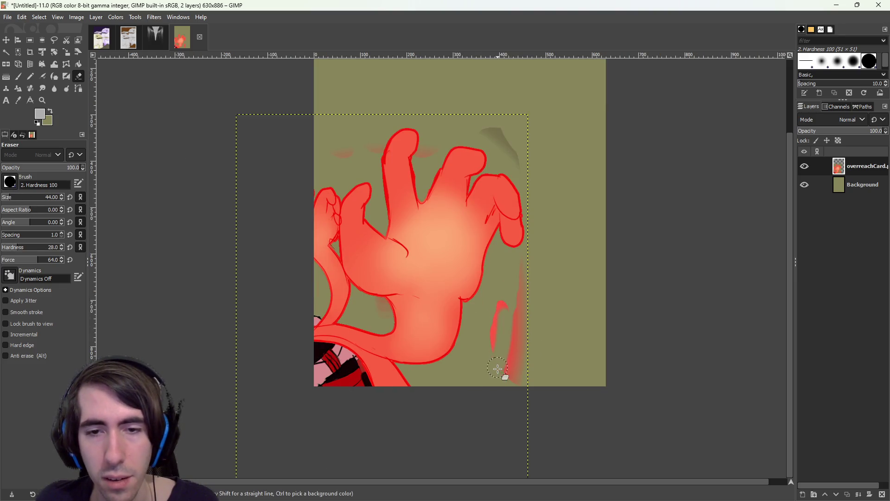
# Erase the right-edge red streak, smudges around the fingers, and lower-left stripes
pyautogui.moveTo(513, 404); pyautogui.dragTo(527, 324)
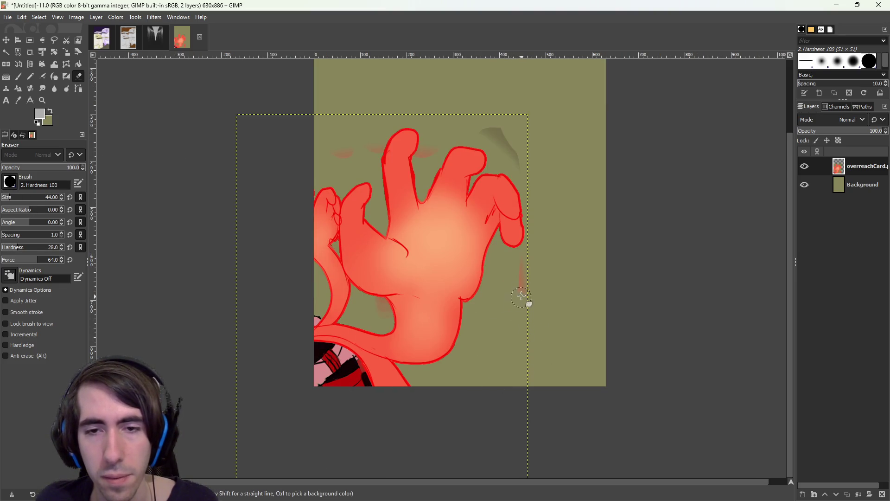
pyautogui.moveTo(491, 131); pyautogui.dragTo(517, 155)
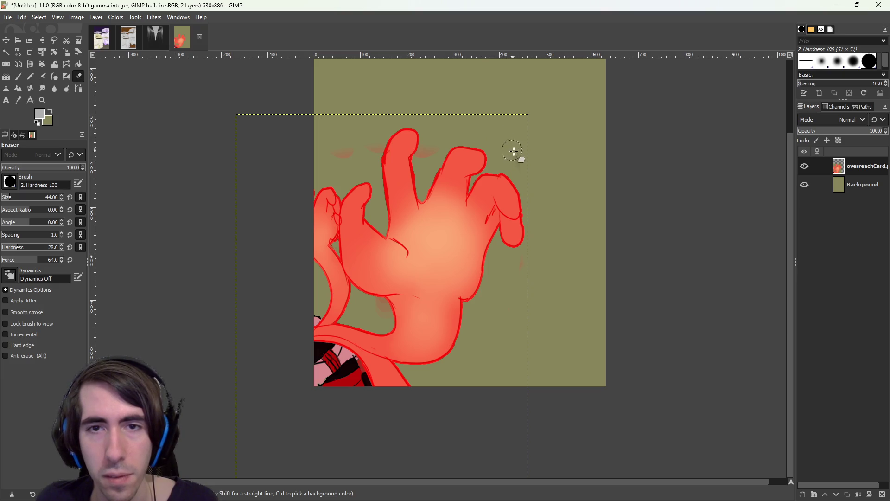
pyautogui.moveTo(463, 145); pyautogui.dragTo(424, 159)
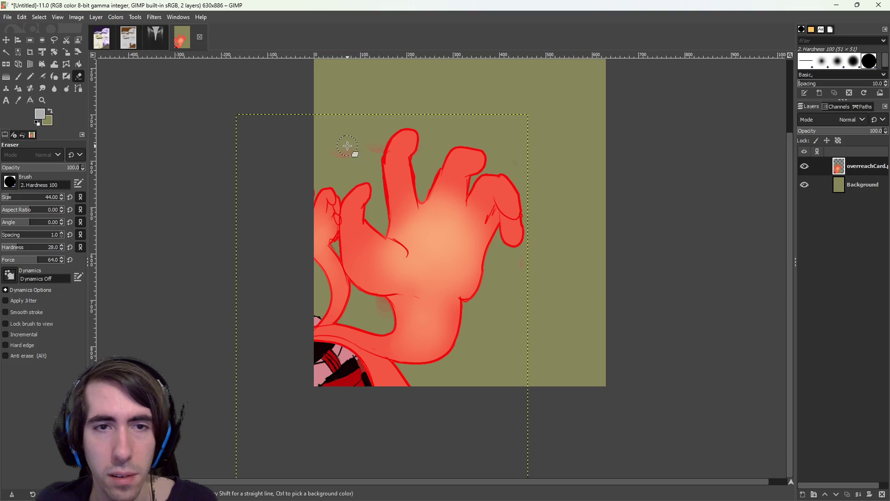
pyautogui.moveTo(365, 150)
pyautogui.mouseDown()
pyautogui.moveTo(377, 135)
pyautogui.moveTo(332, 165)
pyautogui.mouseUp()
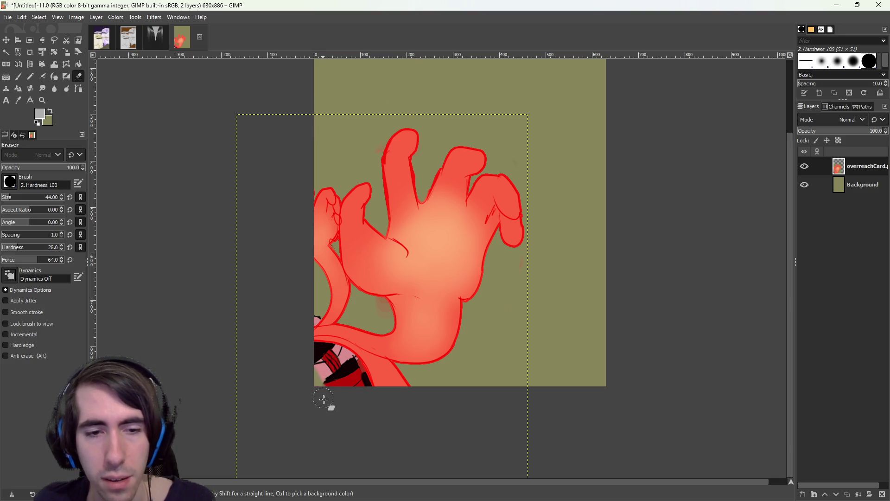
pyautogui.moveTo(344, 403)
pyautogui.mouseDown()
pyautogui.moveTo(324, 354)
pyautogui.moveTo(353, 392)
pyautogui.moveTo(362, 389)
pyautogui.moveTo(353, 368)
pyautogui.moveTo(315, 354)
pyautogui.mouseUp()
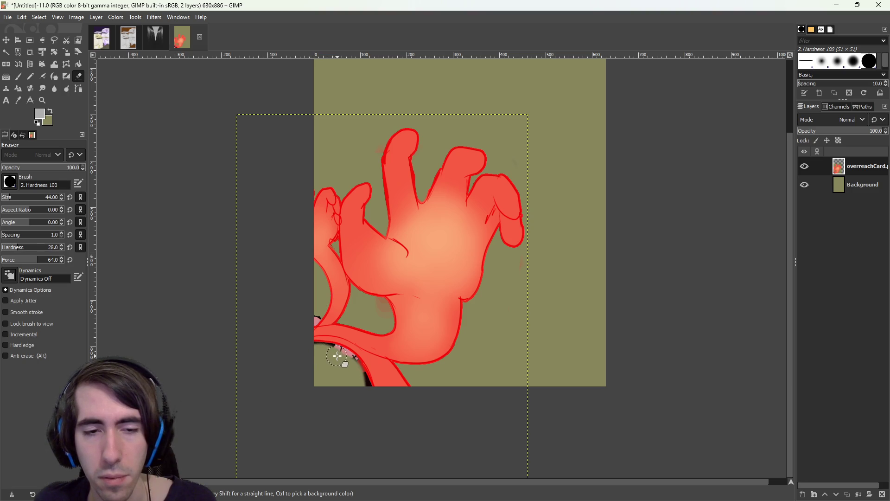
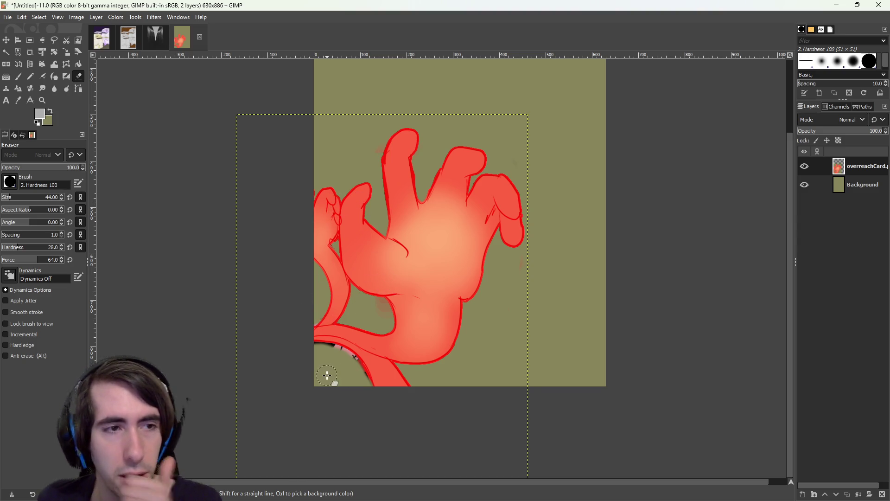
# Inspect the olive background and red outline strokes with Fuzzy Select, then drop the selection
pyautogui.keyDown('ctrl'); pyautogui.scroll(1, 333, 369); pyautogui.keyUp('ctrl')
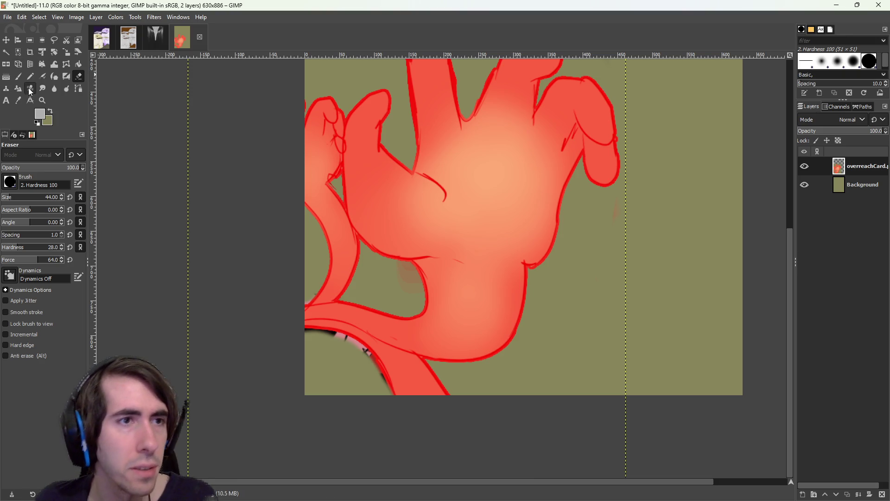
pyautogui.click(21, 101)
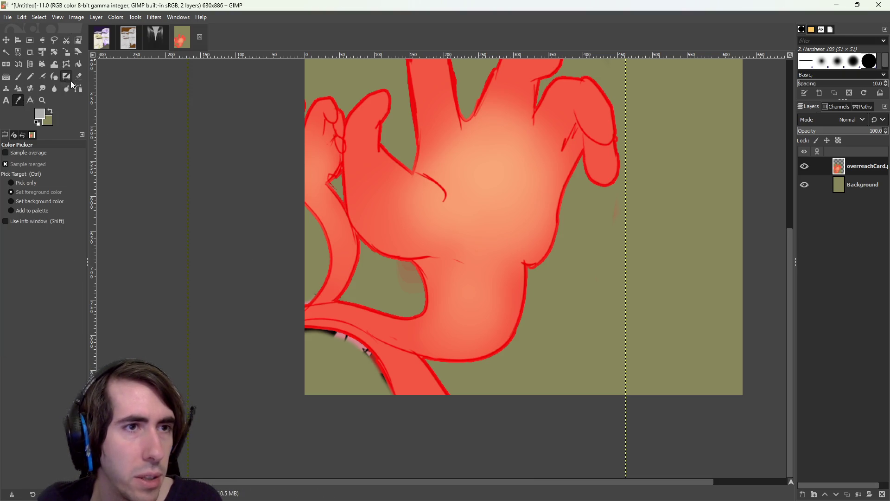
pyautogui.click(7, 52)
pyautogui.moveTo(345, 333)
pyautogui.mouseDown()
pyautogui.moveTo(298, 319)
pyautogui.moveTo(302, 391)
pyautogui.moveTo(342, 361)
pyautogui.mouseUp()
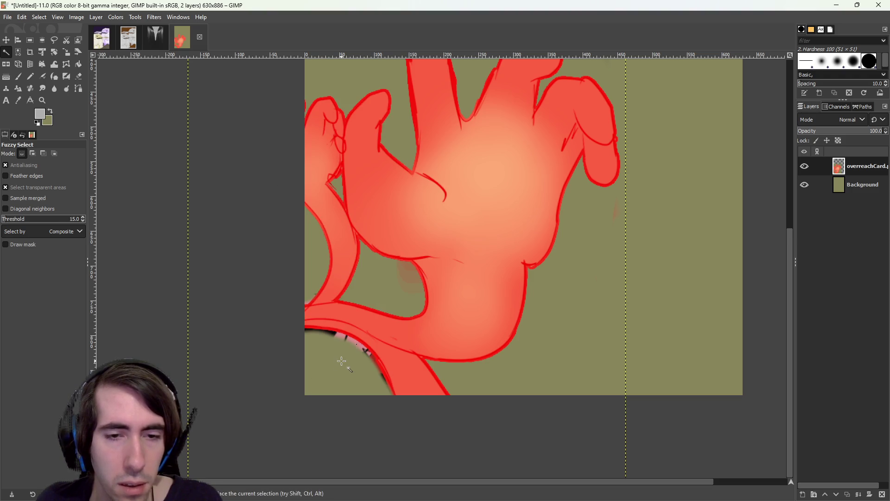
pyautogui.click(342, 361)
pyautogui.scroll(5, 342, 361)
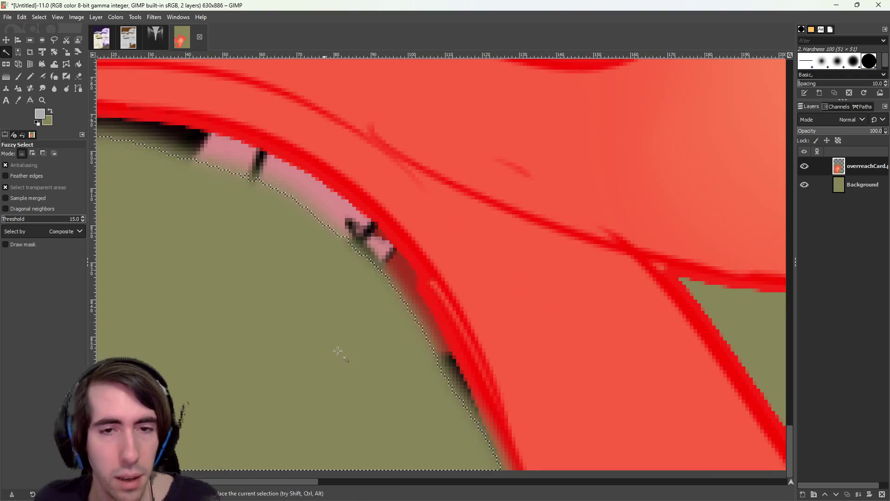
pyautogui.scroll(-2, 328, 361)
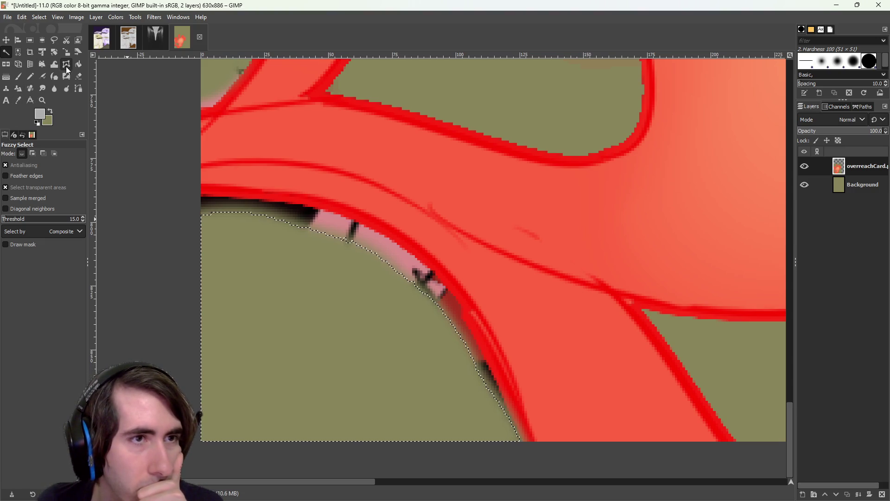
pyautogui.click(222, 190)
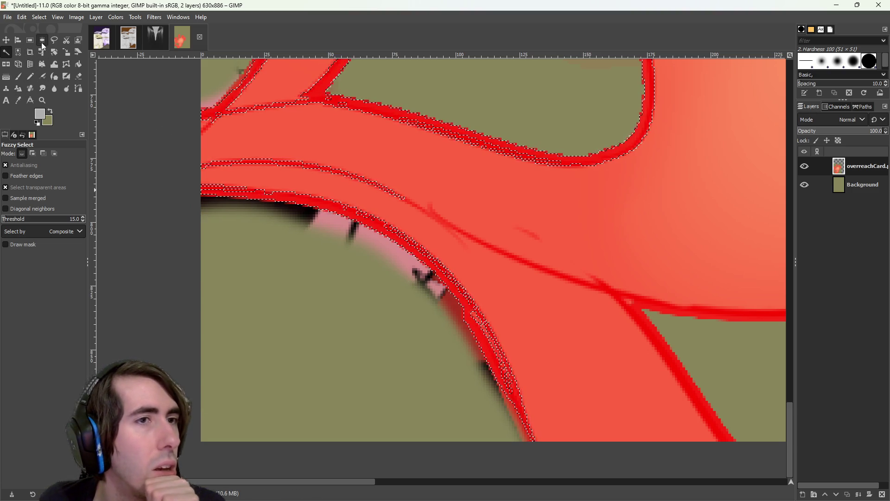
pyautogui.press('r')
pyautogui.hotkey('ctrl', 'shift', 'a')
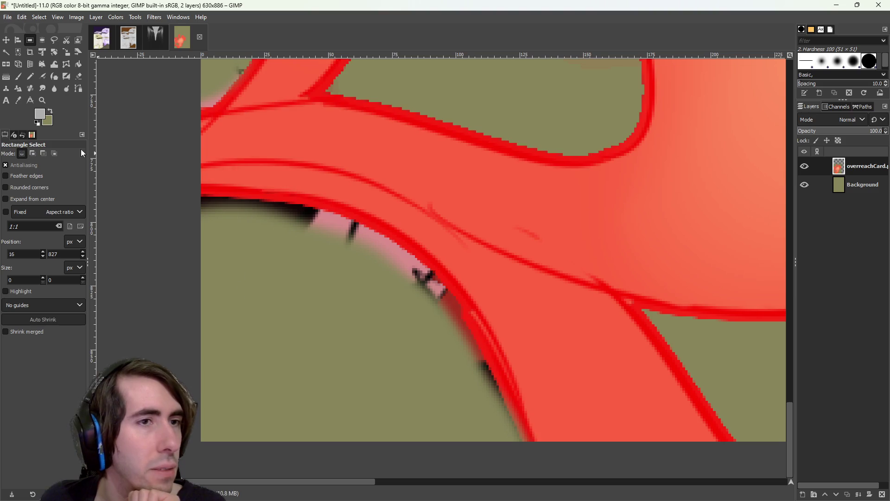
# Erase the dark fringe along the red curve's lower-left edge and its left end
pyautogui.click(77, 76)
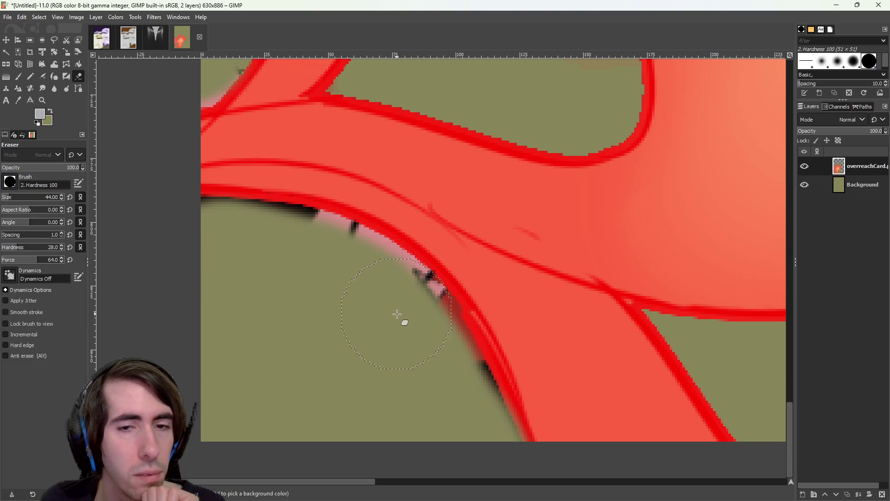
pyautogui.moveTo(432, 343); pyautogui.dragTo(478, 460)
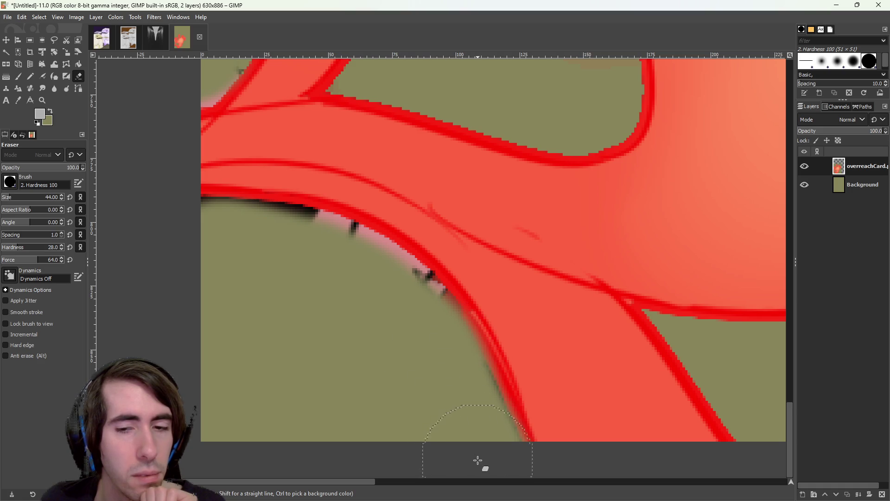
pyautogui.moveTo(461, 408); pyautogui.dragTo(449, 379)
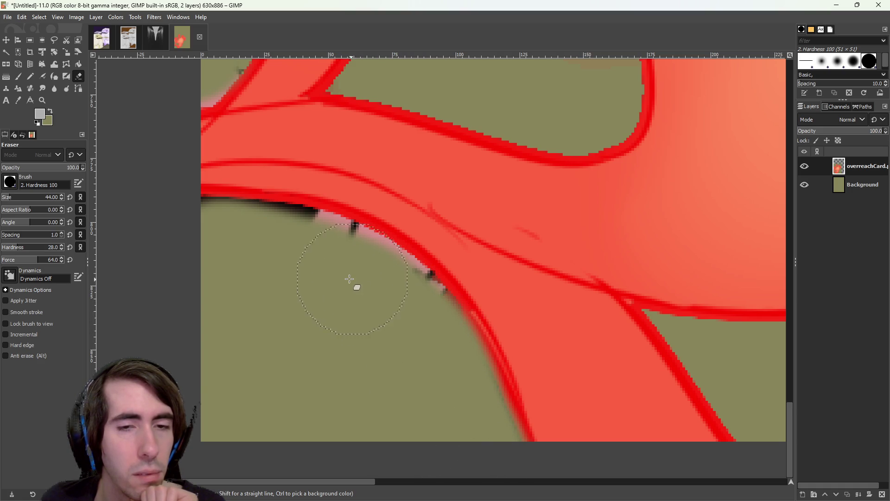
pyautogui.moveTo(292, 256)
pyautogui.mouseDown()
pyautogui.moveTo(195, 241)
pyautogui.moveTo(304, 254)
pyautogui.moveTo(405, 311)
pyautogui.mouseUp()
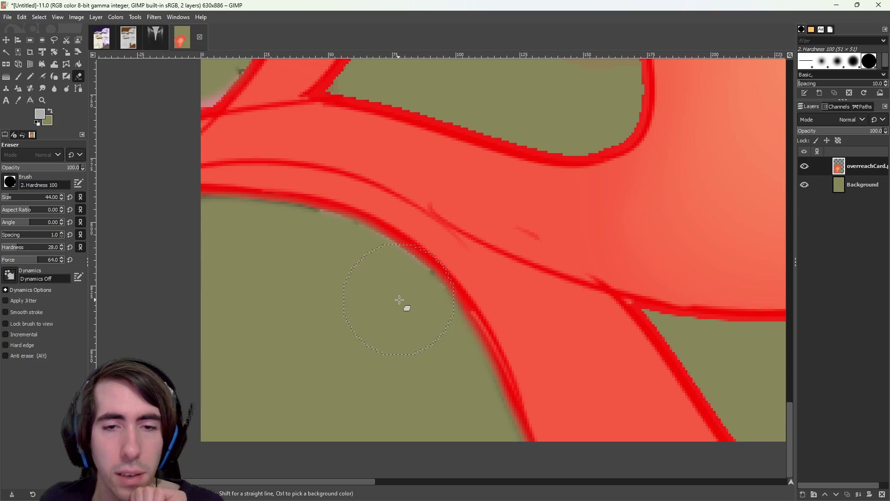
pyautogui.keyDown('ctrl'); pyautogui.scroll(-6, 524, 253); pyautogui.keyUp('ctrl')
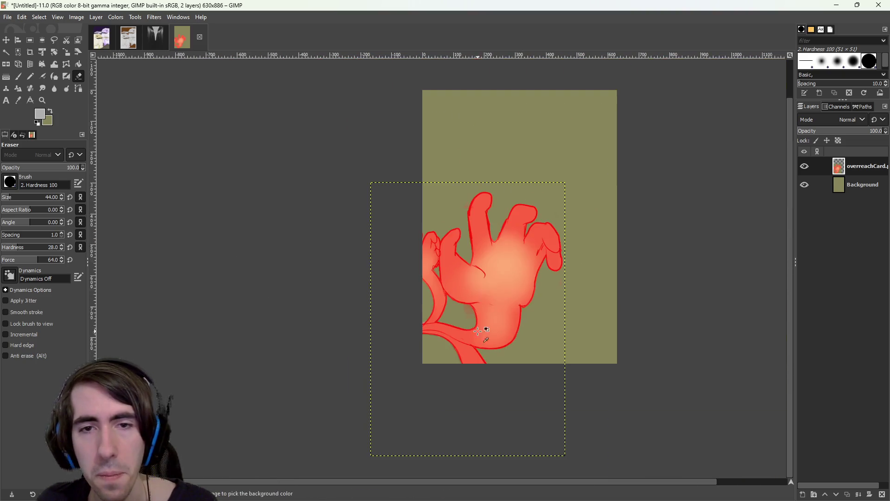
pyautogui.keyDown('ctrl'); pyautogui.scroll(2, 480, 324); pyautogui.keyUp('ctrl')
pyautogui.keyDown('ctrl'); pyautogui.scroll(-1, 492, 326); pyautogui.keyUp('ctrl')
# Apply a Hue-Chroma hue shift of about -117 to turn the red hand blue
pyautogui.click(88, 17)
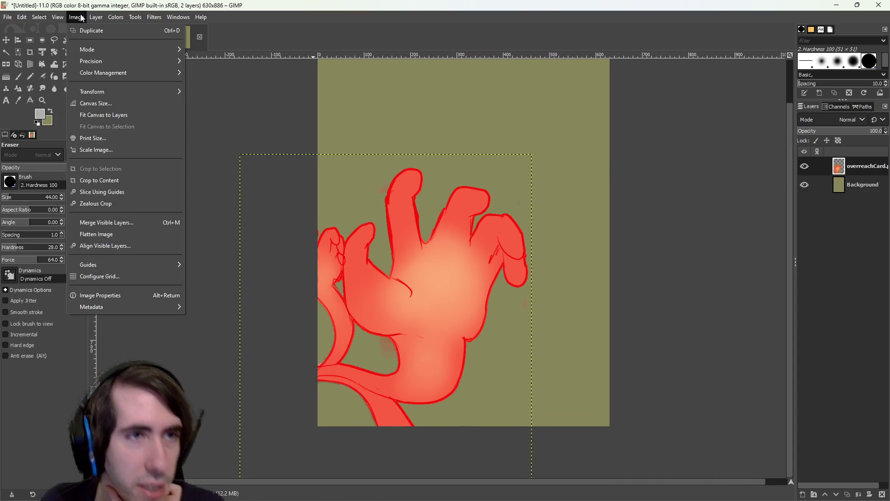
pyautogui.moveTo(116, 17)
pyautogui.click(137, 54)
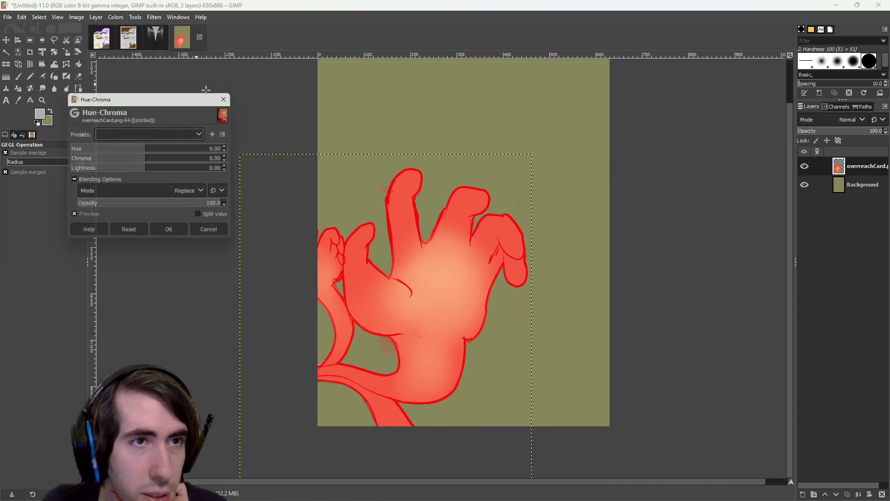
pyautogui.click(93, 148)
pyautogui.moveTo(92, 149)
pyautogui.mouseDown()
pyautogui.moveTo(216, 150)
pyautogui.moveTo(111, 149)
pyautogui.moveTo(88, 162)
pyautogui.moveTo(96, 163)
pyautogui.mouseUp()
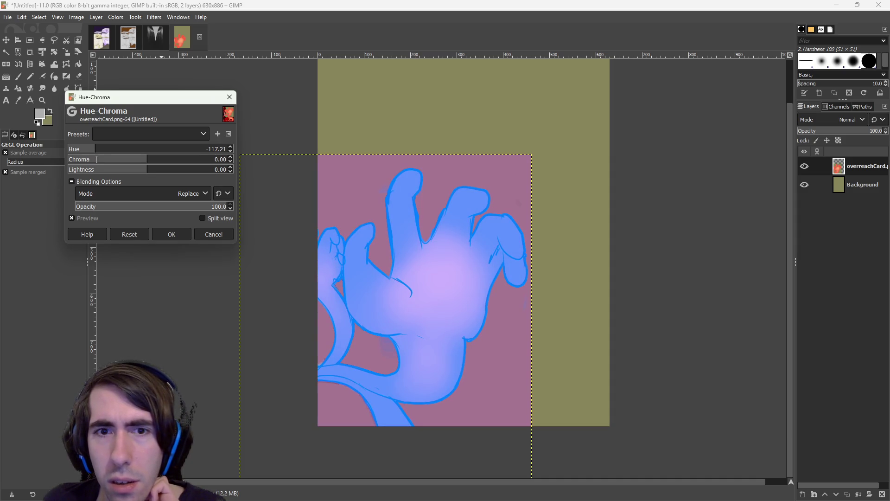
pyautogui.click(171, 235)
# Toggle the recoloured layer's visibility to compare it with the original
pyautogui.click(805, 168)
pyautogui.click(805, 168)
pyautogui.click(806, 168)
pyautogui.click(805, 168)
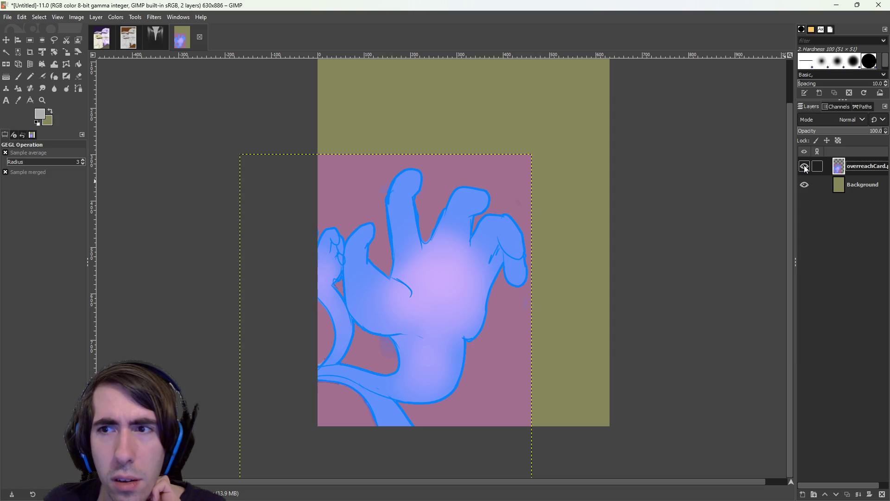
pyautogui.click(121, 15)
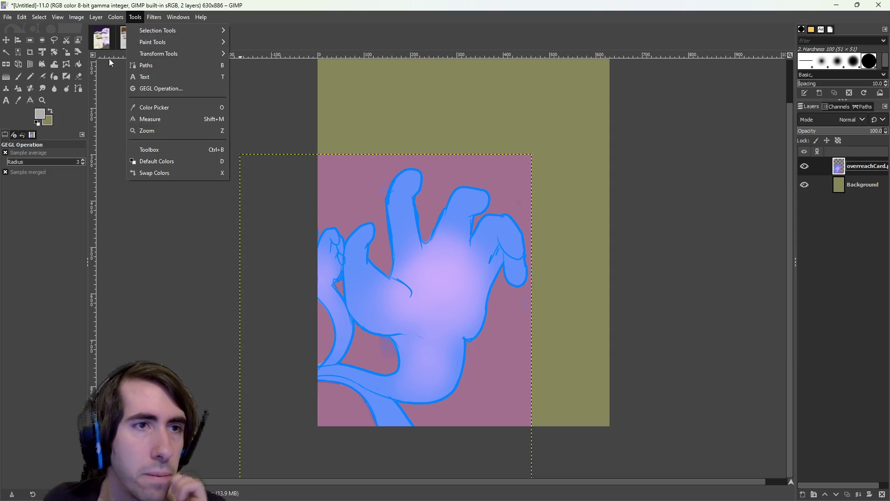
# Add an alpha channel to the layer so erased areas become transparent
pyautogui.moveTo(134, 223)
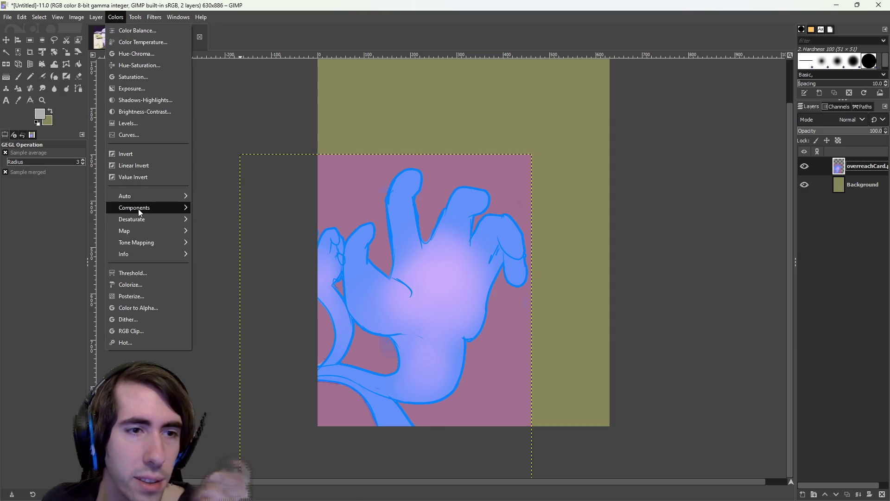
pyautogui.moveTo(148, 15)
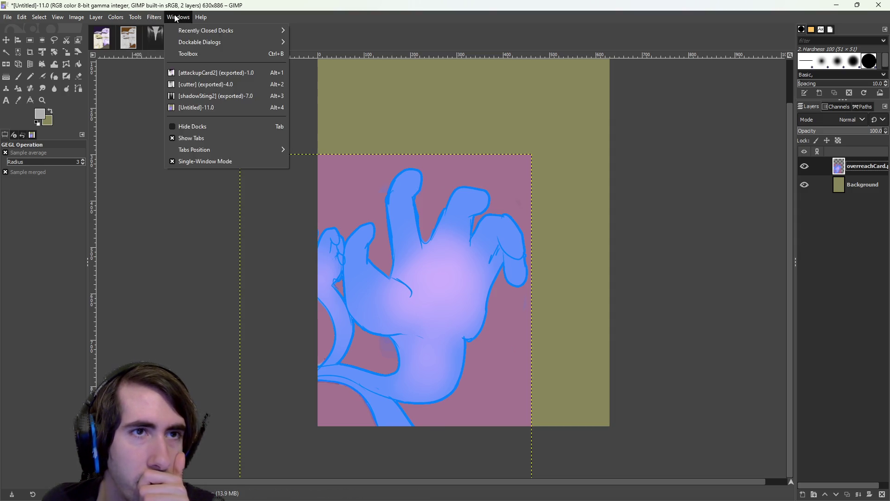
pyautogui.moveTo(96, 18)
pyautogui.moveTo(133, 130)
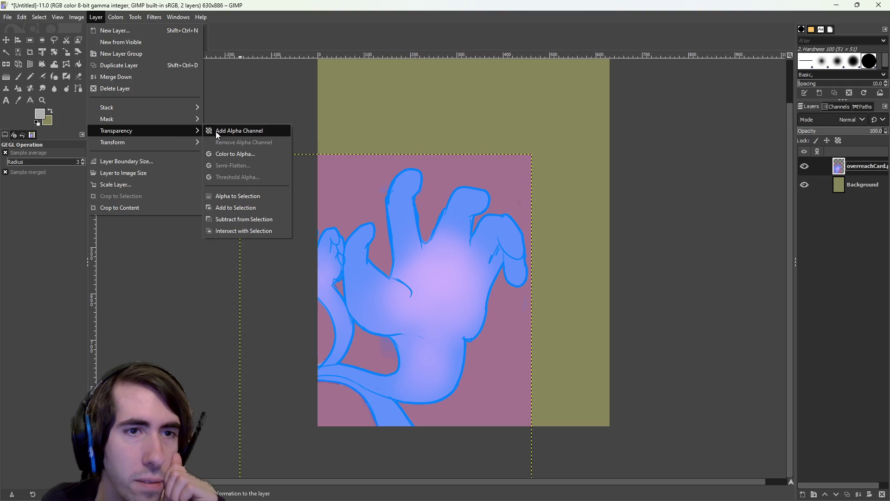
pyautogui.click(213, 131)
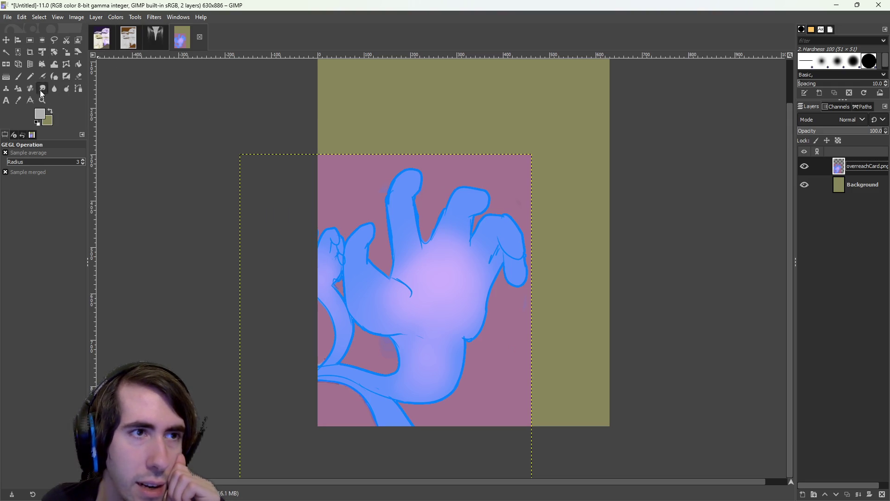
# Fuzzy-select the mauve patches around the lower-left arm, delete them, then deselect
pyautogui.click(20, 99)
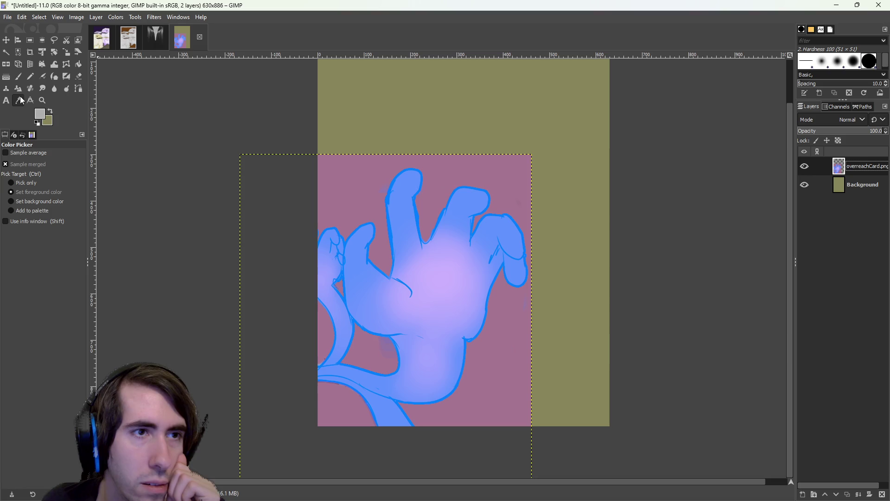
pyautogui.click(6, 52)
pyautogui.click(440, 173)
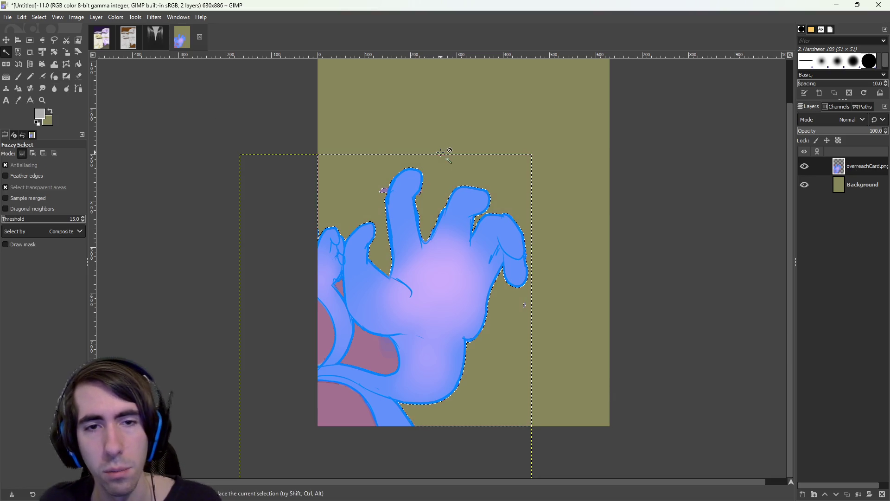
pyautogui.click(369, 351)
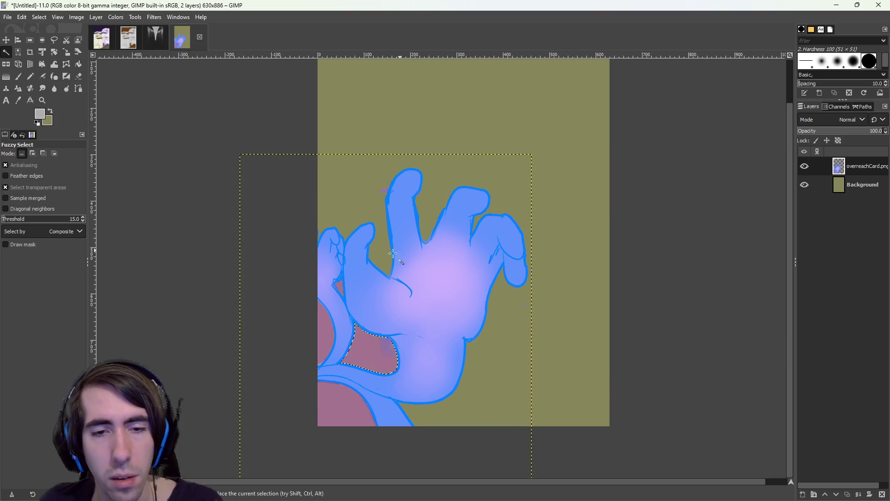
pyautogui.click(339, 260)
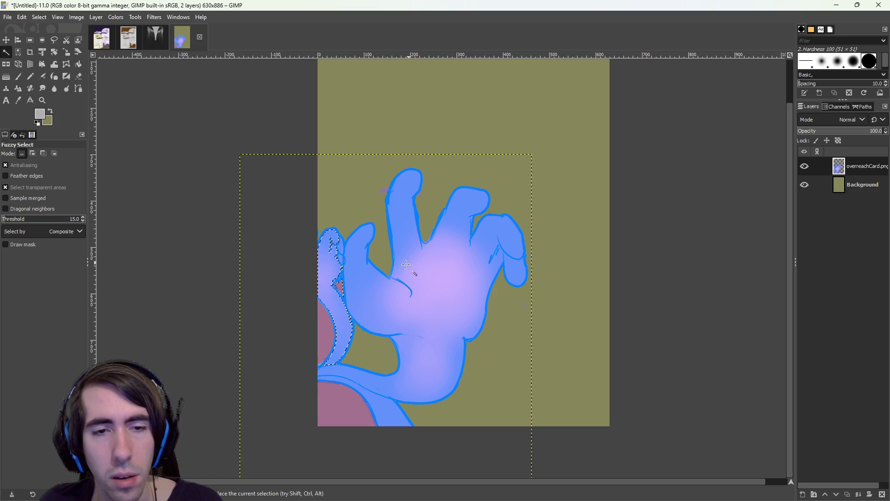
pyautogui.click(342, 291)
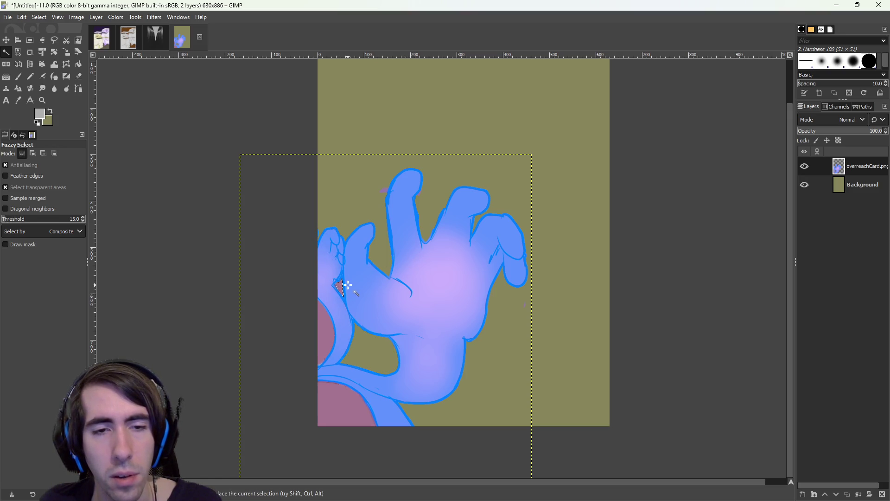
pyautogui.click(331, 340)
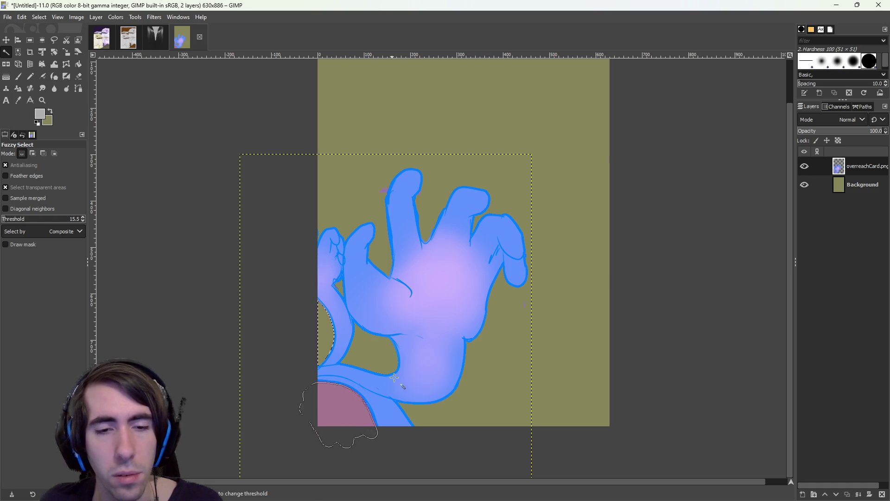
pyautogui.click(364, 419)
pyautogui.press('Delete')
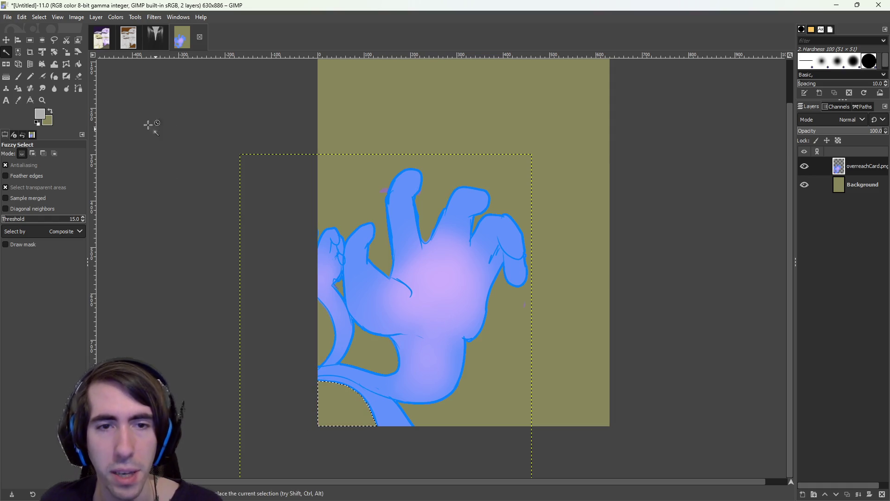
pyautogui.click(383, 190)
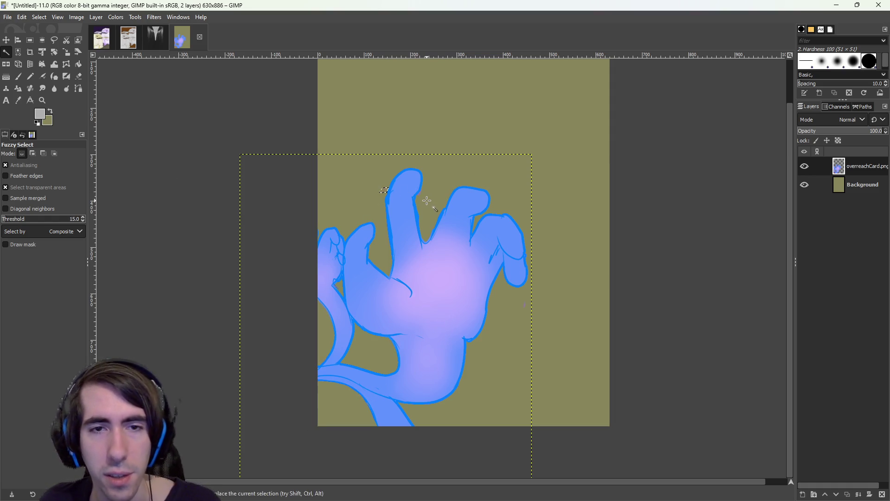
pyautogui.click(390, 177)
pyautogui.hotkey('ctrl', 'shift', 'a')
# Drag the overreachCard layer up so the hand sits near the canvas top
pyautogui.press('m')
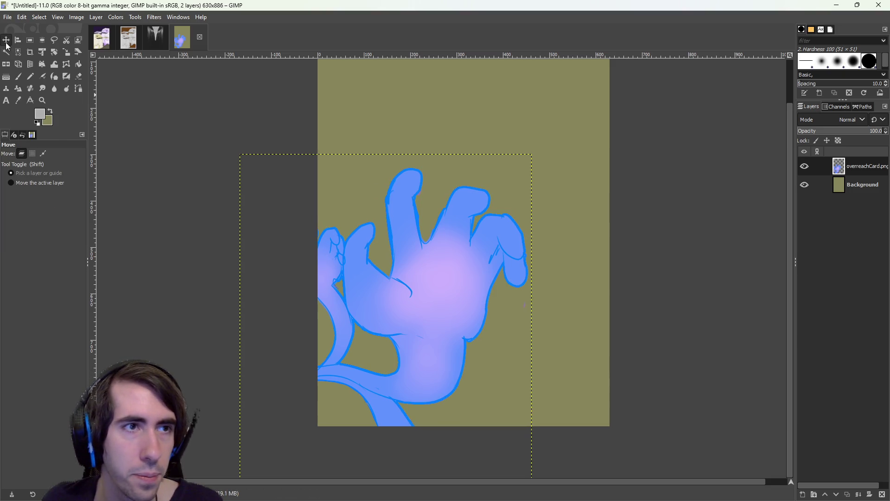
pyautogui.press('r')
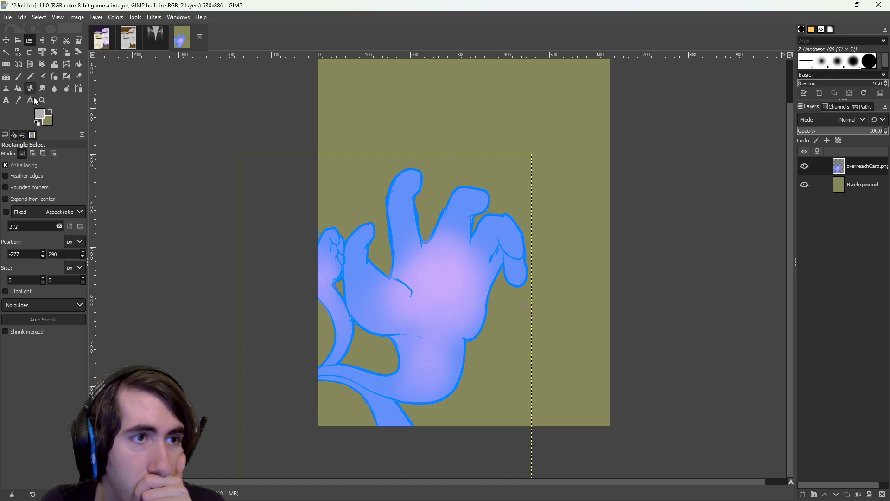
pyautogui.keyDown('ctrl'); pyautogui.scroll(-1, 436, 270); pyautogui.keyUp('ctrl')
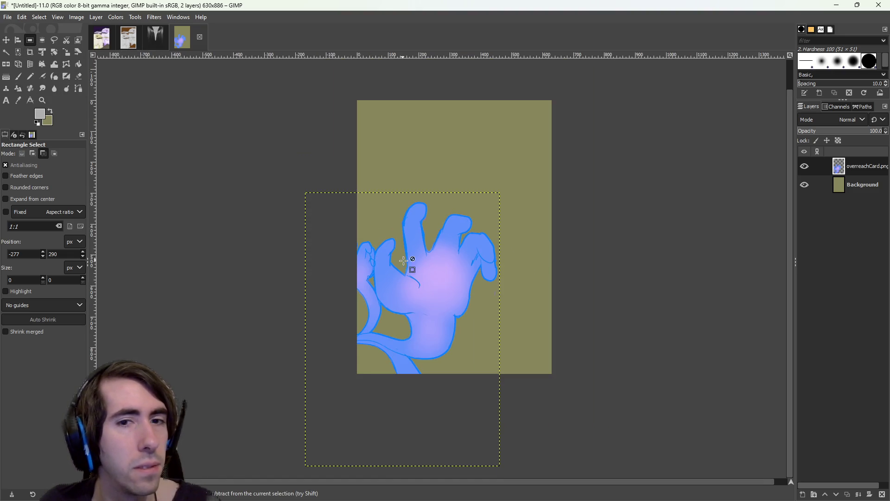
pyautogui.keyDown('ctrl'); pyautogui.scroll(1, 402, 258); pyautogui.keyUp('ctrl')
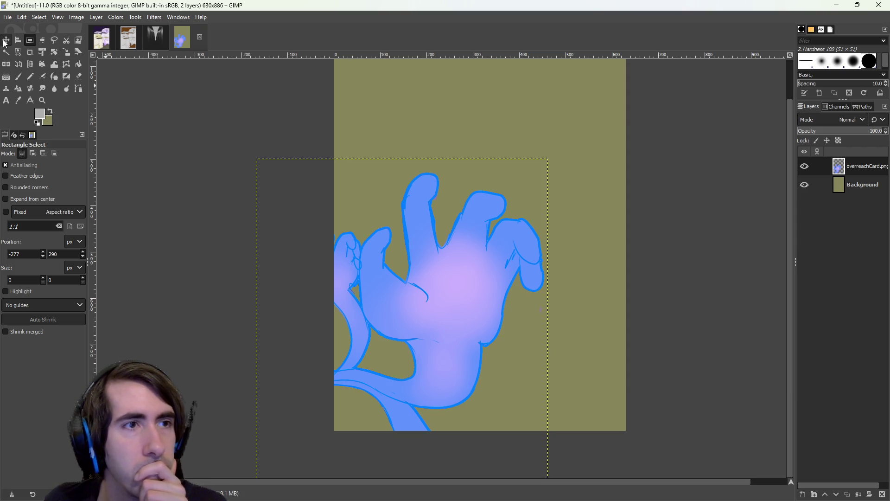
pyautogui.press('m')
pyautogui.moveTo(457, 334); pyautogui.dragTo(426, 163)
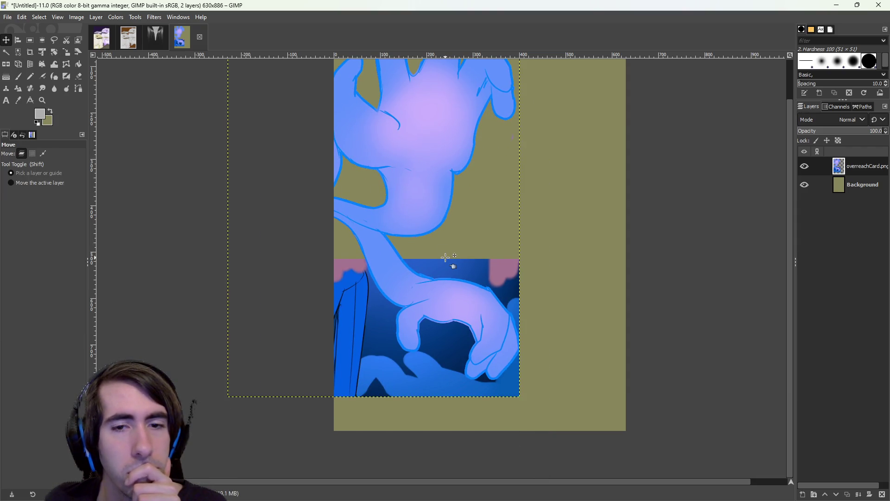
pyautogui.moveTo(436, 339)
pyautogui.mouseDown()
pyautogui.moveTo(447, 302)
pyautogui.moveTo(522, 312)
pyautogui.moveTo(584, 335)
pyautogui.moveTo(370, 306)
pyautogui.moveTo(469, 318)
pyautogui.moveTo(444, 282)
pyautogui.moveTo(454, 390)
pyautogui.moveTo(499, 288)
pyautogui.moveTo(482, 315)
pyautogui.moveTo(494, 297)
pyautogui.mouseUp()
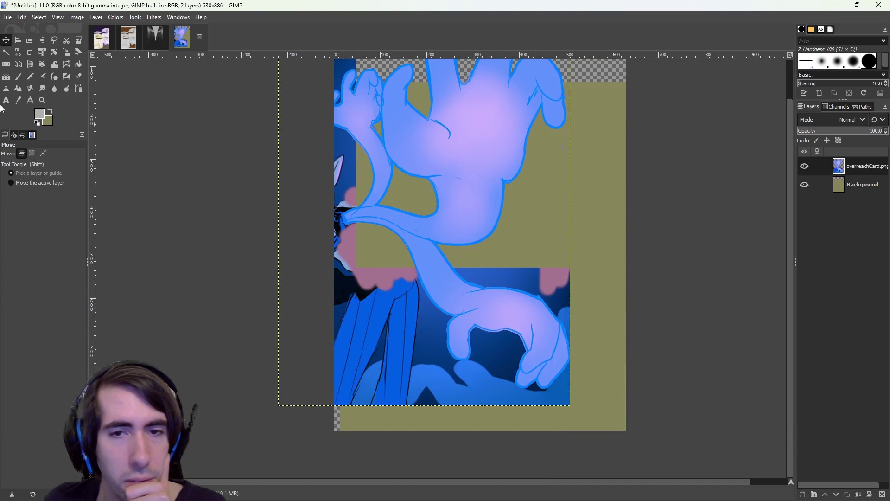
pyautogui.hotkey('ctrl', 'z')
pyautogui.hotkey('ctrl', 'z')
pyautogui.hotkey('ctrl', 'z')
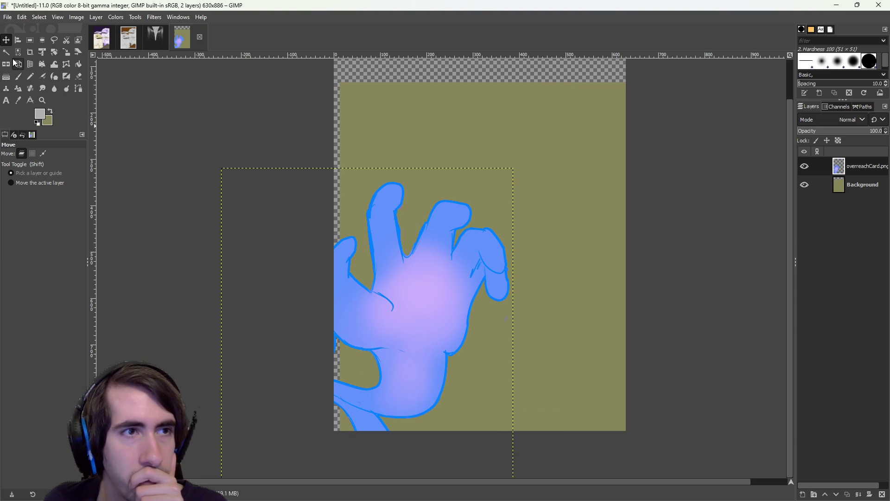
pyautogui.hotkey('ctrl', 'y')
pyautogui.hotkey('ctrl', 'y')
pyautogui.hotkey('ctrl', 'y')
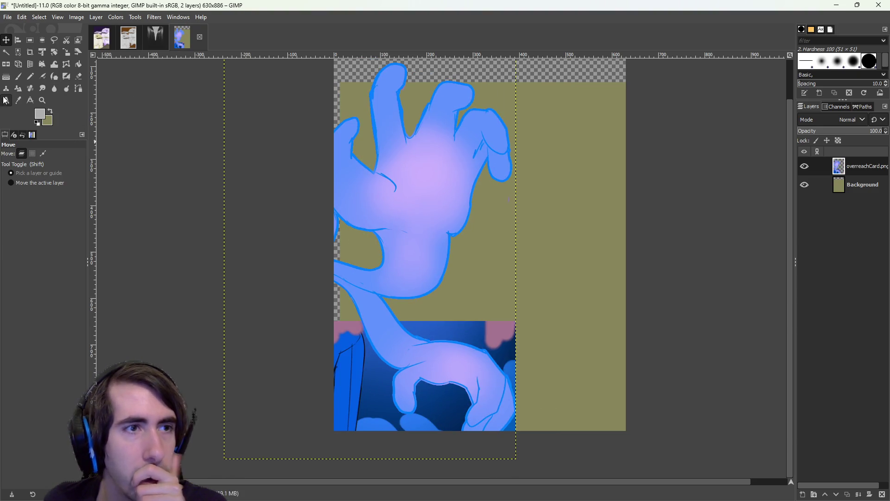
pyautogui.click(6, 52)
# Delete the dark-blue strip beside the lower hand's right edge and clear the selection
pyautogui.moveTo(468, 330); pyautogui.dragTo(526, 283)
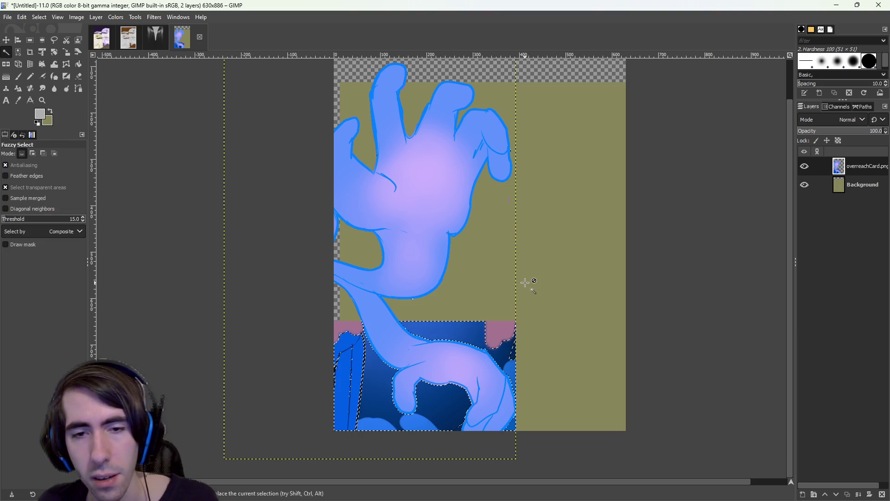
pyautogui.press('Delete')
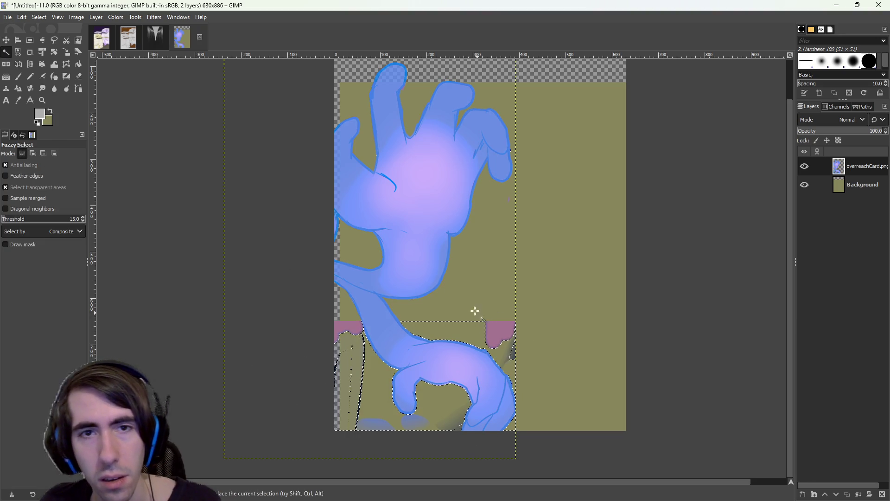
pyautogui.hotkey('ctrl', 'z')
pyautogui.click(466, 325)
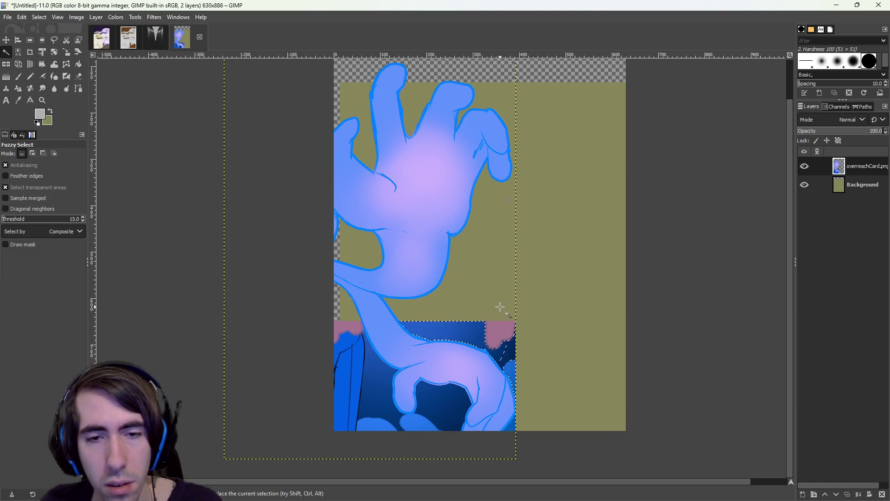
pyautogui.press('Delete')
pyautogui.click(498, 330)
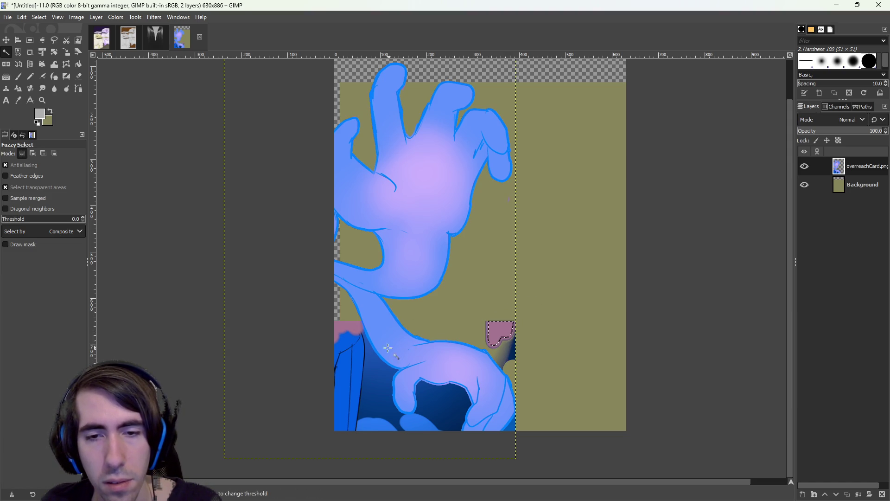
pyautogui.click(584, 342)
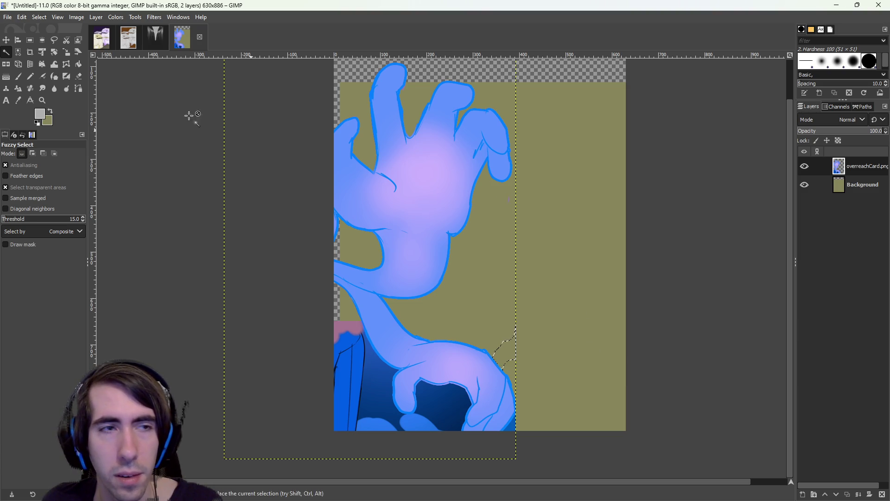
pyautogui.click(78, 76)
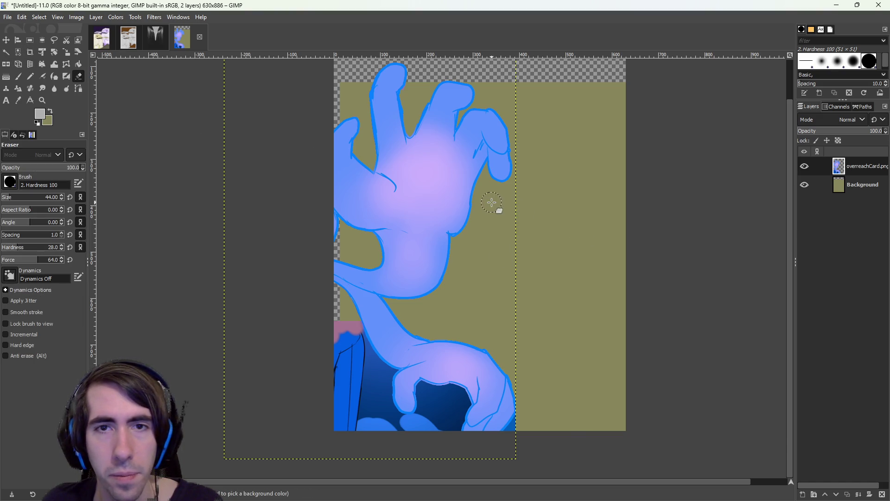
pyautogui.hscroll(1, 483, 292)
pyautogui.scroll(2, 475, 306)
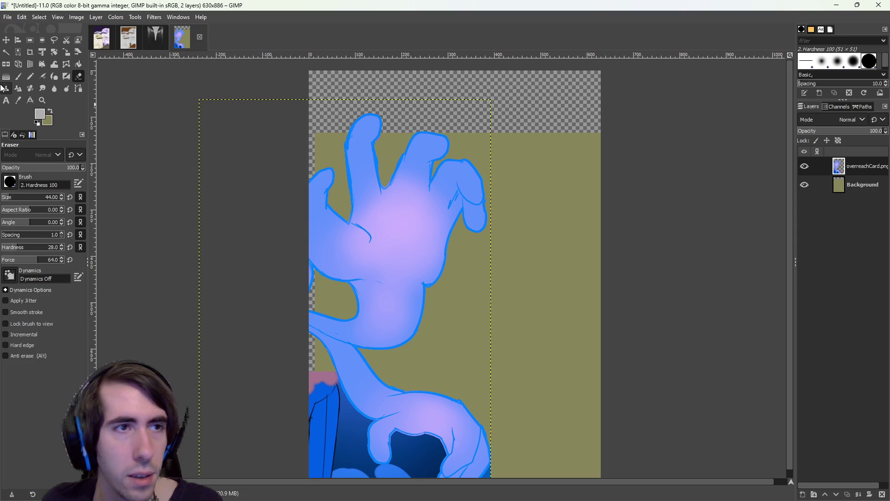
# Rotate the card-art layer about 30° and drag it so the hand fills the upper canvas
pyautogui.click(54, 52)
pyautogui.moveTo(354, 167)
pyautogui.mouseDown()
pyautogui.moveTo(516, 232)
pyautogui.moveTo(527, 265)
pyautogui.moveTo(512, 389)
pyautogui.moveTo(504, 183)
pyautogui.mouseUp()
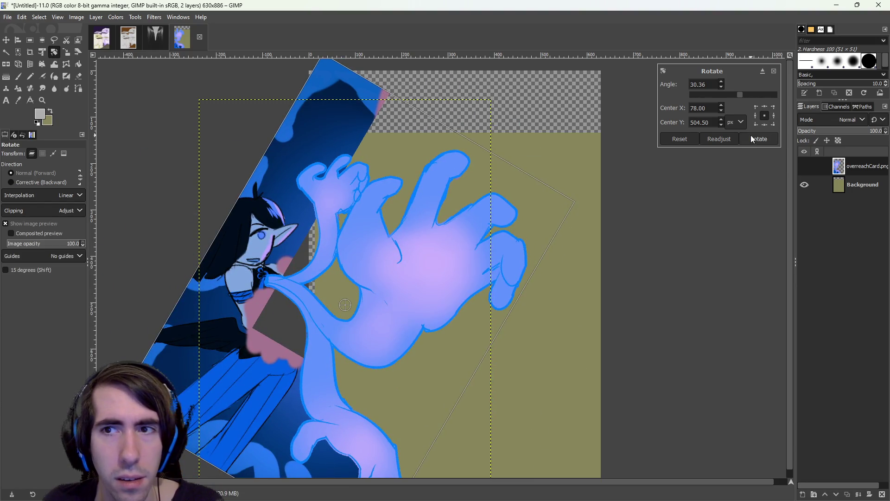
pyautogui.click(751, 138)
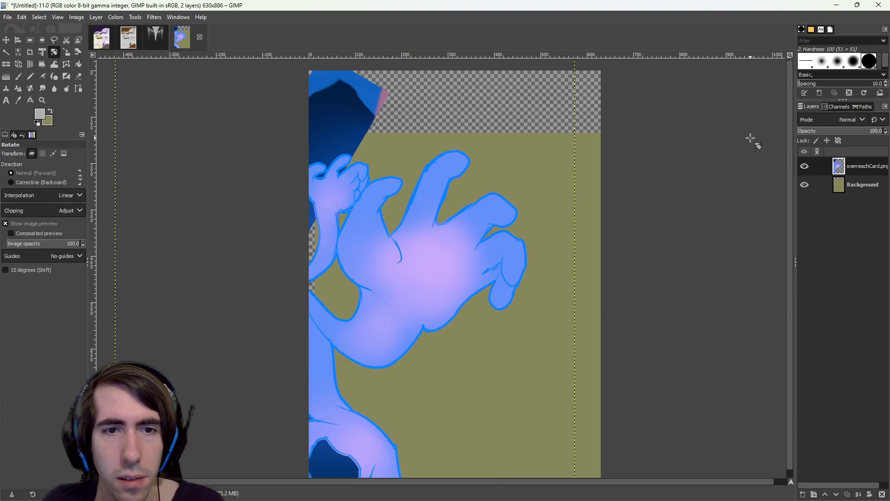
pyautogui.click(6, 42)
pyautogui.moveTo(410, 311)
pyautogui.mouseDown()
pyautogui.moveTo(378, 342)
pyautogui.moveTo(463, 233)
pyautogui.moveTo(451, 255)
pyautogui.moveTo(399, 260)
pyautogui.moveTo(420, 290)
pyautogui.moveTo(408, 302)
pyautogui.moveTo(435, 264)
pyautogui.moveTo(441, 277)
pyautogui.moveTo(427, 273)
pyautogui.moveTo(455, 308)
pyautogui.moveTo(445, 316)
pyautogui.moveTo(463, 265)
pyautogui.moveTo(424, 236)
pyautogui.moveTo(450, 303)
pyautogui.moveTo(448, 262)
pyautogui.moveTo(464, 260)
pyautogui.moveTo(456, 257)
pyautogui.mouseUp()
pyautogui.scroll(-3, 454, 270)
pyautogui.scroll(-1, 463, 264)
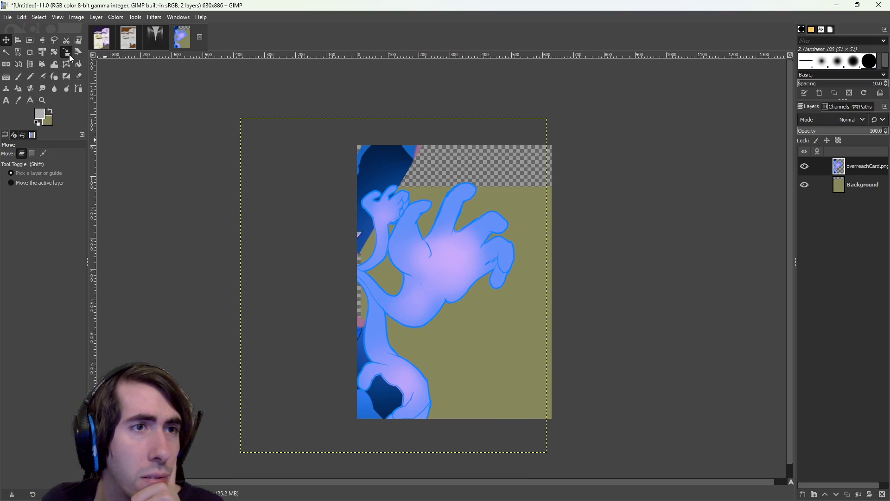
# Try scaling the layer to about 1544×1686, then undo the oversized result
pyautogui.click(70, 56)
pyautogui.click(436, 250)
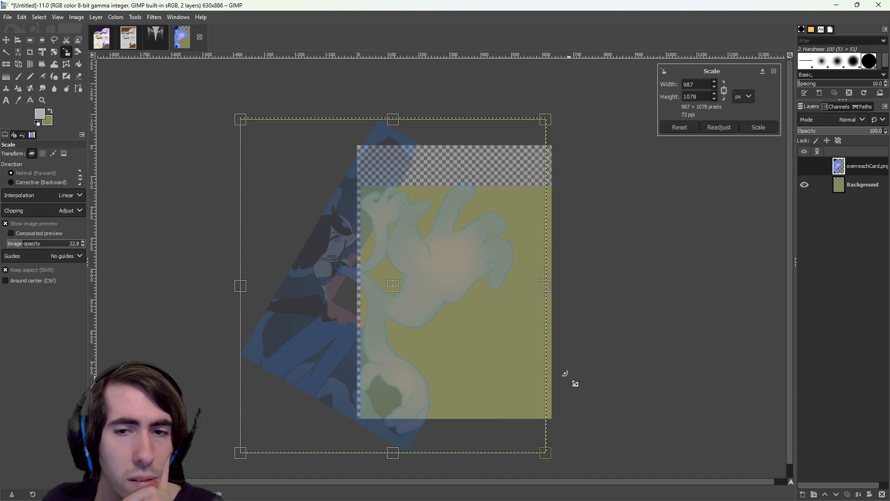
pyautogui.moveTo(466, 156)
pyautogui.mouseDown()
pyautogui.moveTo(597, 38)
pyautogui.moveTo(779, 115)
pyautogui.mouseUp()
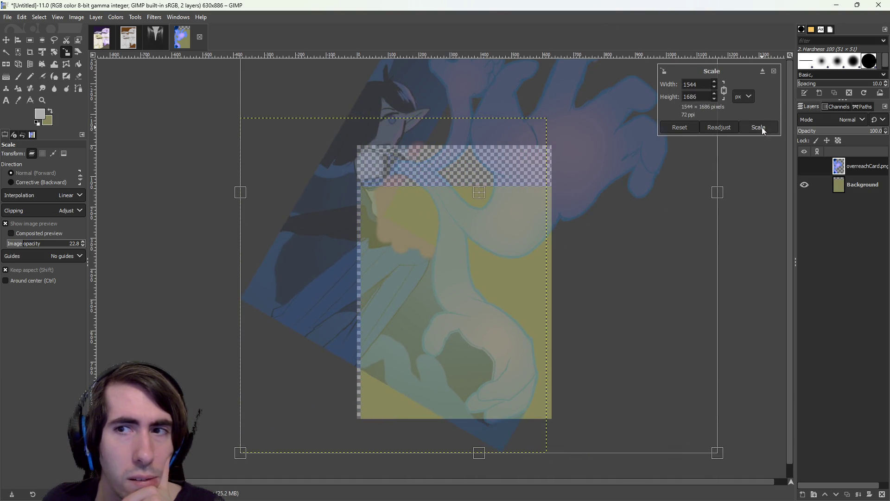
pyautogui.click(758, 127)
pyautogui.press('m')
pyautogui.moveTo(436, 266)
pyautogui.mouseDown()
pyautogui.moveTo(436, 285)
pyautogui.moveTo(424, 279)
pyautogui.mouseUp()
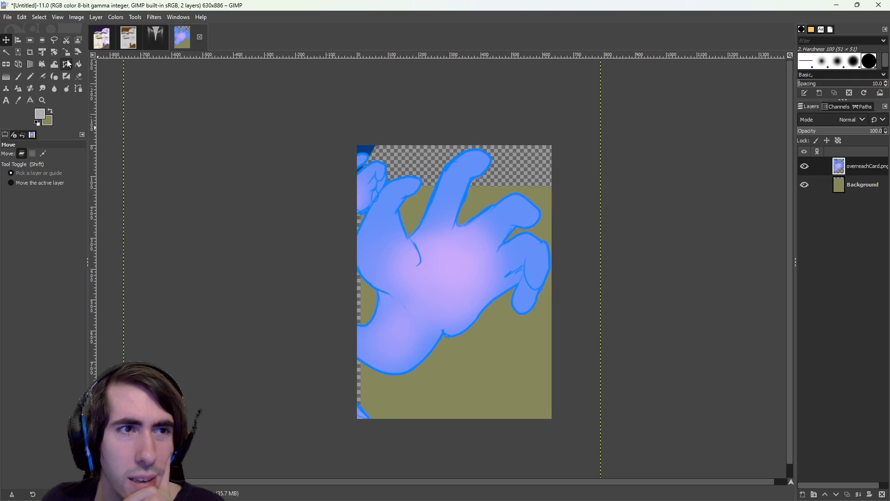
pyautogui.hotkey('ctrl', 'z')
pyautogui.hotkey('ctrl', 'z')
pyautogui.hotkey('ctrl', 'z')
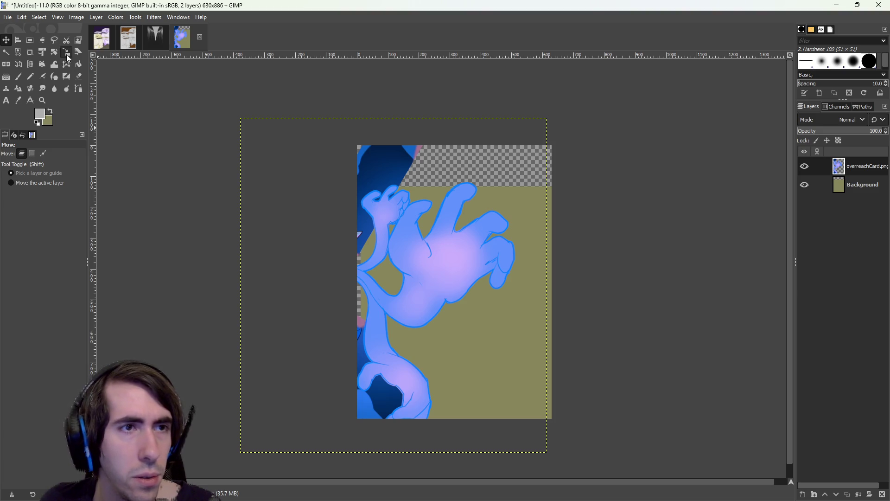
# Rescale the layer to 1187×1296 and shift it down and left
pyautogui.click(68, 55)
pyautogui.click(537, 190)
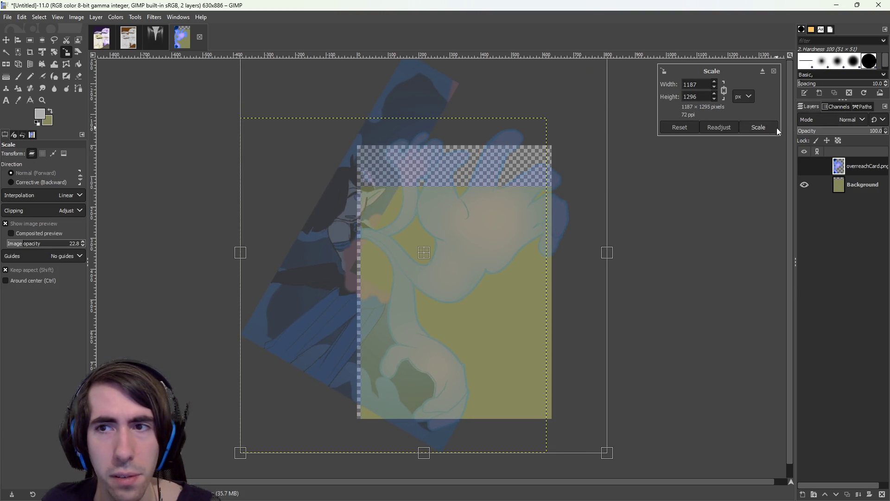
pyautogui.click(776, 129)
pyautogui.click(7, 41)
pyautogui.moveTo(432, 230); pyautogui.dragTo(392, 264)
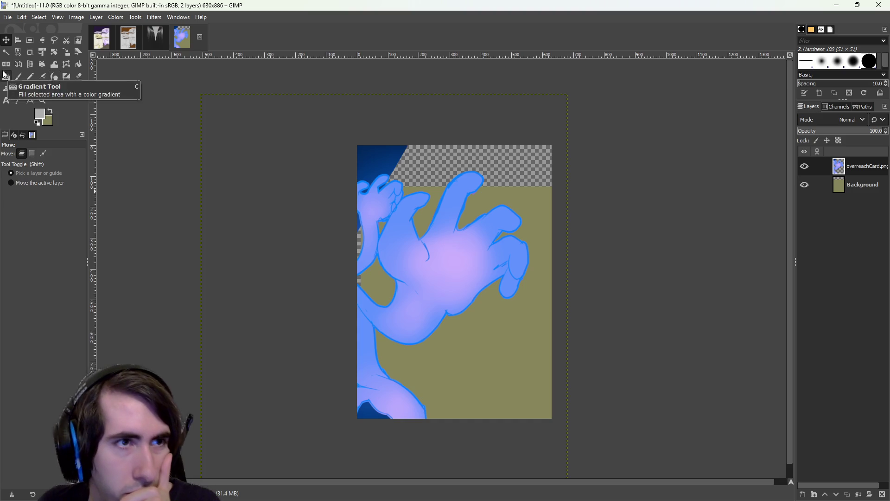
# Erase the dark-blue top-left corner and faint blue fringe along the hand's upper-left edge
pyautogui.click(79, 76)
pyautogui.moveTo(382, 187); pyautogui.dragTo(384, 169)
pyautogui.moveTo(411, 142); pyautogui.dragTo(354, 164)
pyautogui.moveTo(374, 204); pyautogui.dragTo(381, 213)
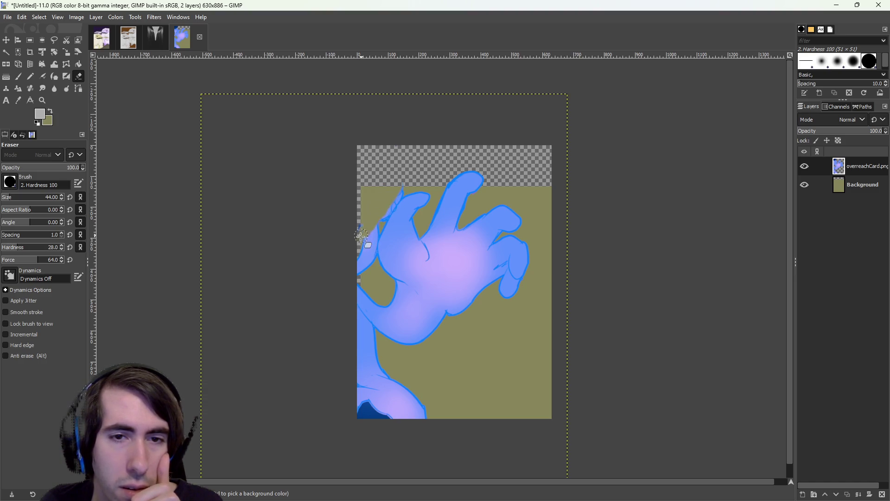
pyautogui.keyDown('ctrl'); pyautogui.scroll(2, 355, 237); pyautogui.keyUp('ctrl')
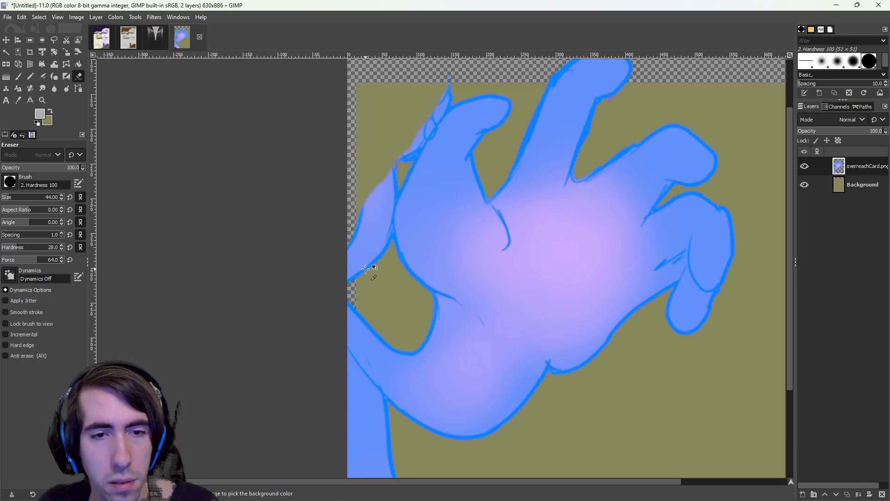
pyautogui.moveTo(358, 231)
pyautogui.mouseDown()
pyautogui.moveTo(354, 268)
pyautogui.moveTo(401, 150)
pyautogui.mouseUp()
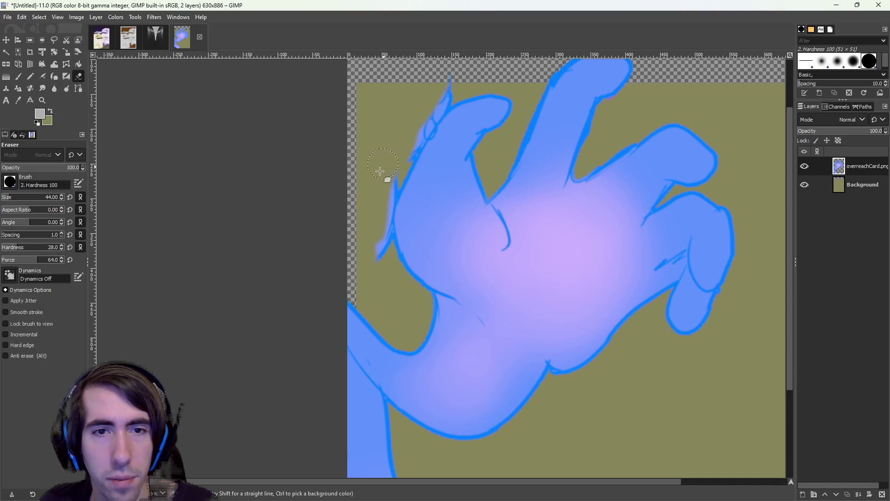
pyautogui.moveTo(375, 258)
pyautogui.mouseDown()
pyautogui.moveTo(385, 178)
pyautogui.moveTo(394, 179)
pyautogui.moveTo(376, 234)
pyautogui.moveTo(391, 185)
pyautogui.moveTo(375, 204)
pyautogui.moveTo(383, 232)
pyautogui.moveTo(393, 159)
pyautogui.mouseUp()
pyautogui.moveTo(379, 241)
pyautogui.mouseDown()
pyautogui.moveTo(393, 174)
pyautogui.moveTo(386, 185)
pyautogui.moveTo(399, 175)
pyautogui.moveTo(420, 112)
pyautogui.mouseUp()
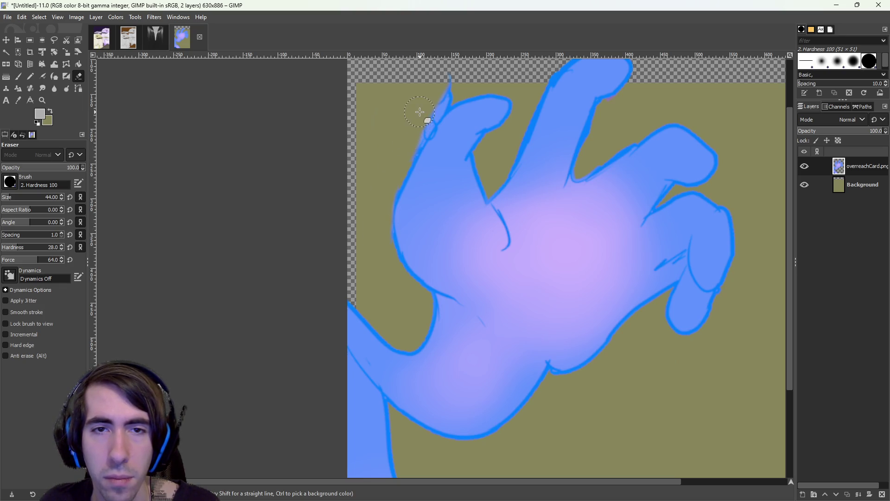
pyautogui.moveTo(448, 83); pyautogui.dragTo(416, 130)
pyautogui.scroll(3, 437, 120)
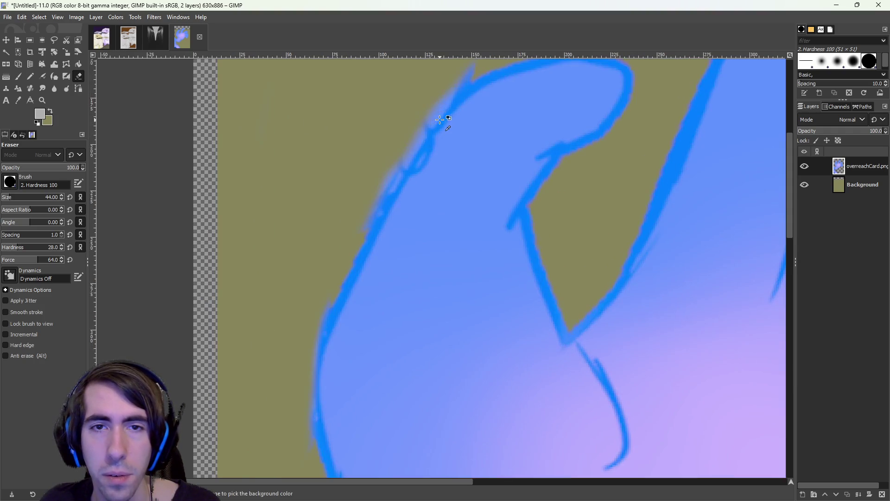
pyautogui.scroll(-1, 437, 119)
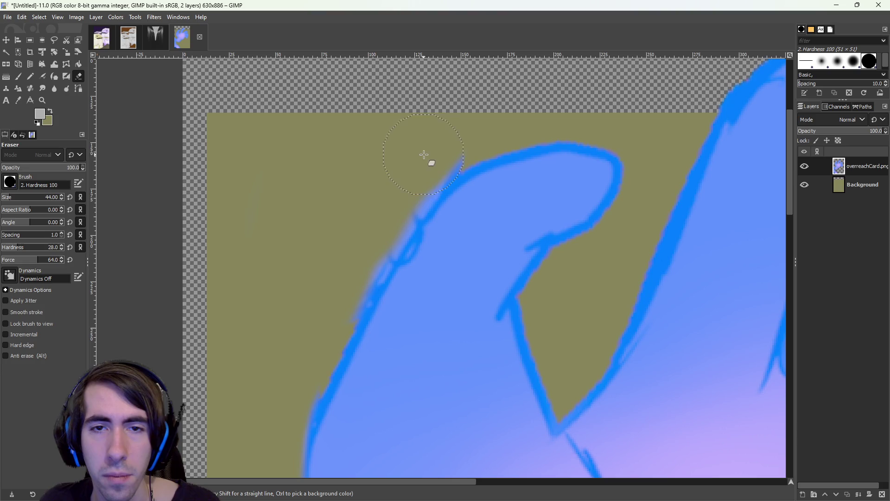
pyautogui.moveTo(396, 199)
pyautogui.mouseDown()
pyautogui.moveTo(328, 318)
pyautogui.moveTo(371, 247)
pyautogui.mouseUp()
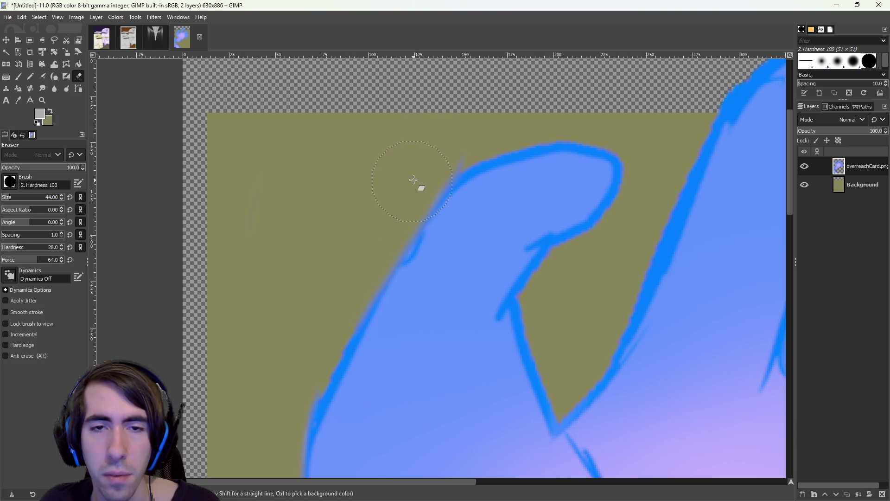
# Zoom out and hide the olive Background layer to show the hand over transparency
pyautogui.scroll(-2, 470, 328)
pyautogui.scroll(-2, 470, 328)
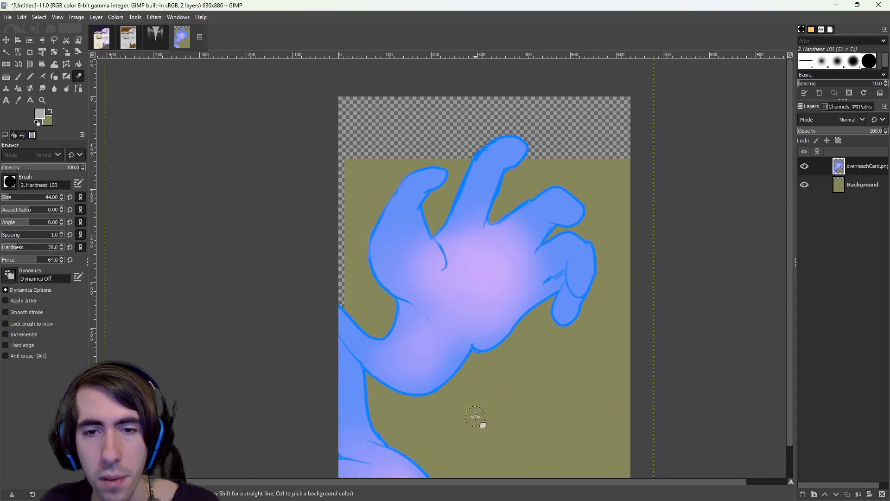
pyautogui.scroll(-2, 482, 297)
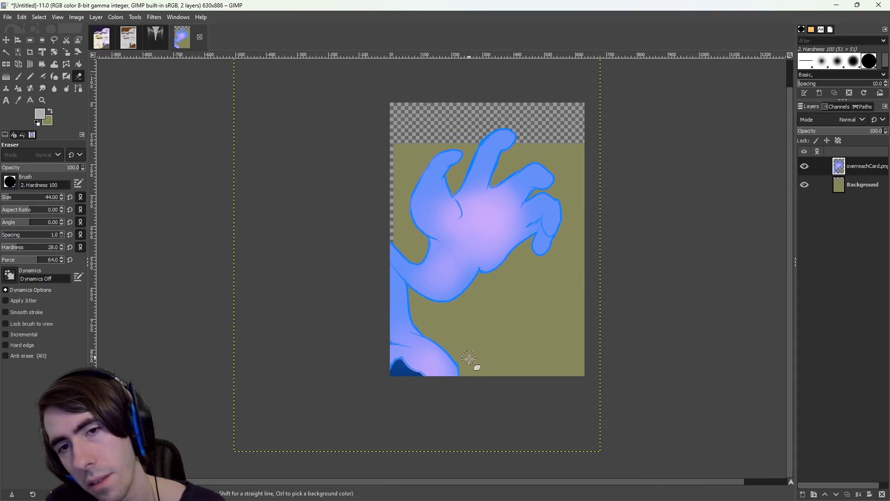
pyautogui.scroll(1, 468, 356)
pyautogui.scroll(2, 472, 371)
pyautogui.click(805, 185)
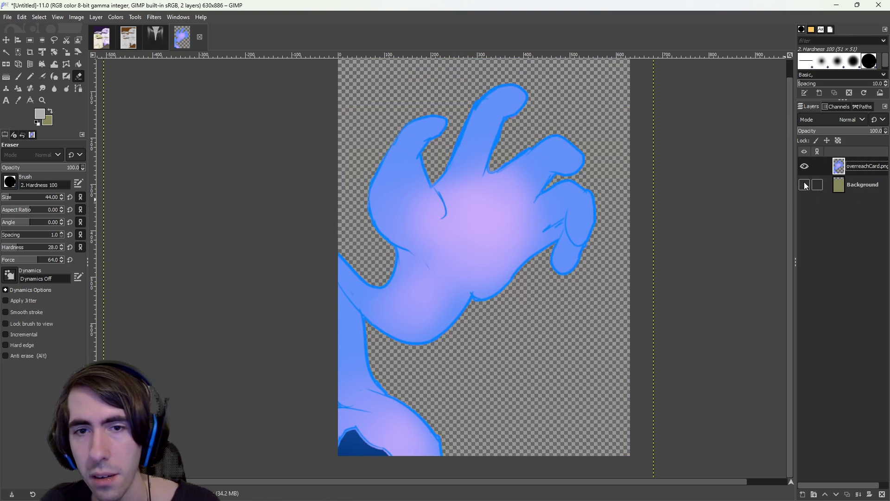
pyautogui.scroll(-1, 427, 306)
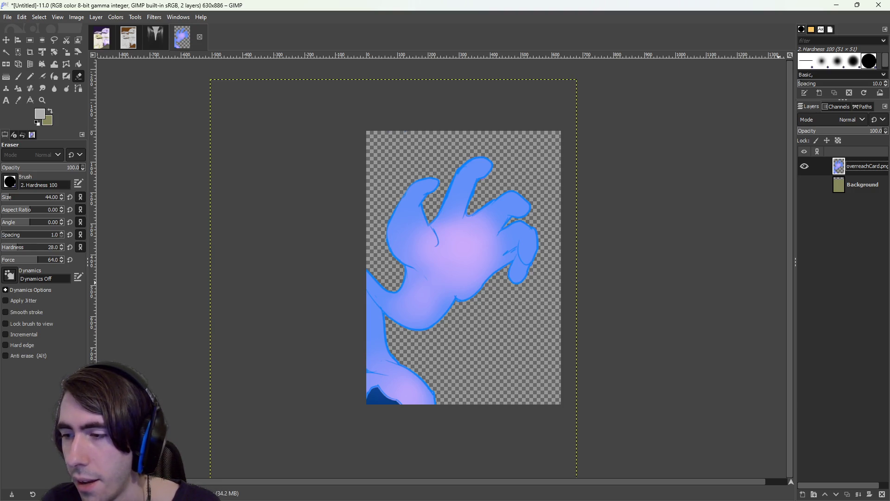
pyautogui.hotkey('alt', 'Tab')
pyautogui.click(83, 370)
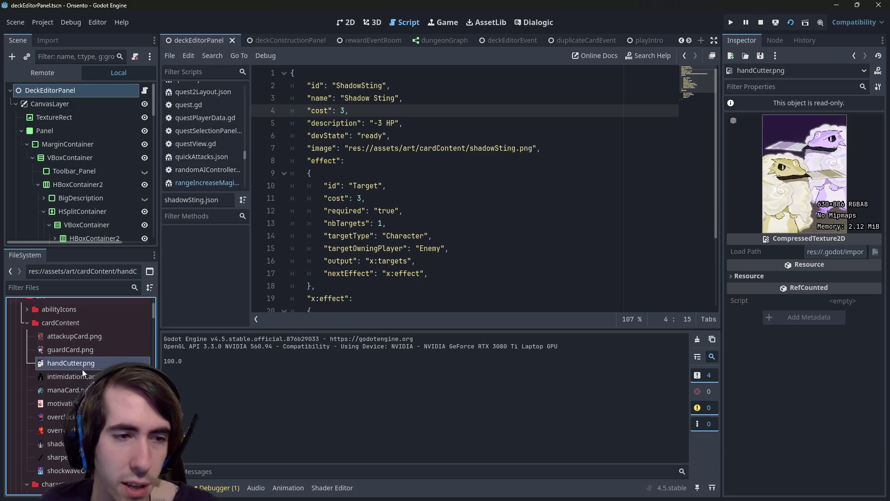
pyautogui.click(76, 376)
pyautogui.click(70, 403)
pyautogui.click(76, 372)
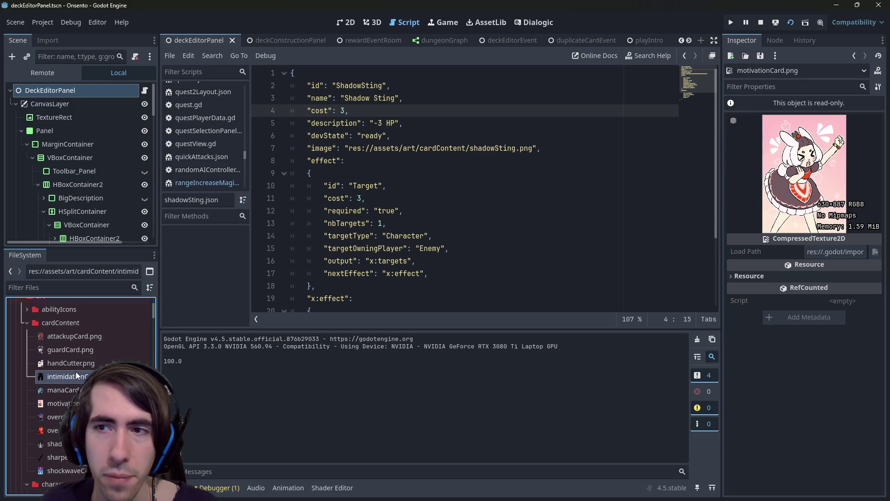
pyautogui.click(71, 352)
pyautogui.click(59, 334)
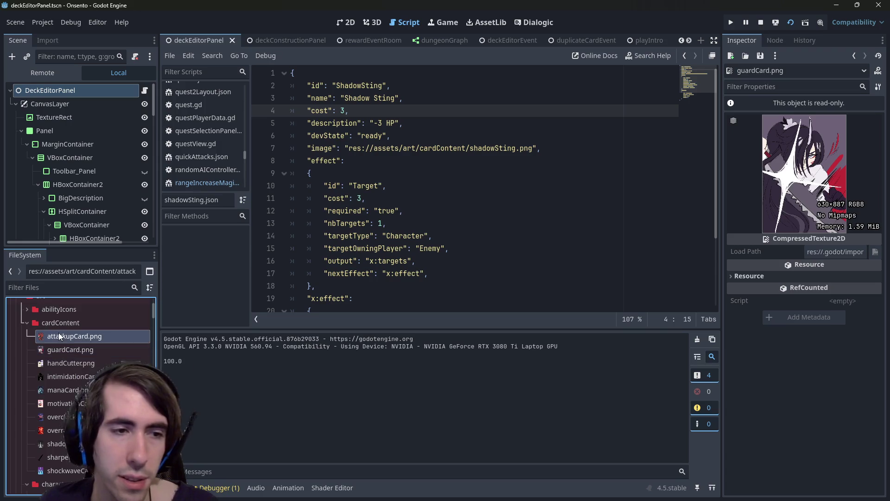
pyautogui.click(67, 363)
pyautogui.click(70, 403)
pyautogui.click(53, 429)
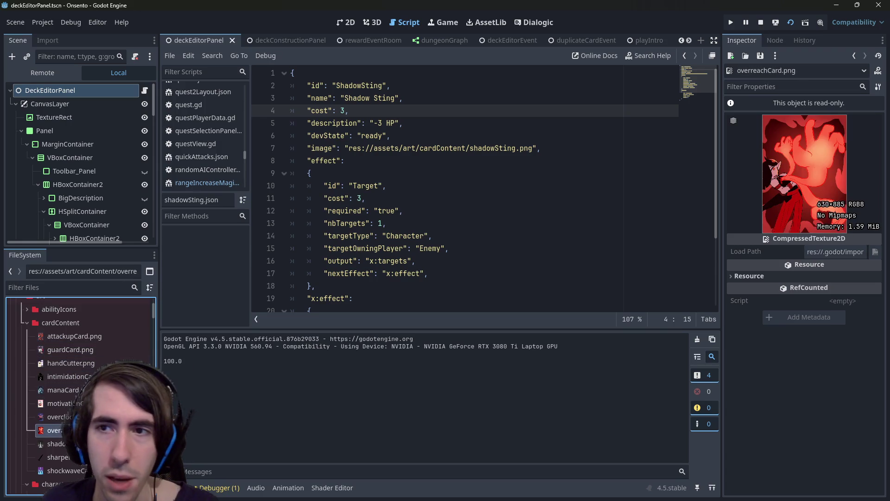
pyautogui.click(53, 416)
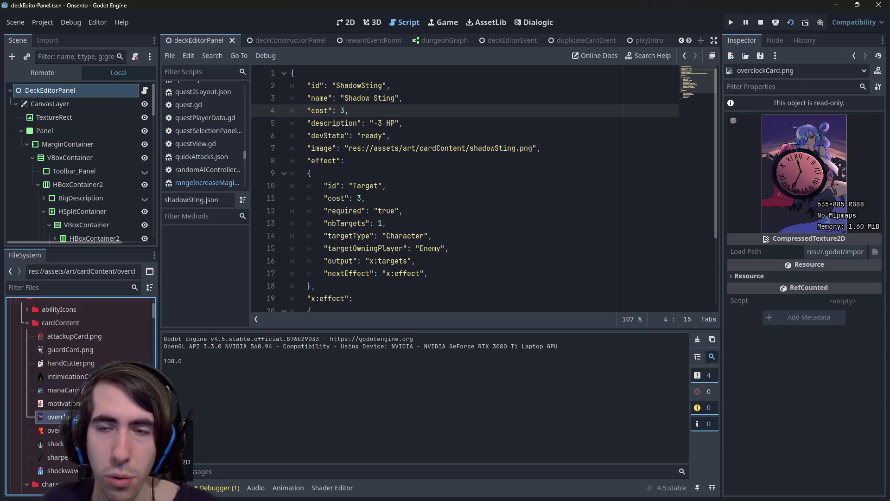
pyautogui.click(54, 430)
pyautogui.click(69, 390)
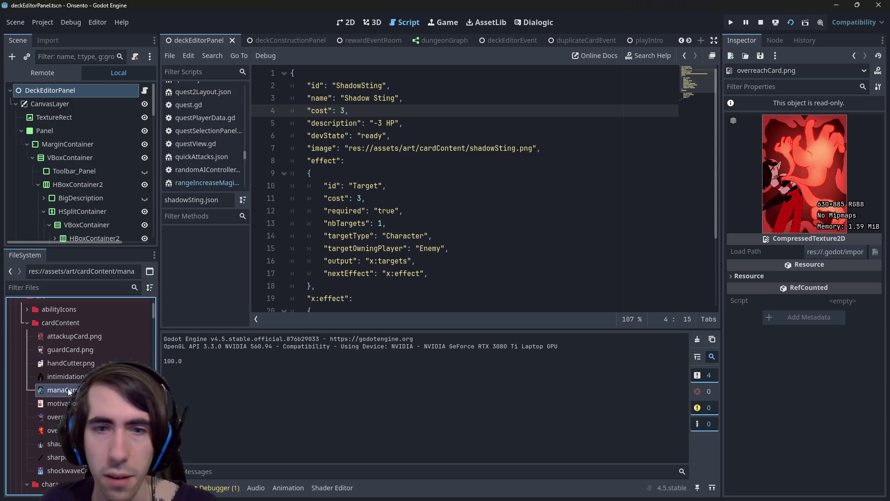
pyautogui.click(65, 403)
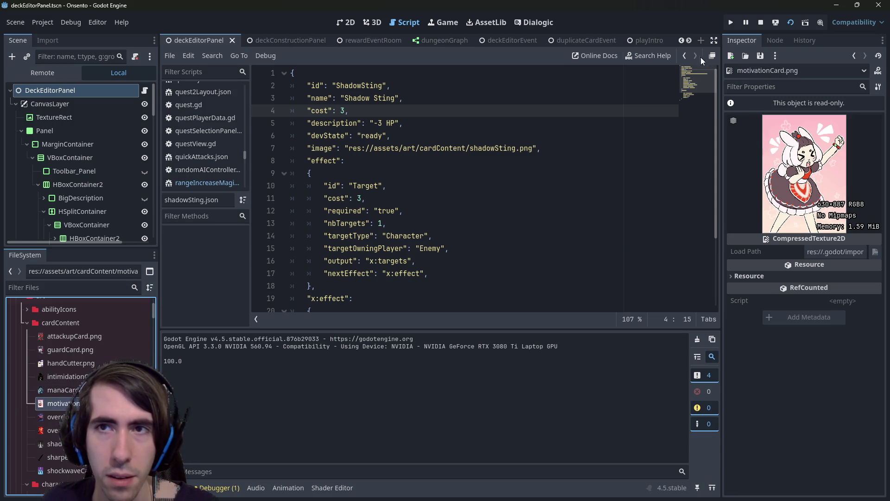
pyautogui.click(56, 457)
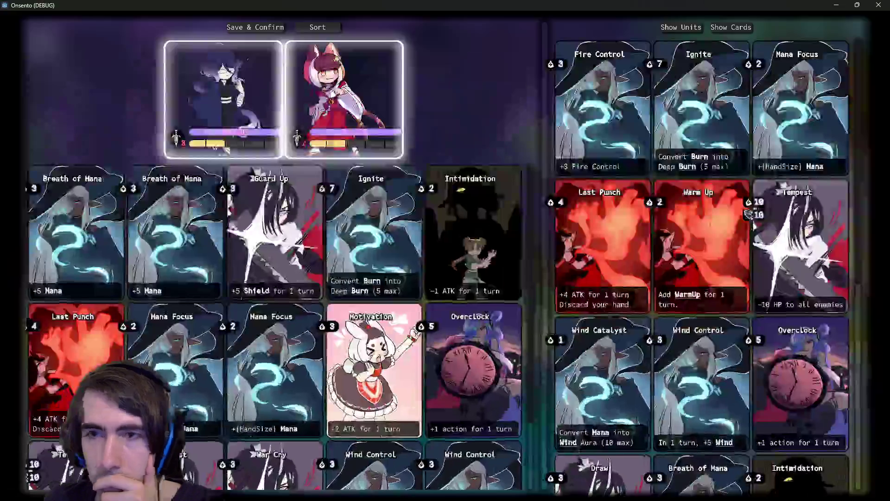
pyautogui.click(831, 6)
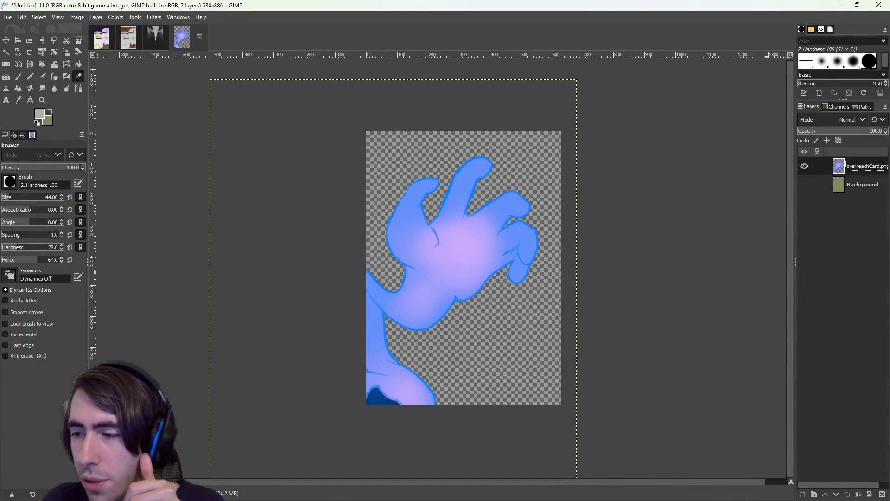
pyautogui.hotkey('alt', 'Tab')
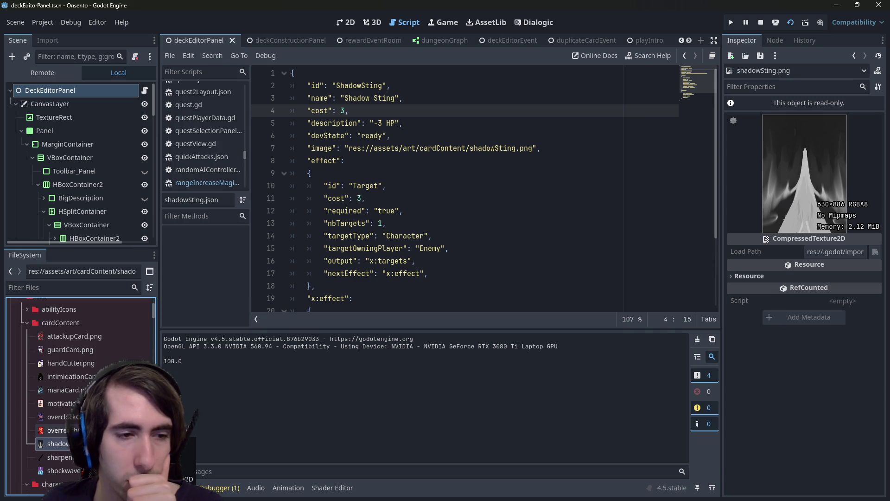
pyautogui.click(54, 429)
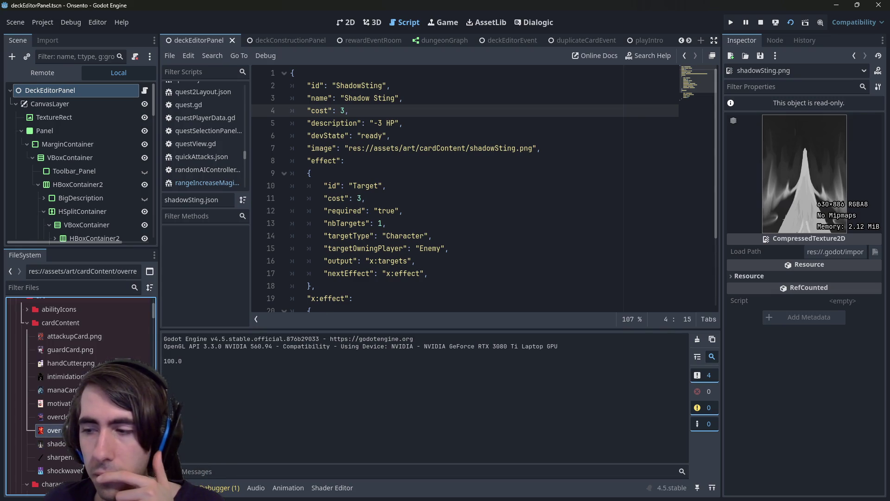
pyautogui.hotkey('alt', 'Tab')
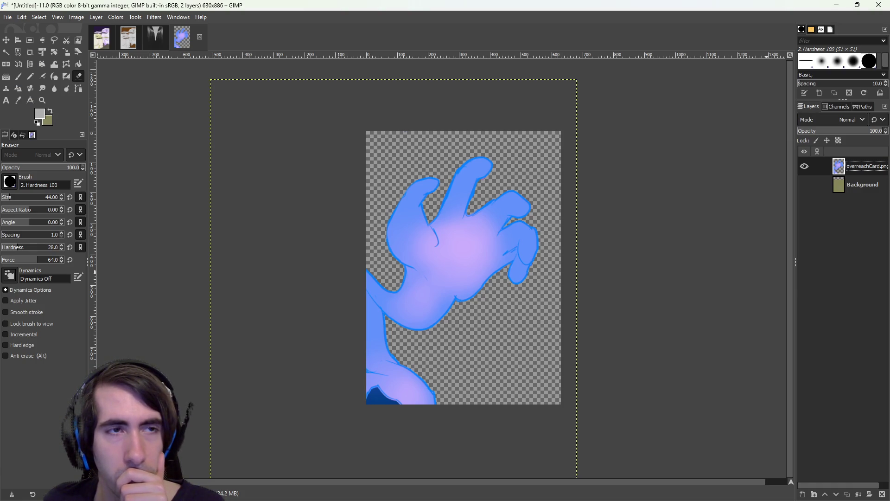
# Check the current colour in Change Background Color, then bring up the color wheel results
pyautogui.click(50, 119)
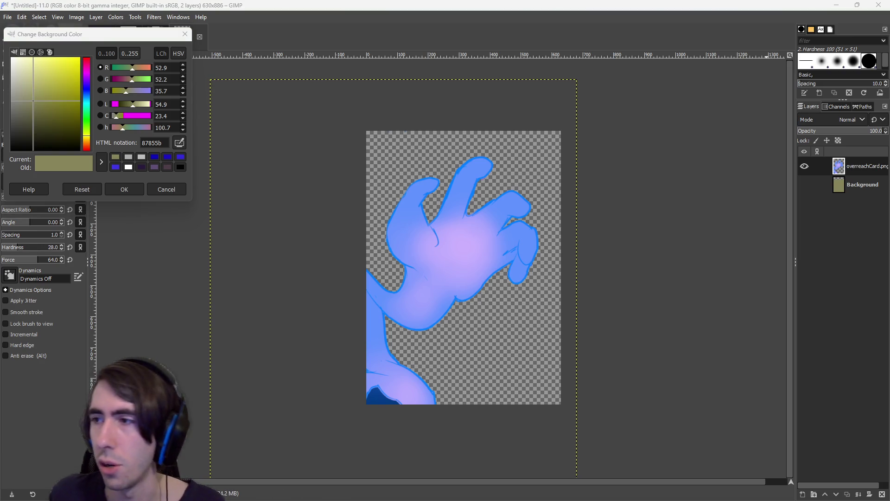
pyautogui.hotkey('alt', 'Tab')
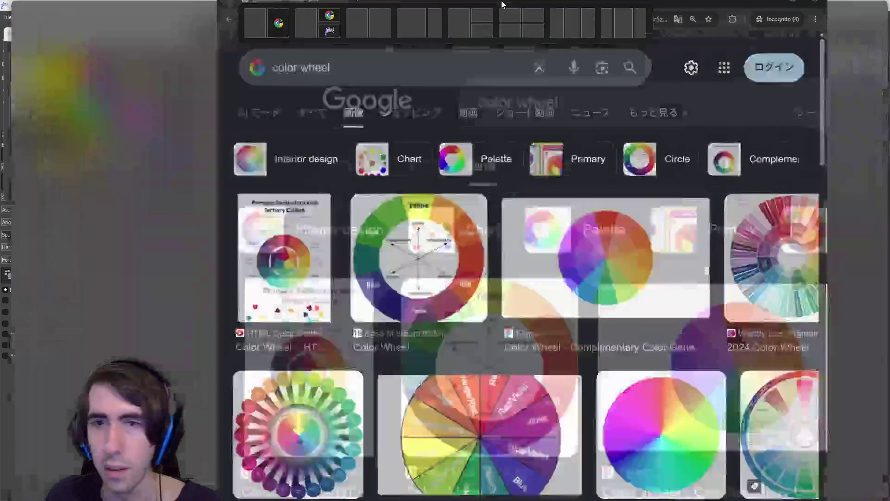
# Search Google Images for 'foreground is blue background should be', view the ThoughtCo chart, minimize Chrome
pyautogui.moveTo(357, 4)
pyautogui.mouseDown()
pyautogui.moveTo(857, 179)
pyautogui.moveTo(423, 191)
pyautogui.moveTo(649, 157)
pyautogui.moveTo(642, 142)
pyautogui.moveTo(622, 142)
pyautogui.moveTo(622, 1)
pyautogui.mouseUp()
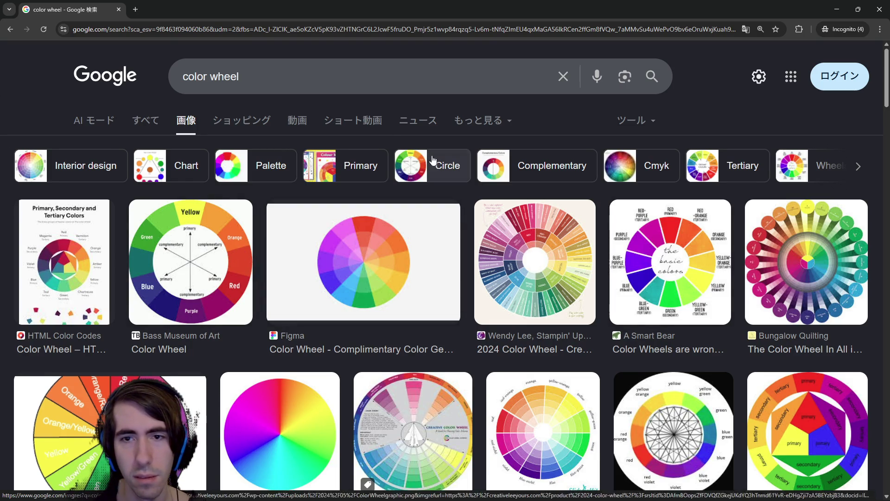
pyautogui.click(283, 76)
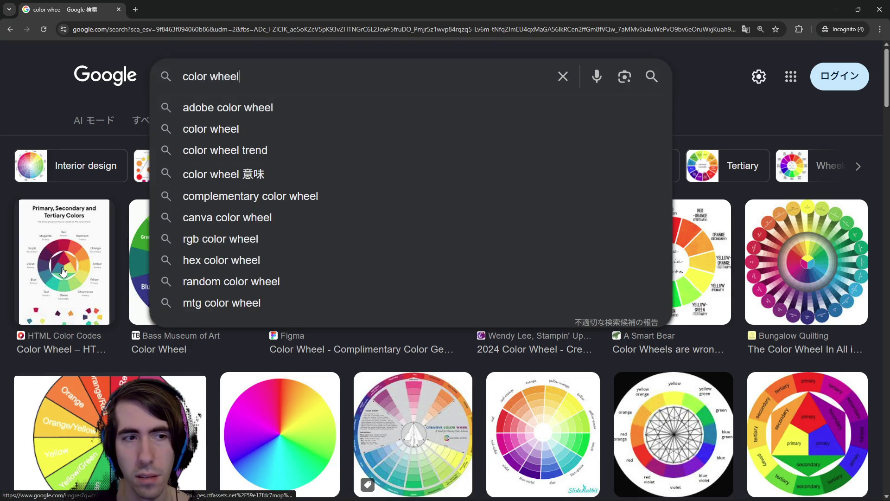
pyautogui.hotkey('ctrl', 'a')
pyautogui.write('color that go')
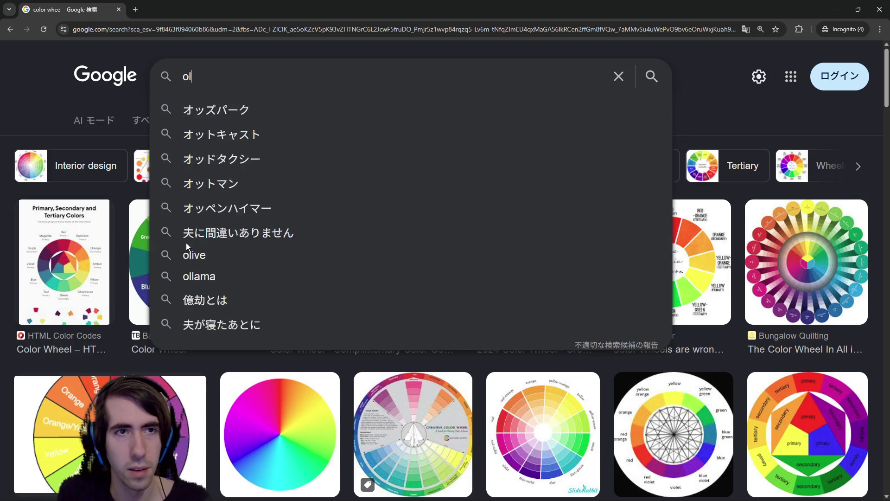
pyautogui.write('es well')
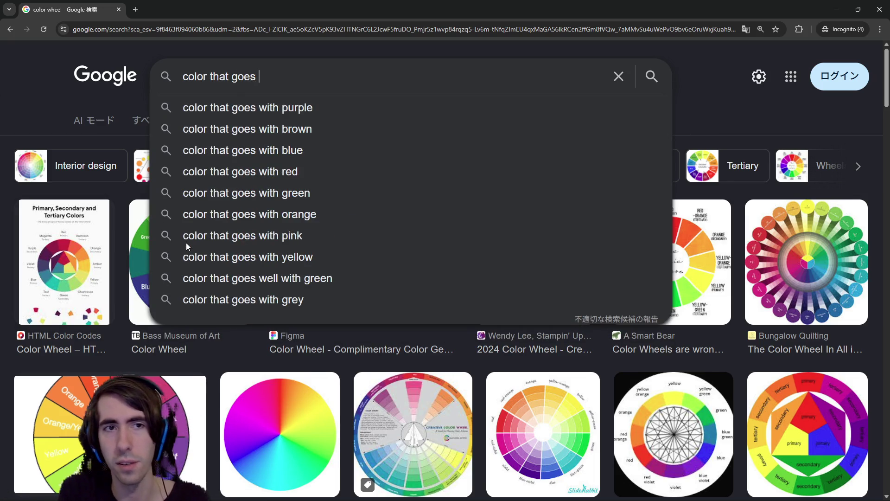
pyautogui.hotkey('ctrl', 'a')
pyautogui.write('foregron')
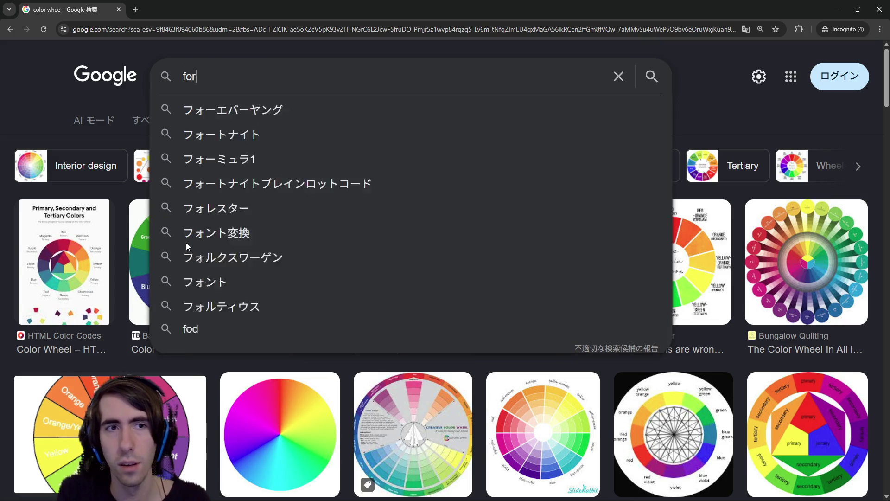
pyautogui.press('BackSpace')
pyautogui.write('und ')
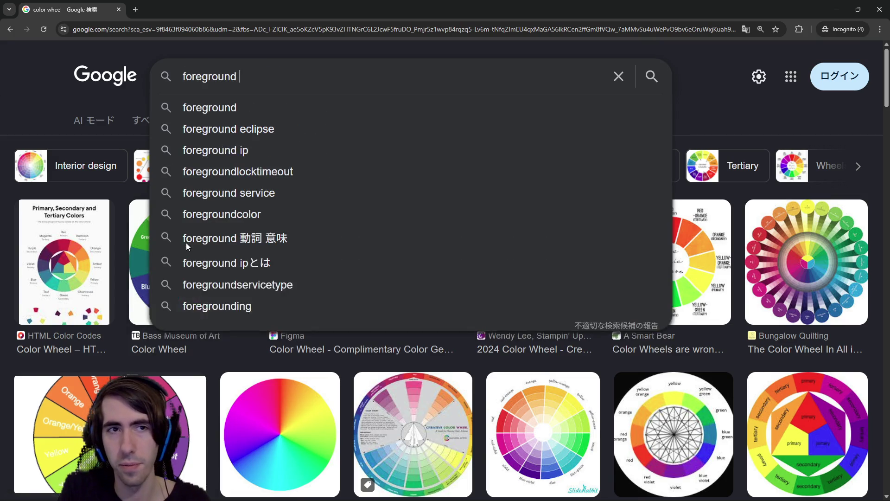
pyautogui.write('is blue background should be')
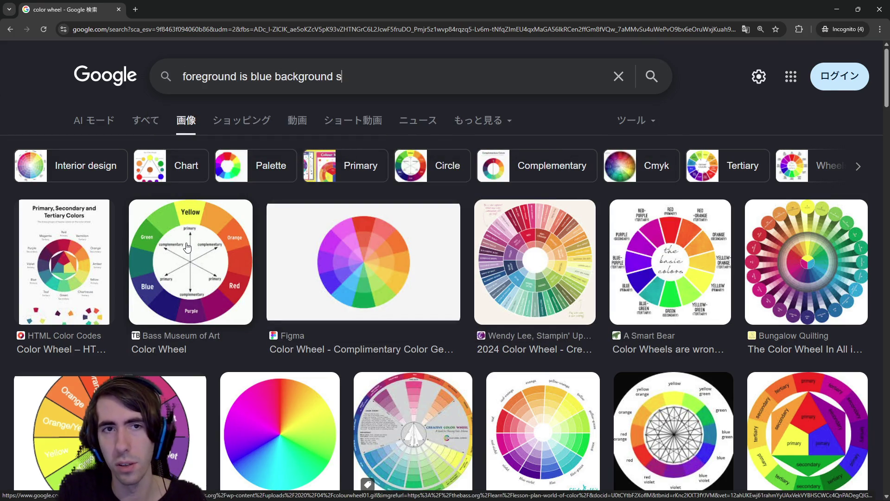
pyautogui.press('Return')
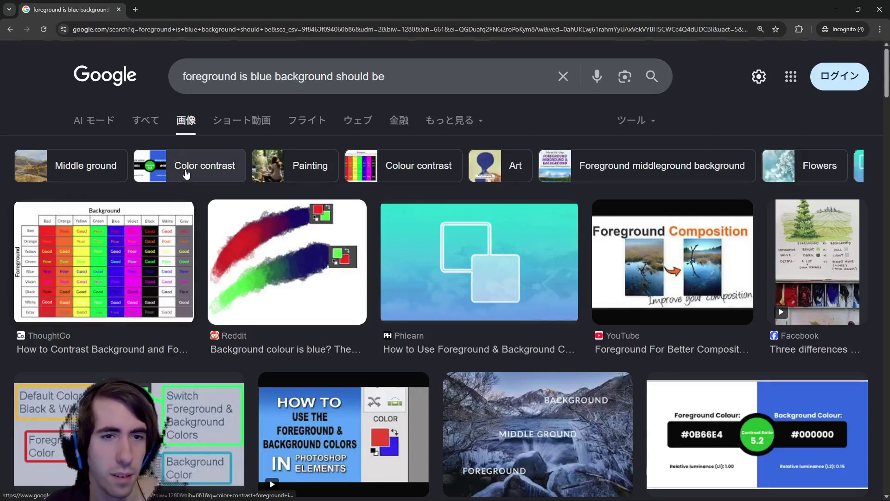
pyautogui.click(154, 258)
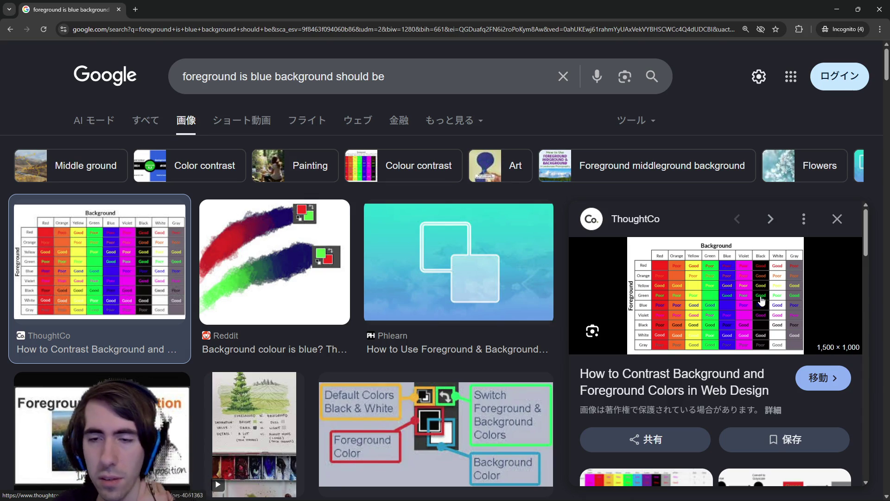
pyautogui.click(842, 9)
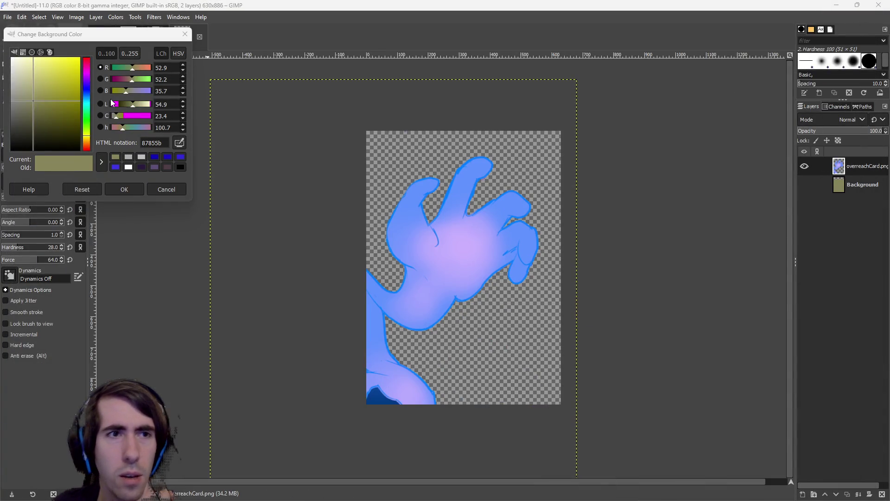
# Shift the background colour's hue to a dark teal green
pyautogui.click(86, 132)
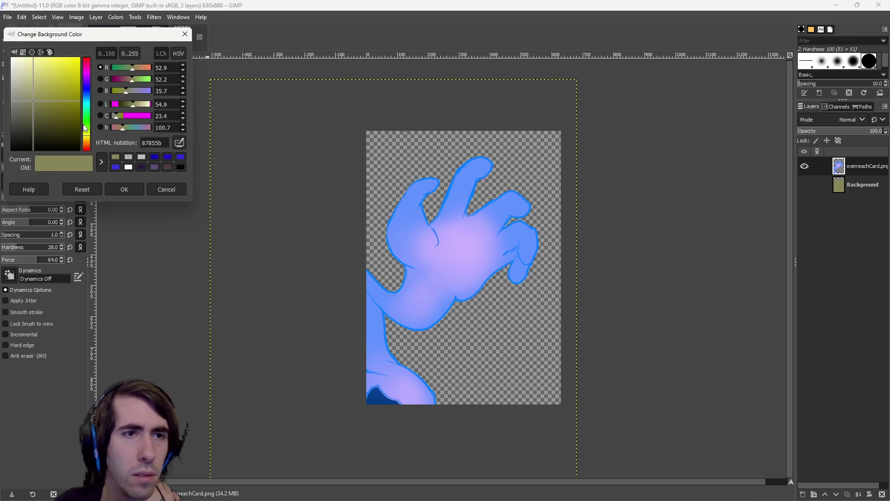
pyautogui.click(38, 111)
pyautogui.click(85, 112)
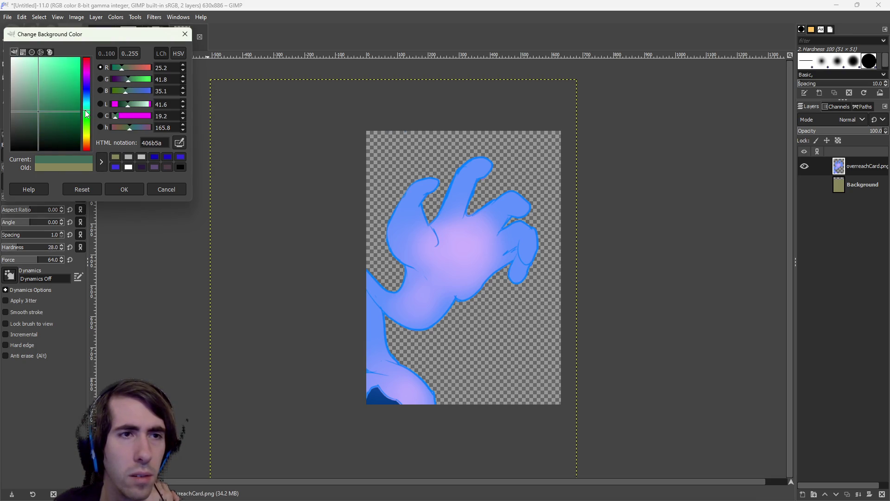
pyautogui.click(123, 190)
# Bucket-fill the Background layer with light grey, then hide it again
pyautogui.click(79, 64)
pyautogui.click(839, 186)
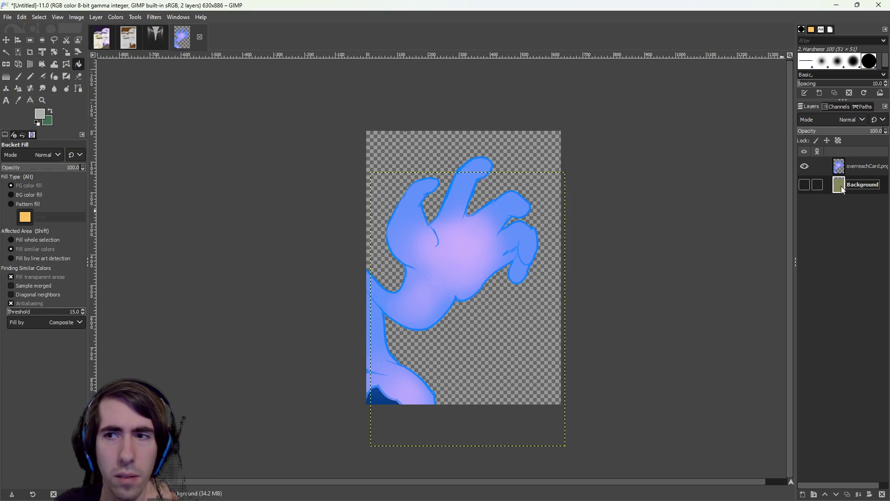
pyautogui.click(542, 320)
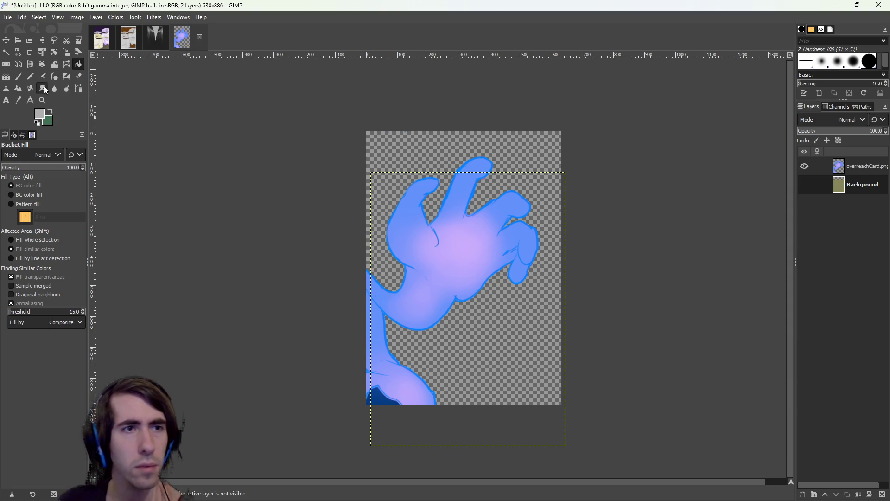
pyautogui.click(30, 41)
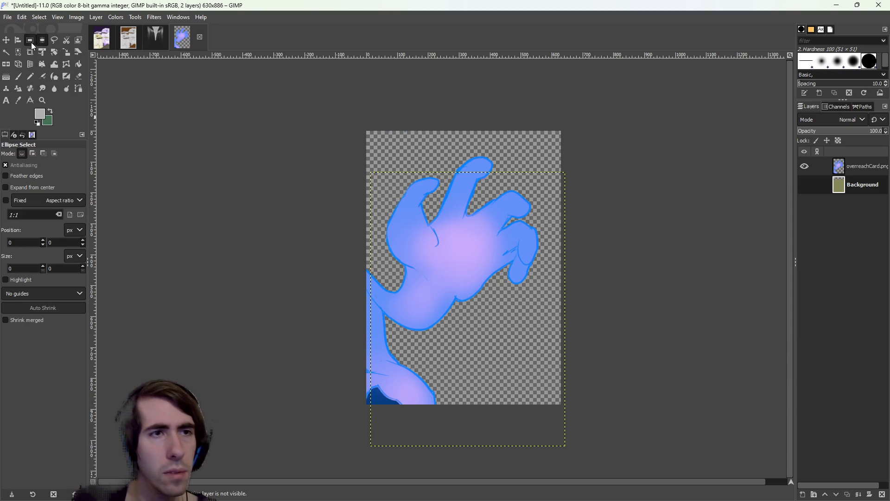
pyautogui.click(80, 68)
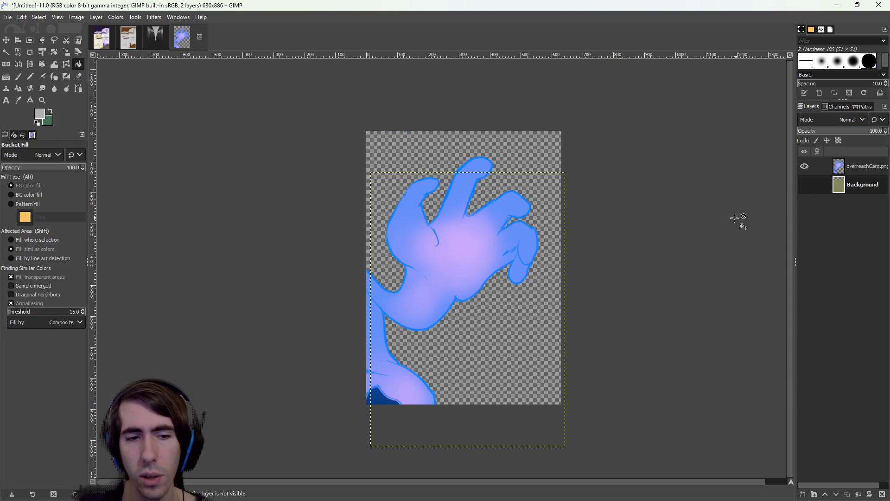
pyautogui.click(805, 185)
pyautogui.click(469, 318)
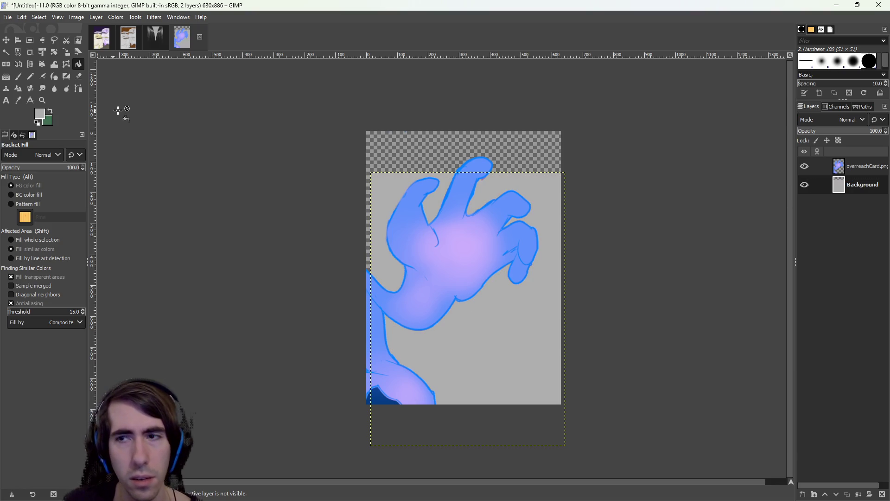
pyautogui.click(805, 185)
# Add a new transparent layer above the Background layer
pyautogui.rightClick(827, 232)
pyautogui.press('Escape')
pyautogui.hotkey('ctrl', 'shift', 'n')
pyautogui.click(781, 293)
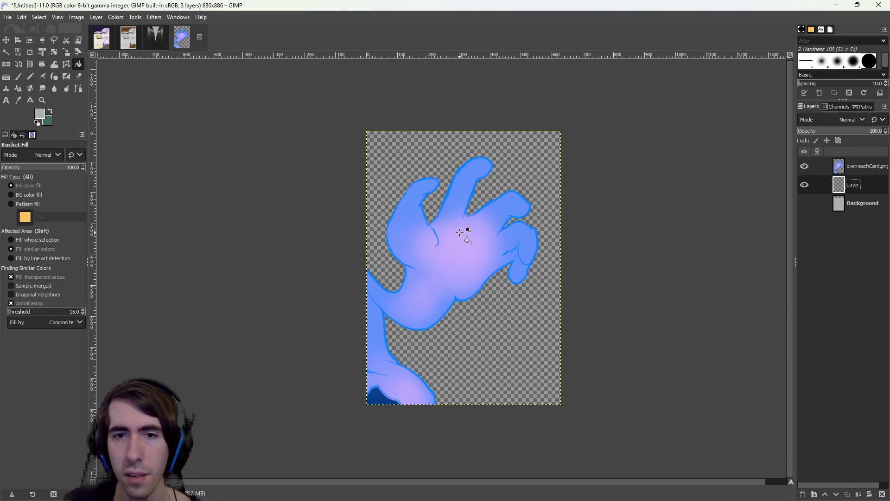
# Fill the new layer light grey, then try green and mint fills and undo the mint
pyautogui.click(497, 182)
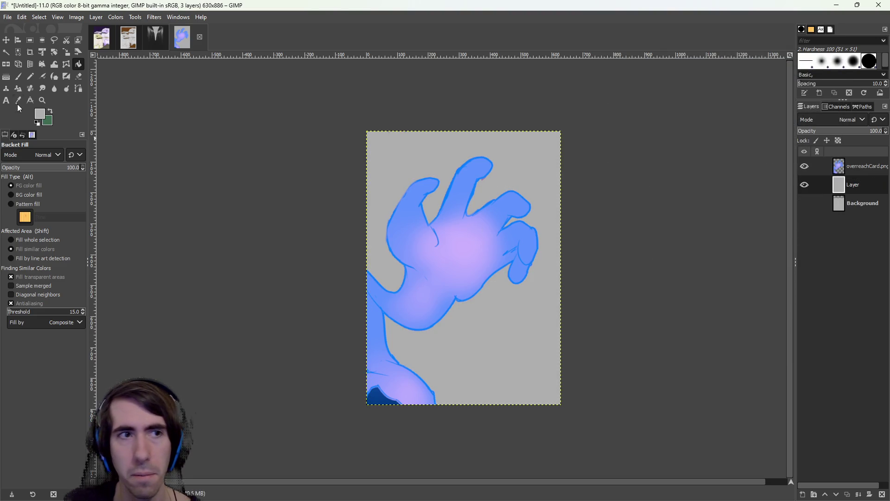
pyautogui.click(40, 117)
pyautogui.click(175, 190)
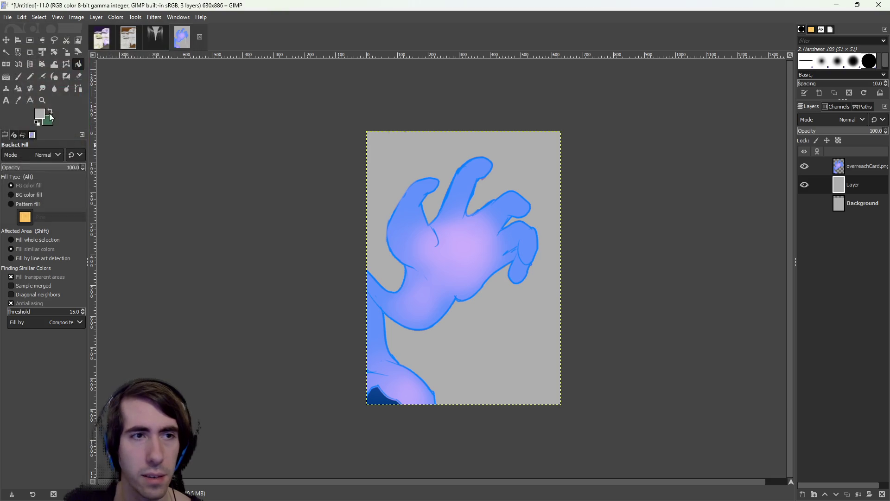
pyautogui.click(398, 145)
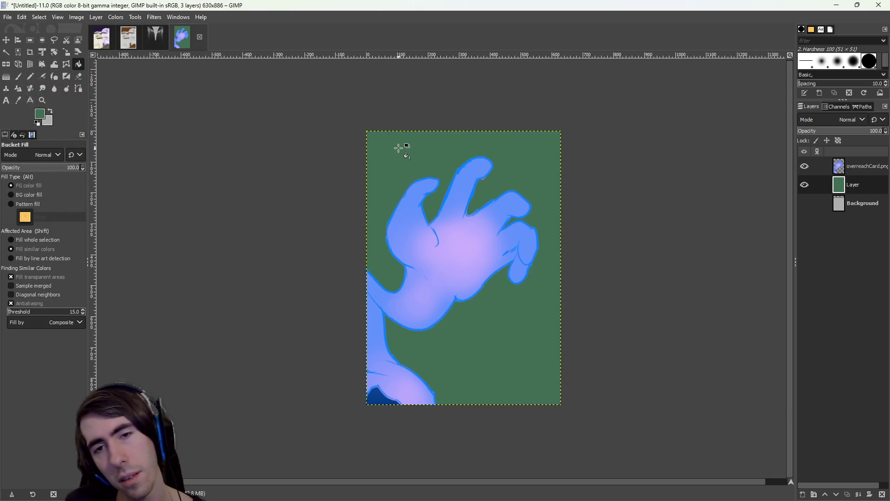
pyautogui.click(44, 116)
pyautogui.moveTo(39, 109); pyautogui.dragTo(34, 72)
pyautogui.click(129, 190)
pyautogui.click(392, 196)
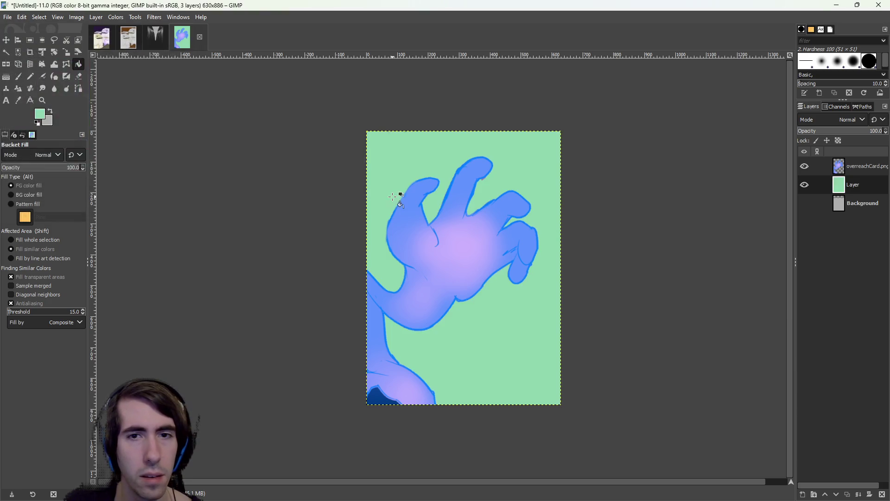
pyautogui.hotkey('ctrl', 'z')
# Try dark green and brighter olive-green fills, then return the layer to flat grey
pyautogui.click(40, 120)
pyautogui.moveTo(43, 107); pyautogui.dragTo(25, 128)
pyautogui.click(122, 190)
pyautogui.click(386, 164)
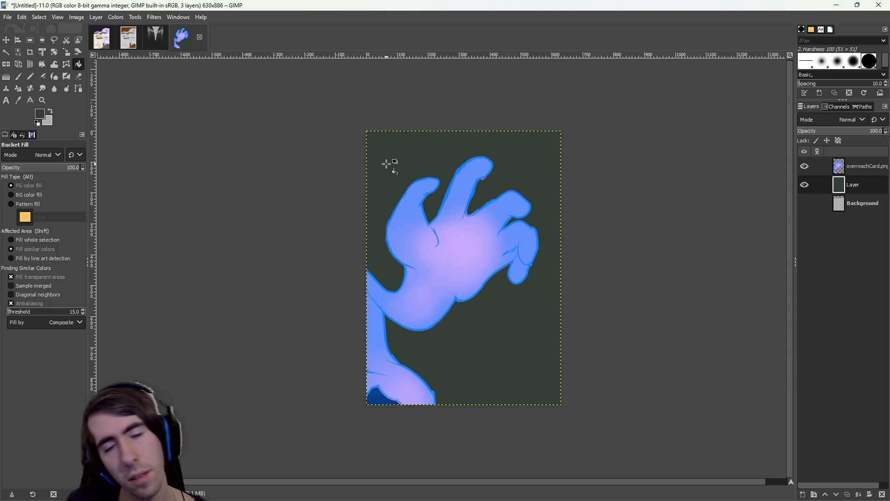
pyautogui.click(39, 115)
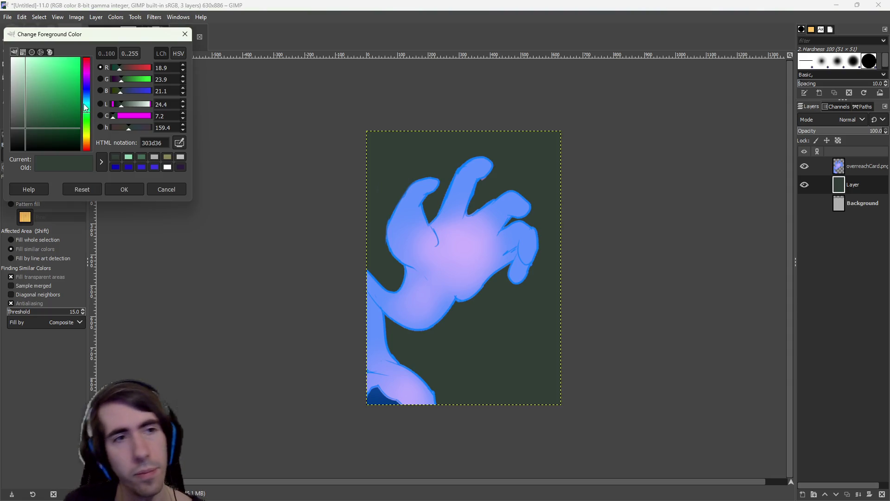
pyautogui.moveTo(88, 114)
pyautogui.mouseDown()
pyautogui.moveTo(88, 97)
pyautogui.moveTo(88, 138)
pyautogui.mouseUp()
pyautogui.moveTo(52, 123); pyautogui.dragTo(55, 123)
pyautogui.click(124, 189)
pyautogui.click(432, 203)
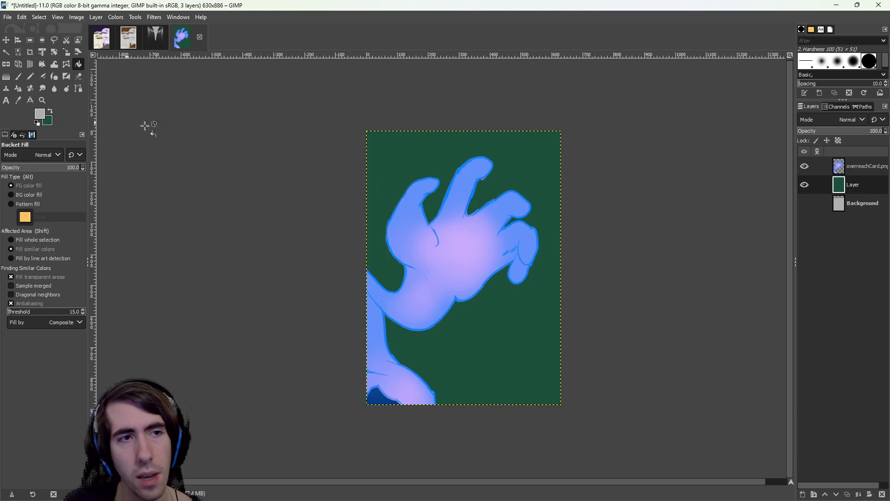
pyautogui.click(494, 189)
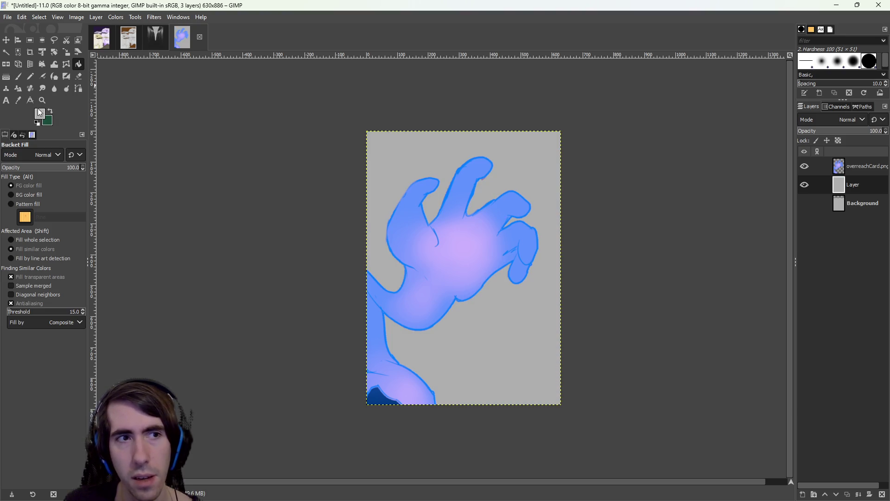
pyautogui.click(6, 76)
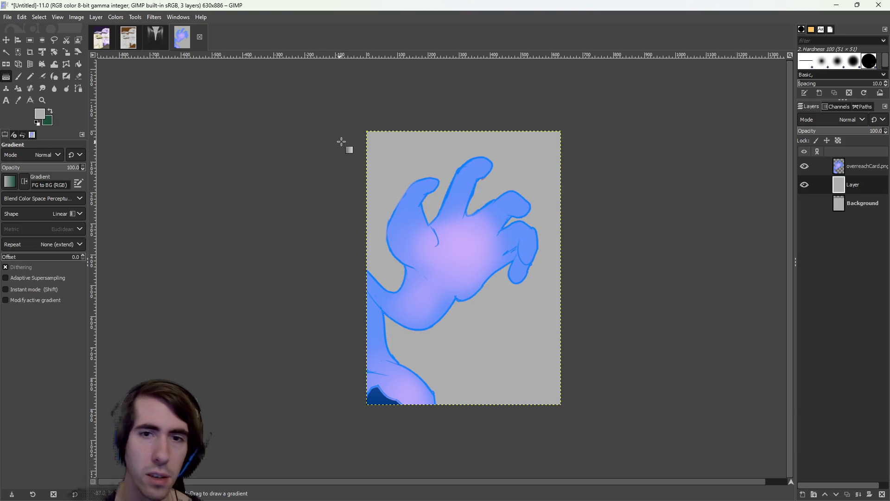
# Try several trial gradients across the new layer and cancel each one
pyautogui.moveTo(340, 141); pyautogui.dragTo(392, 233)
pyautogui.press('Escape')
pyautogui.moveTo(424, 93)
pyautogui.mouseDown()
pyautogui.moveTo(422, 341)
pyautogui.moveTo(448, 369)
pyautogui.moveTo(494, 477)
pyautogui.mouseUp()
pyautogui.press('Escape')
pyautogui.moveTo(454, 256)
pyautogui.mouseDown()
pyautogui.moveTo(493, 244)
pyautogui.moveTo(475, 260)
pyautogui.moveTo(512, 278)
pyautogui.moveTo(463, 246)
pyautogui.moveTo(446, 248)
pyautogui.moveTo(477, 247)
pyautogui.moveTo(466, 236)
pyautogui.mouseUp()
pyautogui.press('Escape')
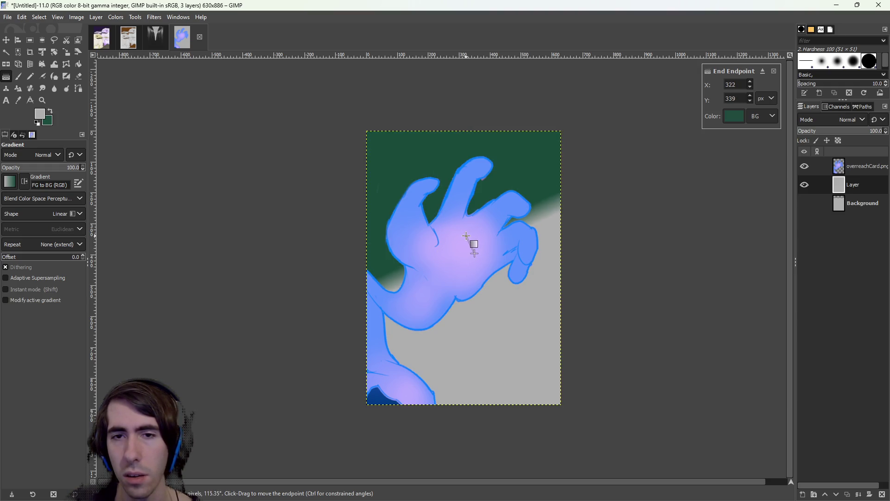
pyautogui.press('Escape')
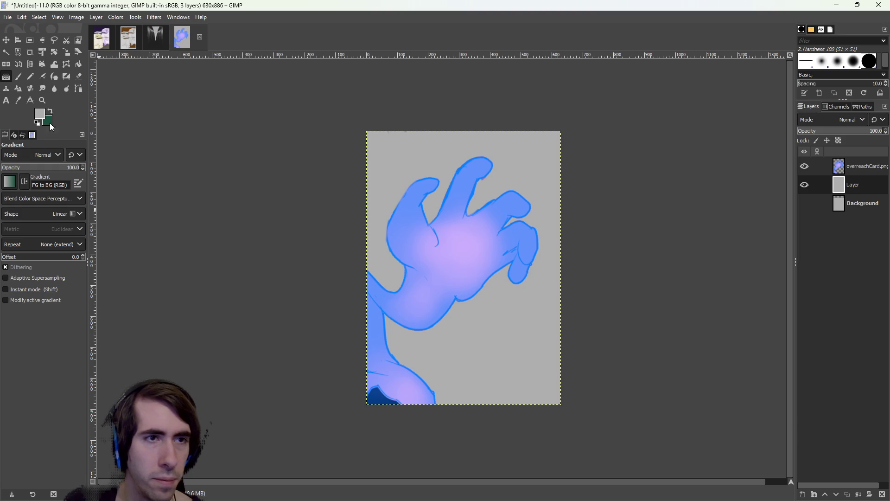
# Draw a radial gradient from the top-right corner past the bottom-left, with a light green background colour
pyautogui.click(49, 210)
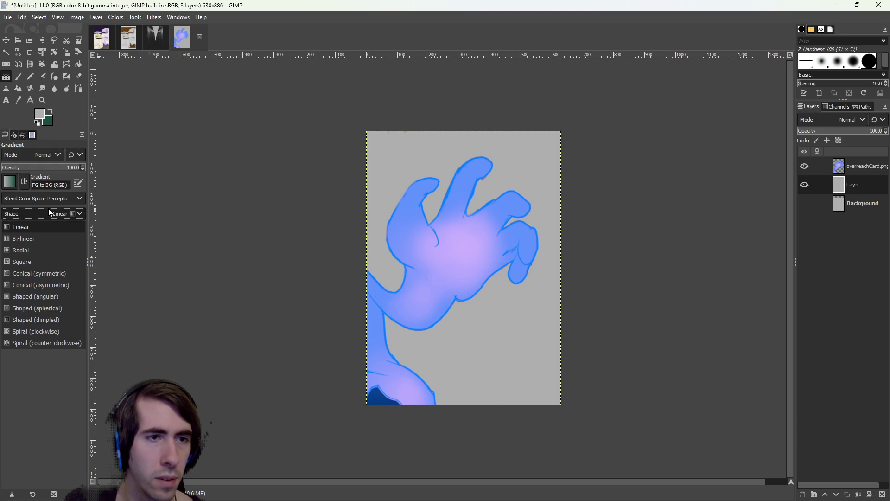
pyautogui.click(39, 252)
pyautogui.moveTo(440, 284)
pyautogui.mouseDown()
pyautogui.moveTo(472, 264)
pyautogui.moveTo(461, 255)
pyautogui.moveTo(473, 179)
pyautogui.moveTo(493, 185)
pyautogui.moveTo(527, 80)
pyautogui.moveTo(479, 211)
pyautogui.moveTo(580, 4)
pyautogui.mouseUp()
pyautogui.moveTo(558, 117)
pyautogui.mouseDown()
pyautogui.moveTo(453, 279)
pyautogui.moveTo(444, 271)
pyautogui.moveTo(421, 319)
pyautogui.mouseUp()
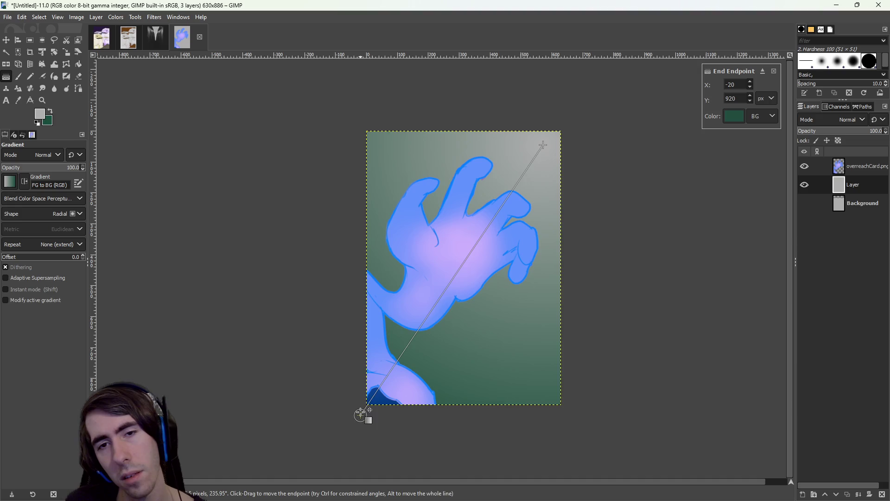
pyautogui.moveTo(386, 373); pyautogui.dragTo(302, 500)
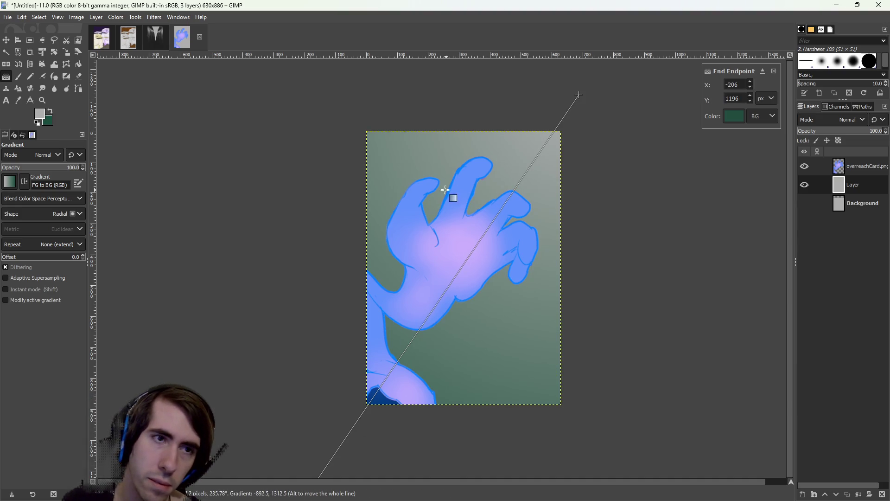
pyautogui.click(47, 121)
pyautogui.click(68, 71)
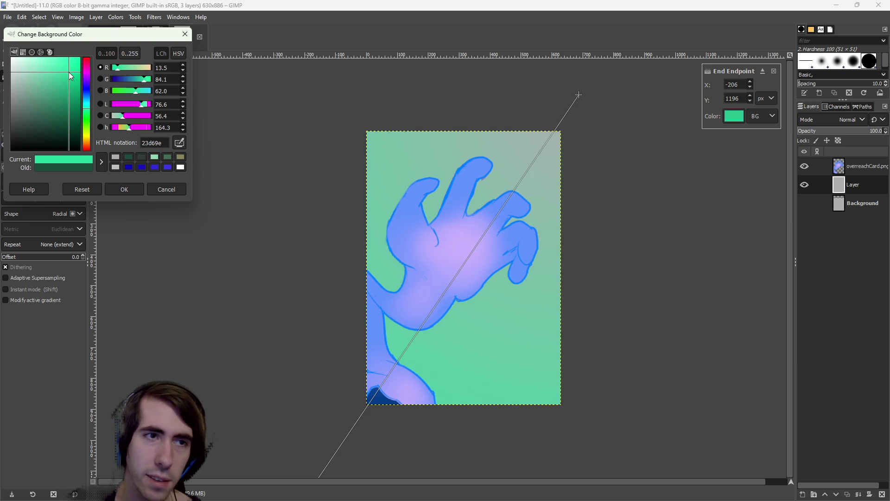
# Tune the gradient's outer colour to saturated yellow and commit the radial grey-to-yellow gradient
pyautogui.moveTo(79, 140)
pyautogui.mouseDown()
pyautogui.moveTo(7, 84)
pyautogui.moveTo(46, 60)
pyautogui.moveTo(90, 63)
pyautogui.moveTo(90, 102)
pyautogui.moveTo(26, 138)
pyautogui.moveTo(55, 107)
pyautogui.moveTo(87, 135)
pyautogui.moveTo(87, 148)
pyautogui.moveTo(81, 119)
pyautogui.moveTo(87, 139)
pyautogui.moveTo(85, 131)
pyautogui.mouseUp()
pyautogui.moveTo(48, 95)
pyautogui.mouseDown()
pyautogui.moveTo(40, 40)
pyautogui.moveTo(11, 48)
pyautogui.moveTo(41, 38)
pyautogui.mouseUp()
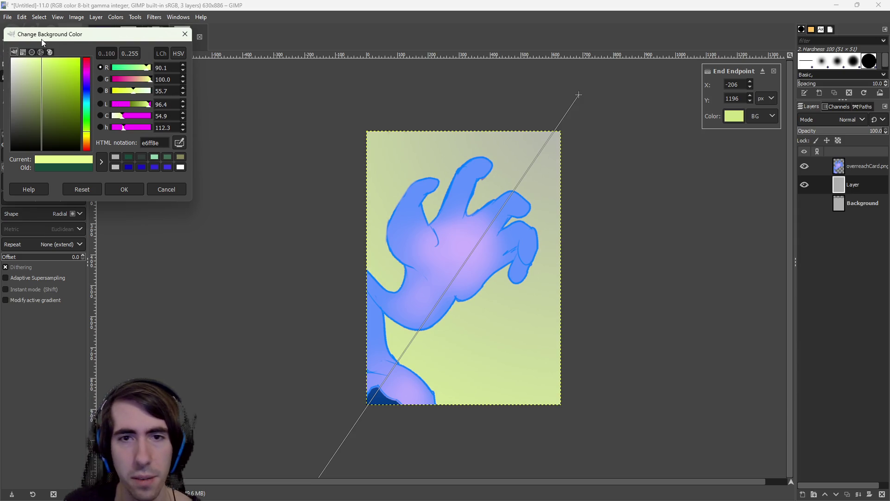
pyautogui.click(39, 60)
pyautogui.moveTo(40, 62)
pyautogui.mouseDown()
pyautogui.moveTo(43, 75)
pyautogui.moveTo(43, 42)
pyautogui.mouseUp()
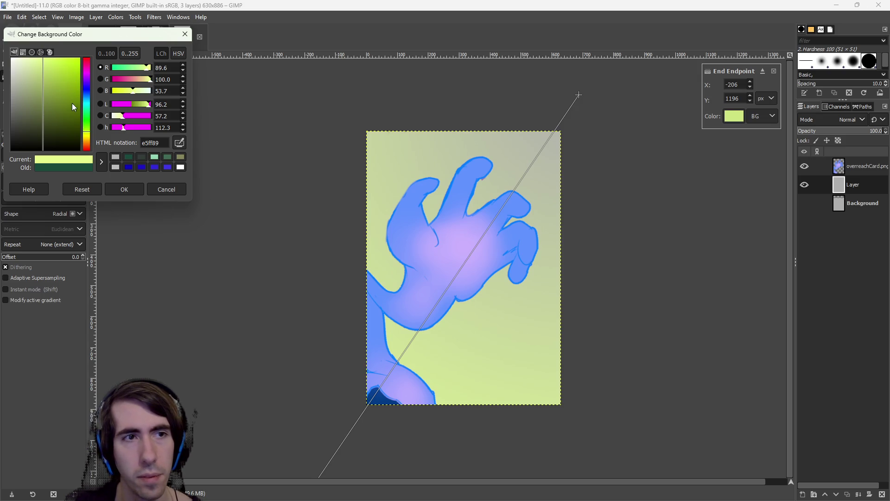
pyautogui.moveTo(88, 131)
pyautogui.mouseDown()
pyautogui.moveTo(81, 150)
pyautogui.moveTo(82, 126)
pyautogui.moveTo(80, 135)
pyautogui.mouseUp()
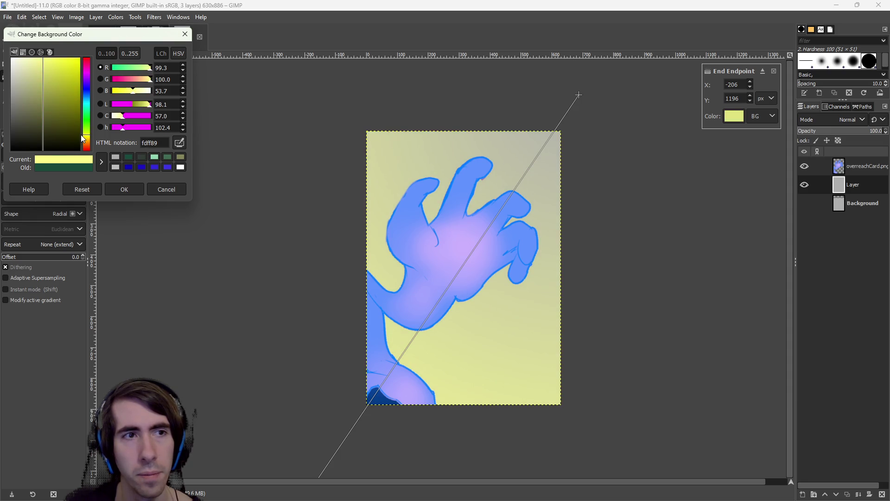
pyautogui.moveTo(42, 67)
pyautogui.mouseDown()
pyautogui.moveTo(24, 58)
pyautogui.moveTo(78, 61)
pyautogui.moveTo(49, 60)
pyautogui.moveTo(63, 68)
pyautogui.mouseUp()
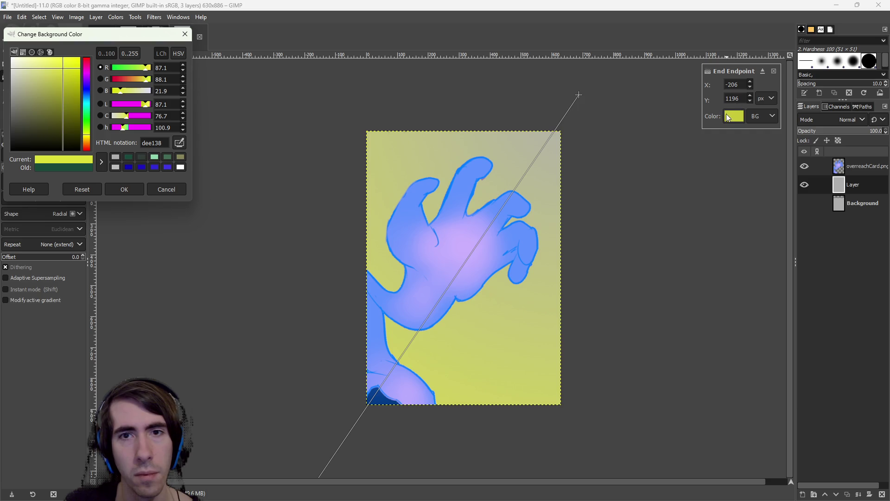
pyautogui.click(124, 189)
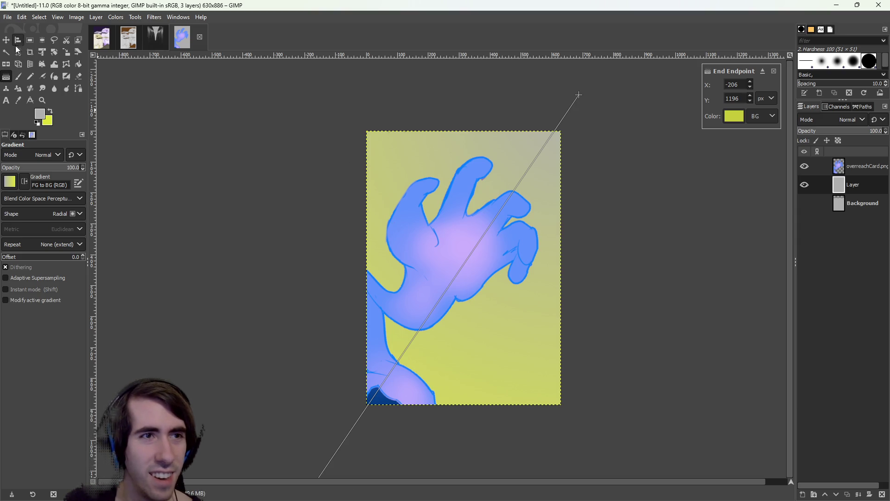
pyautogui.click(34, 40)
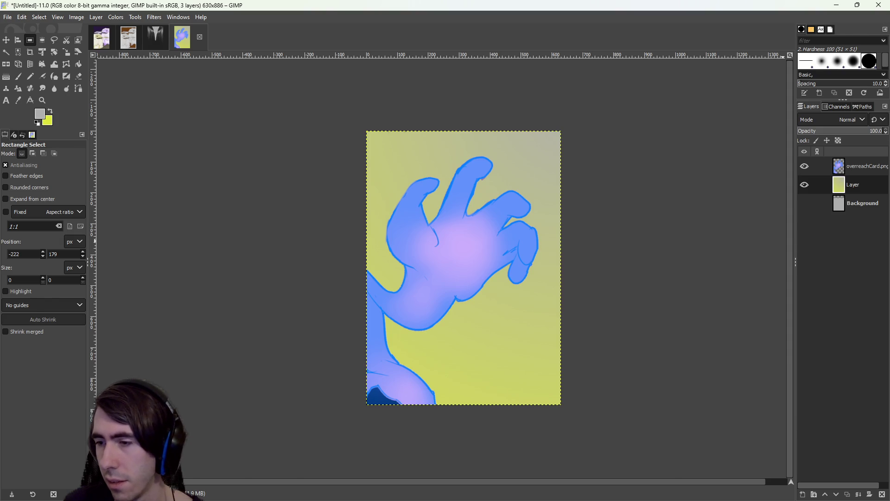
pyautogui.hotkey('alt', 'Tab')
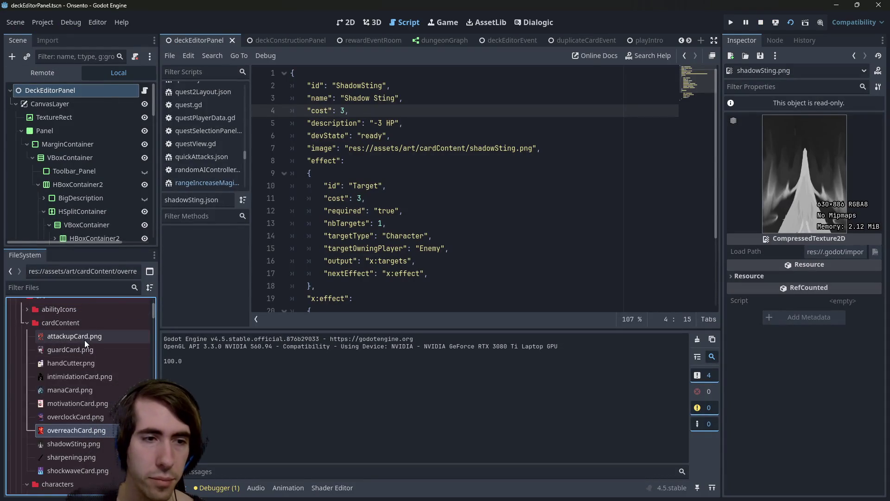
# Look over the cardContent art files in Godot's FileSystem dock, then return to GIMP
pyautogui.moveTo(84, 343)
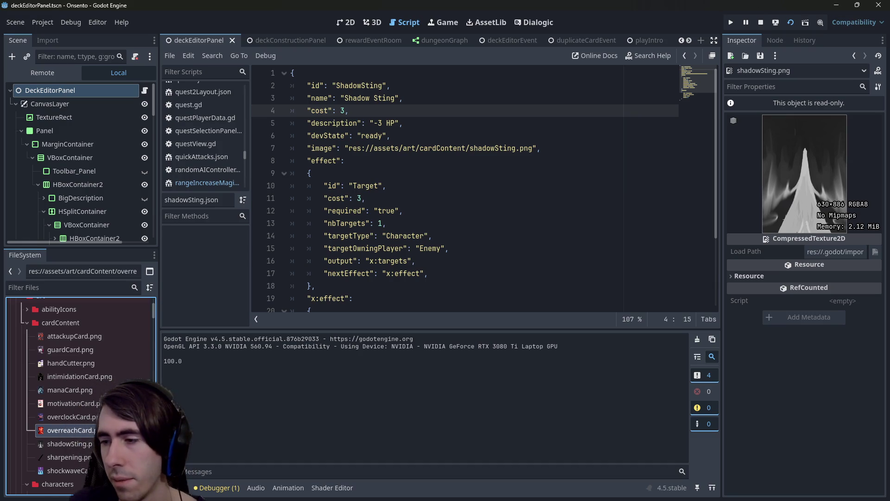
pyautogui.hotkey('alt', 'Tab')
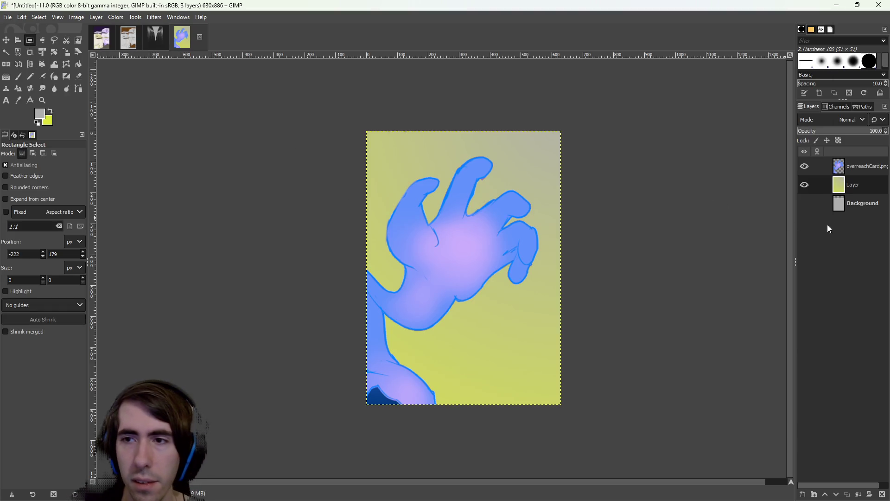
# Add a new transparent layer and select a tall rectangle over the hand's palm
pyautogui.rightClick(835, 185)
pyautogui.click(768, 72)
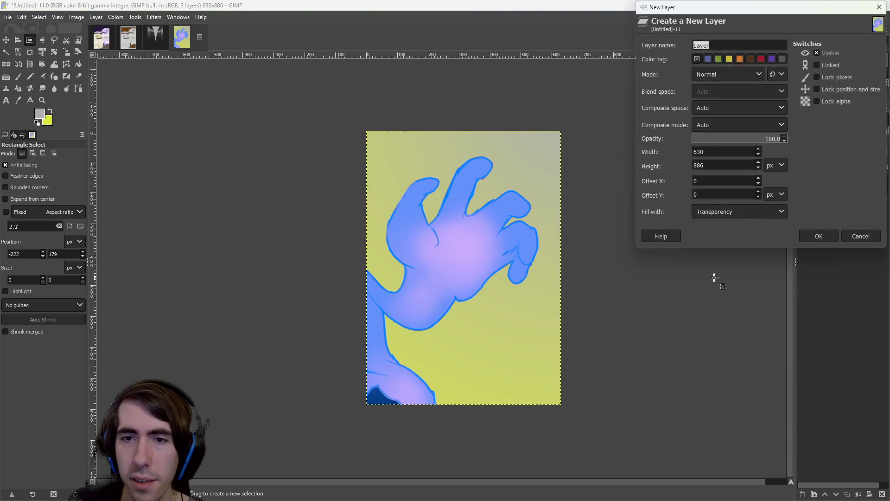
pyautogui.click(814, 233)
pyautogui.moveTo(400, 212)
pyautogui.mouseDown()
pyautogui.moveTo(444, 323)
pyautogui.moveTo(504, 351)
pyautogui.moveTo(487, 345)
pyautogui.moveTo(491, 335)
pyautogui.mouseUp()
# Fill the selection with near-black 0f0f0f and move Layer #1 to the top
pyautogui.click(47, 115)
pyautogui.moveTo(50, 109); pyautogui.dragTo(91, 170)
pyautogui.moveTo(50, 146); pyautogui.dragTo(9, 146)
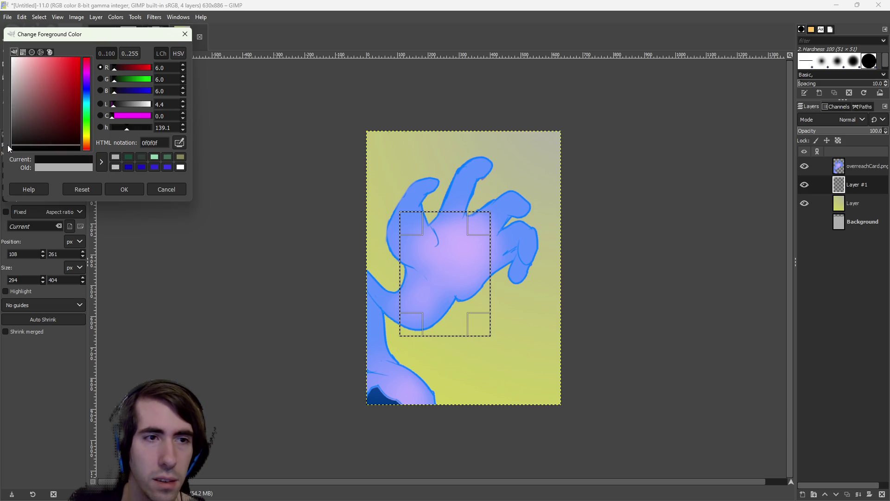
pyautogui.click(108, 187)
pyautogui.click(78, 64)
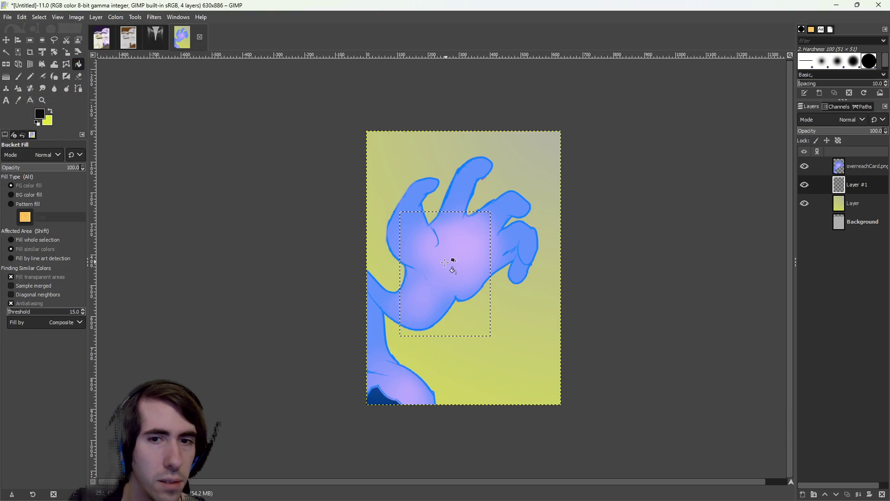
pyautogui.moveTo(866, 184); pyautogui.dragTo(863, 163)
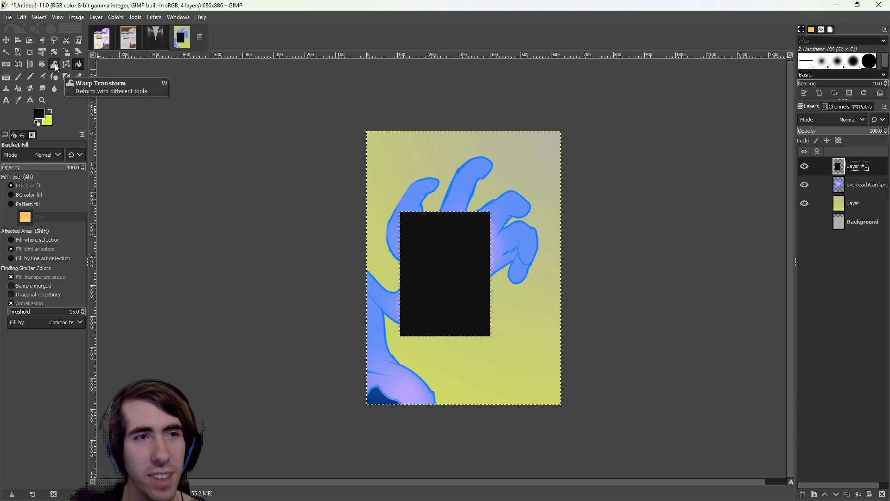
# Rotate the black rectangle in 3D perspective and anchor it into Layer #1
pyautogui.click(30, 64)
pyautogui.click(402, 213)
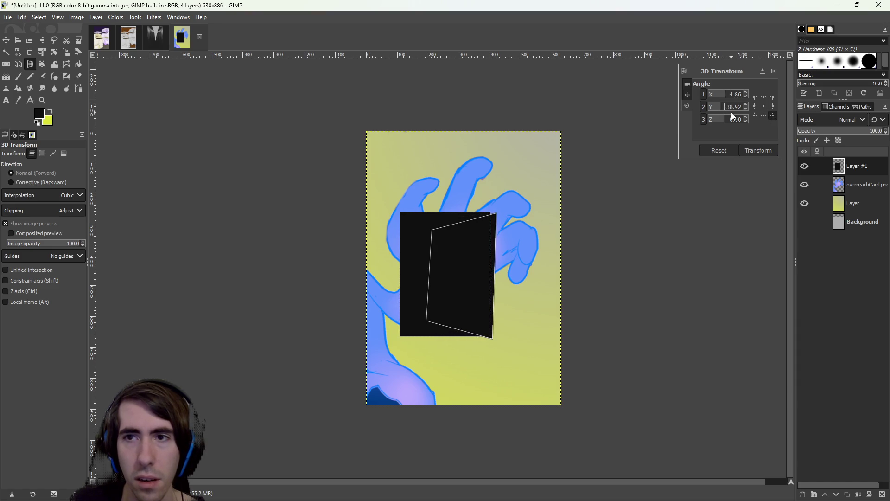
pyautogui.moveTo(724, 121)
pyautogui.mouseDown()
pyautogui.moveTo(725, 95)
pyautogui.moveTo(728, 120)
pyautogui.moveTo(716, 121)
pyautogui.moveTo(726, 120)
pyautogui.moveTo(715, 107)
pyautogui.moveTo(724, 95)
pyautogui.mouseUp()
pyautogui.click(761, 150)
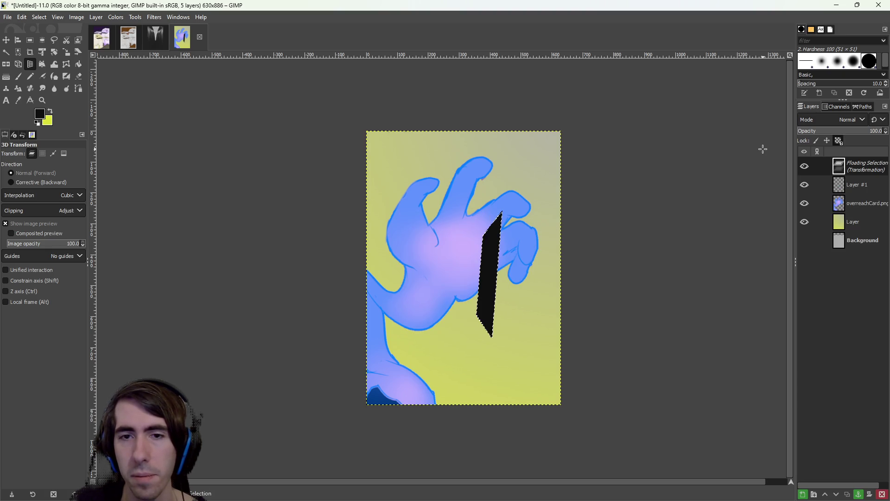
pyautogui.scroll(-1, 599, 266)
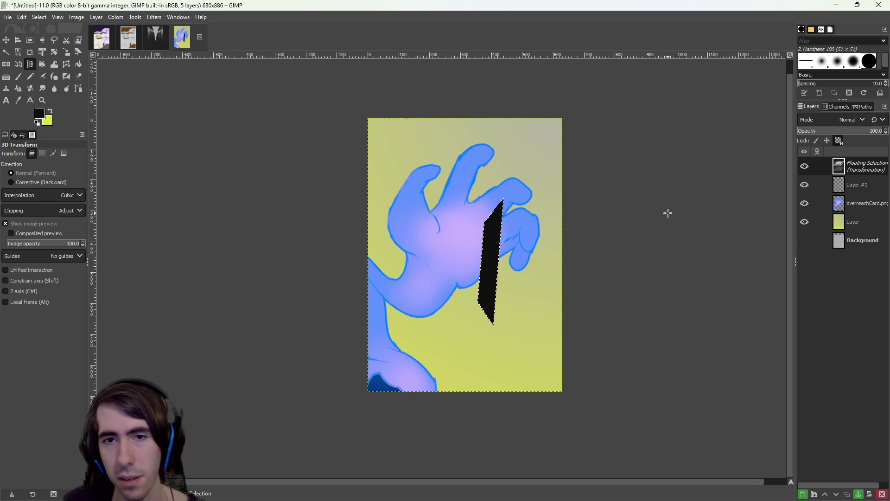
pyautogui.press('r')
pyautogui.click(479, 184)
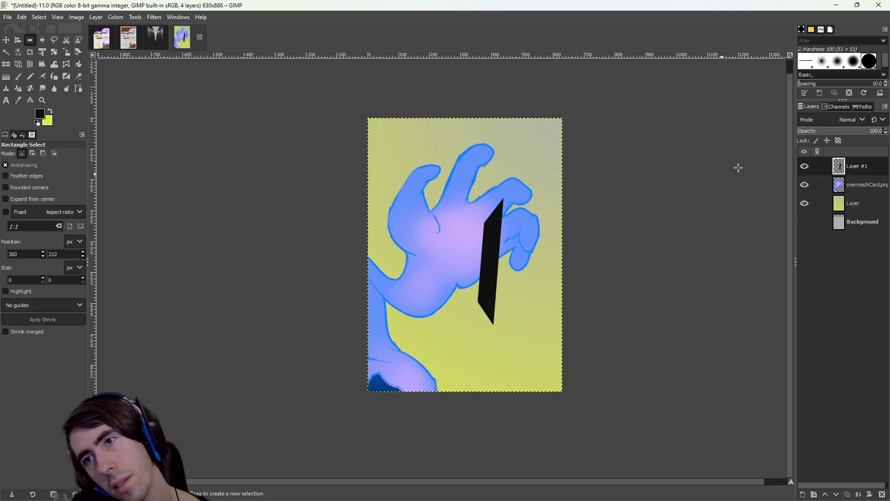
# Undo back to the plain black rectangle and duplicate Layer #1 as Layer #2
pyautogui.rightClick(874, 170)
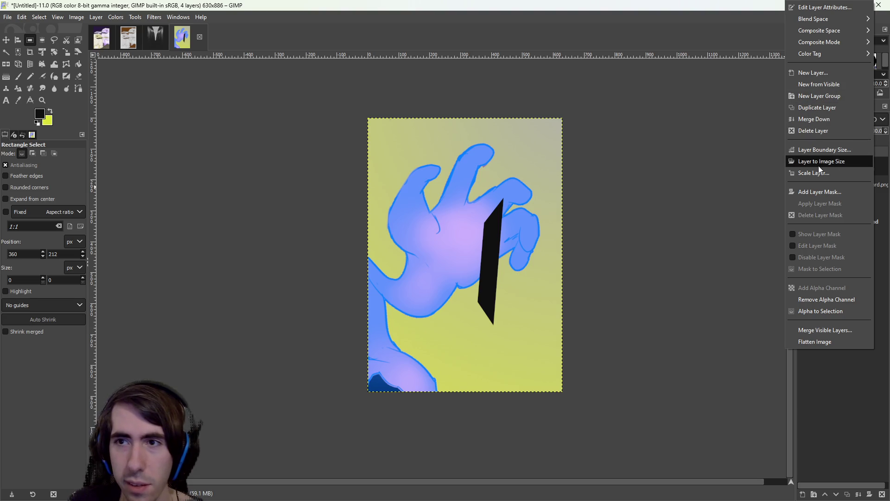
pyautogui.click(828, 106)
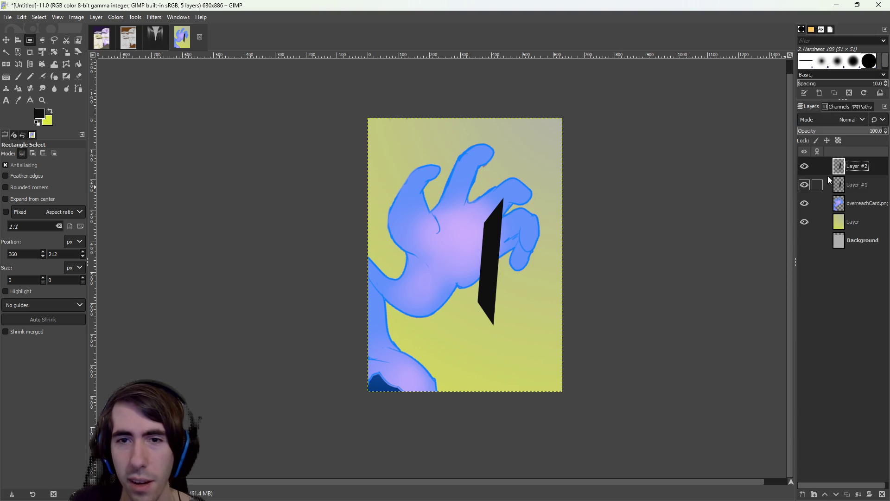
pyautogui.hotkey('ctrl', 'z')
pyautogui.hotkey('ctrl', 'v')
pyautogui.hotkey('ctrl', 'h')
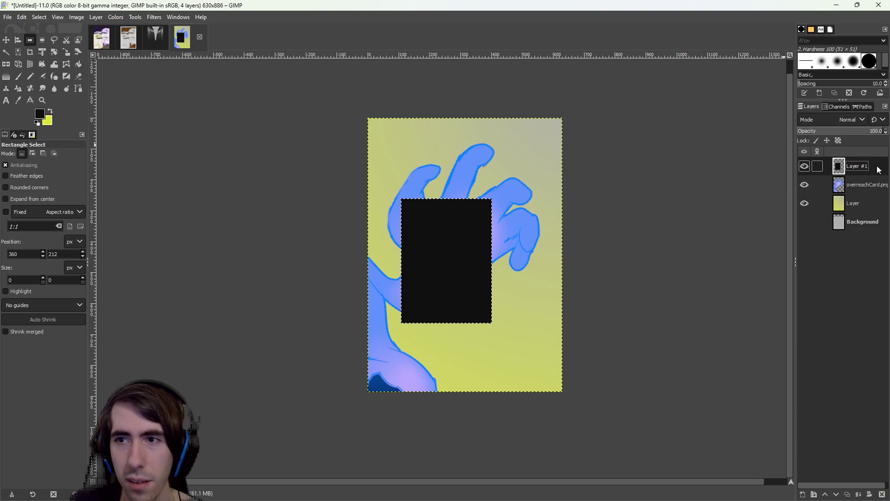
pyautogui.rightClick(879, 170)
pyautogui.click(815, 110)
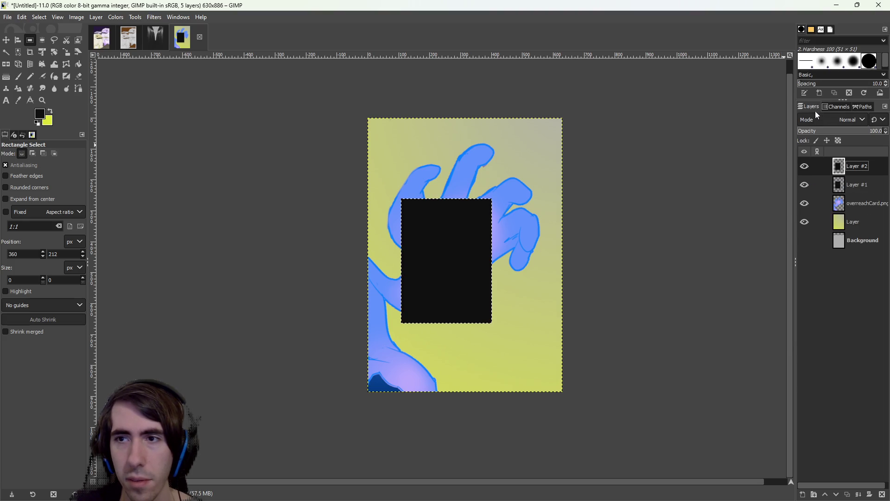
pyautogui.click(96, 17)
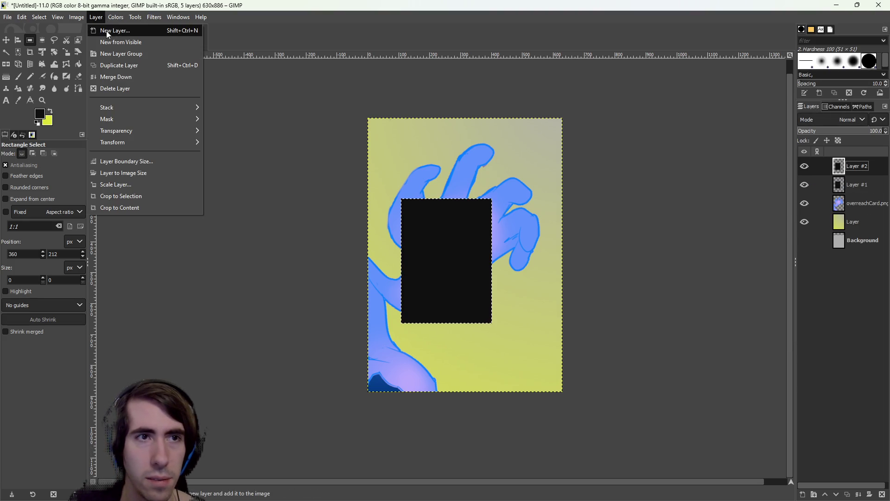
pyautogui.moveTo(154, 17)
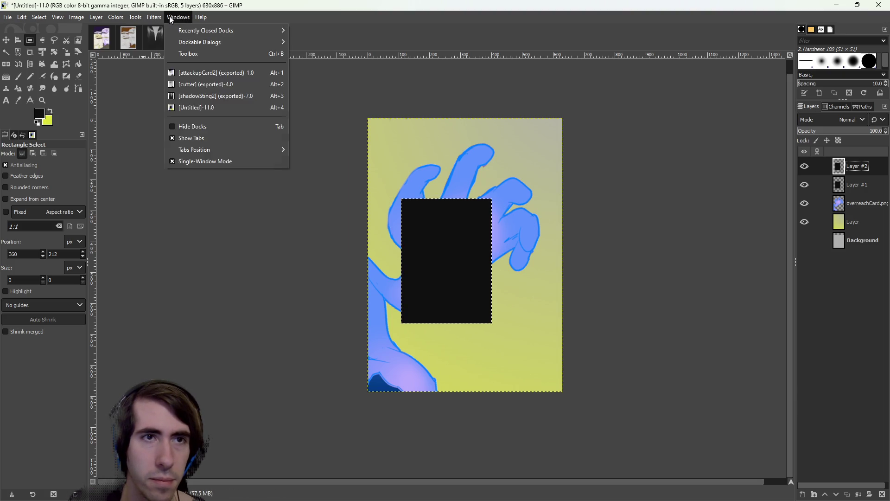
pyautogui.moveTo(77, 19)
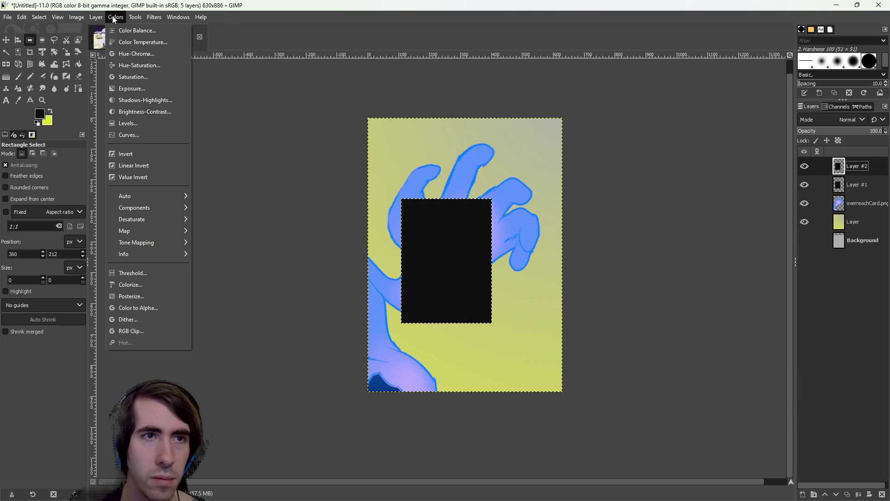
pyautogui.click(155, 17)
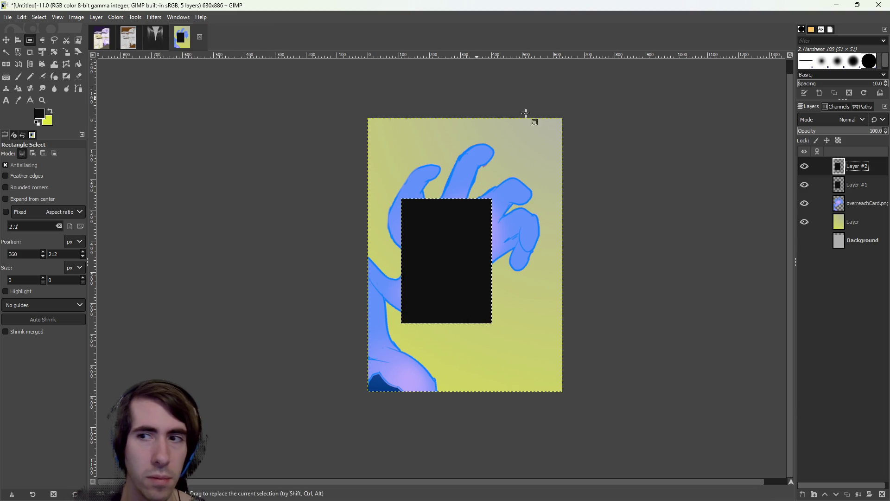
pyautogui.click(857, 185)
pyautogui.click(119, 18)
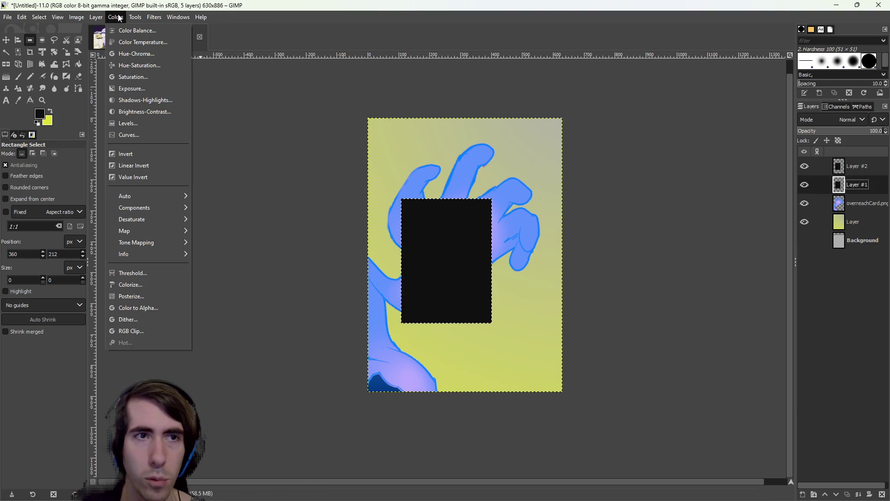
pyautogui.click(142, 4)
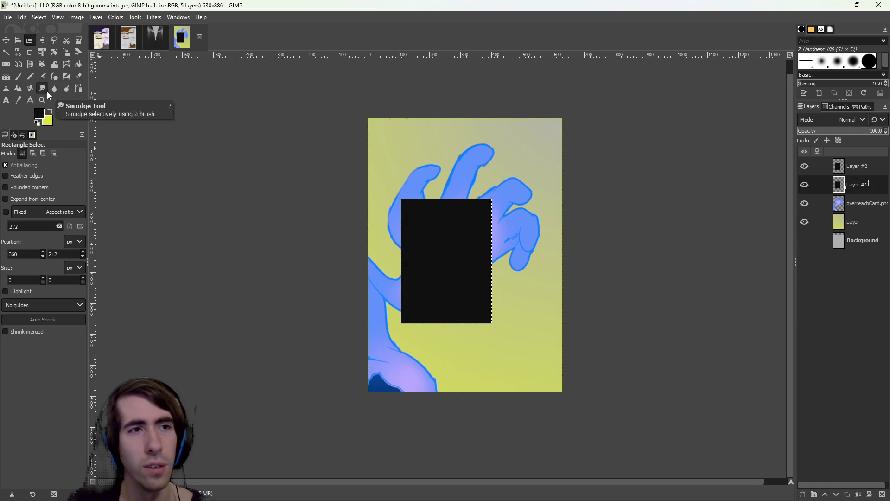
# Warp Layer #1's rectangle with the Handle Transform into a slanted, narrow bar
pyautogui.click(42, 65)
pyautogui.click(401, 199)
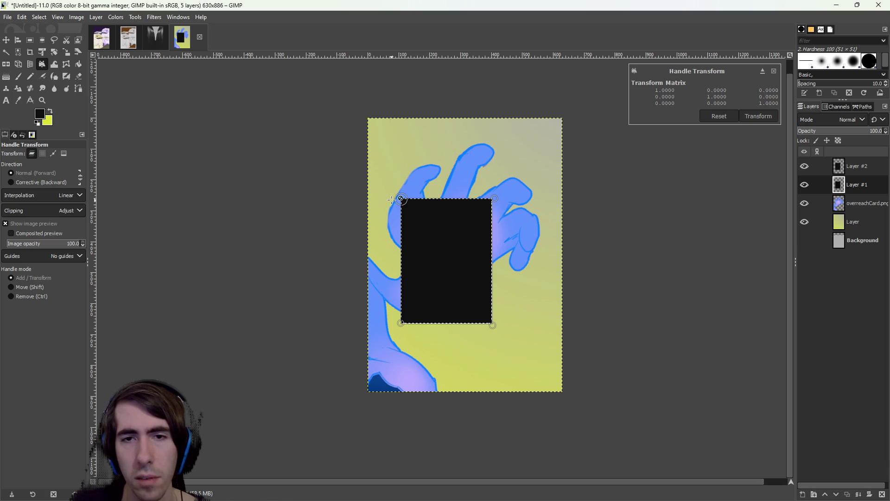
pyautogui.moveTo(458, 199); pyautogui.dragTo(456, 198)
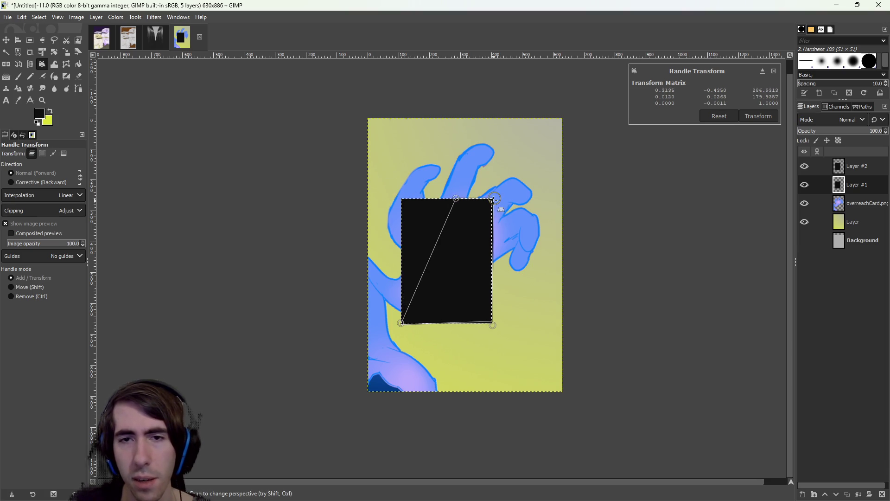
pyautogui.moveTo(523, 220); pyautogui.dragTo(524, 219)
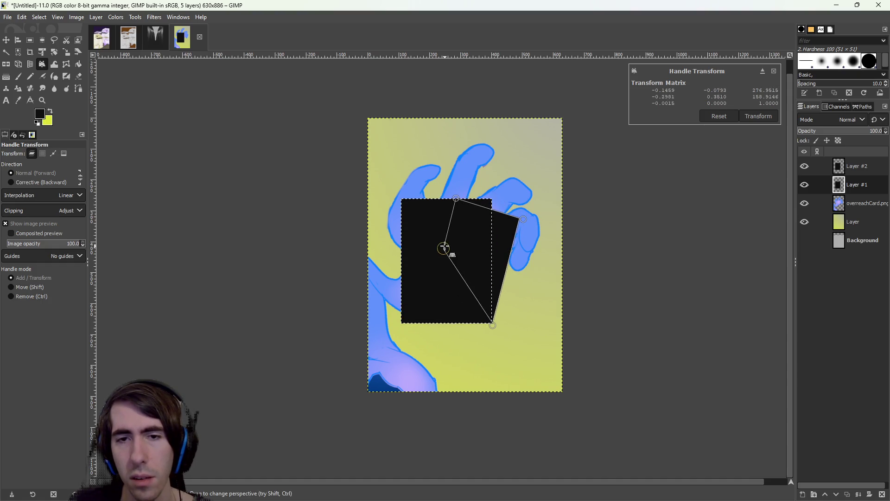
pyautogui.moveTo(445, 280); pyautogui.dragTo(454, 284)
pyautogui.moveTo(455, 201); pyautogui.dragTo(492, 205)
pyautogui.moveTo(455, 284); pyautogui.dragTo(465, 295)
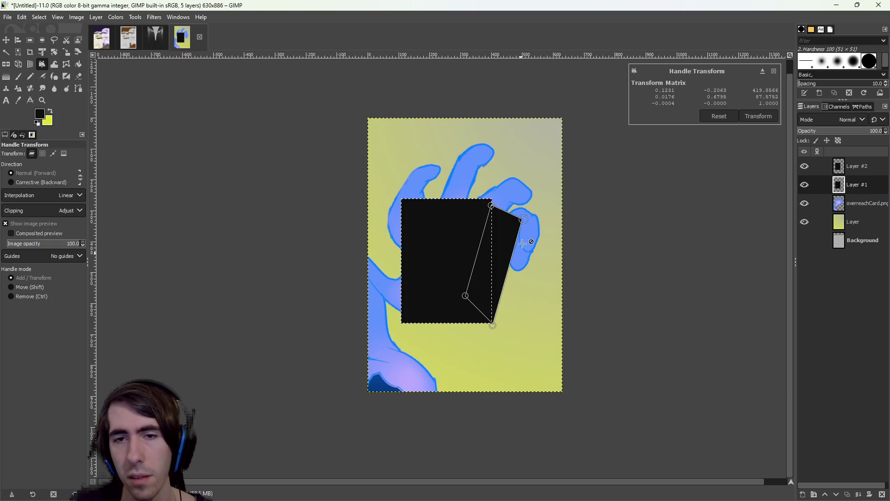
pyautogui.moveTo(493, 205)
pyautogui.mouseDown()
pyautogui.moveTo(522, 225)
pyautogui.moveTo(520, 236)
pyautogui.mouseUp()
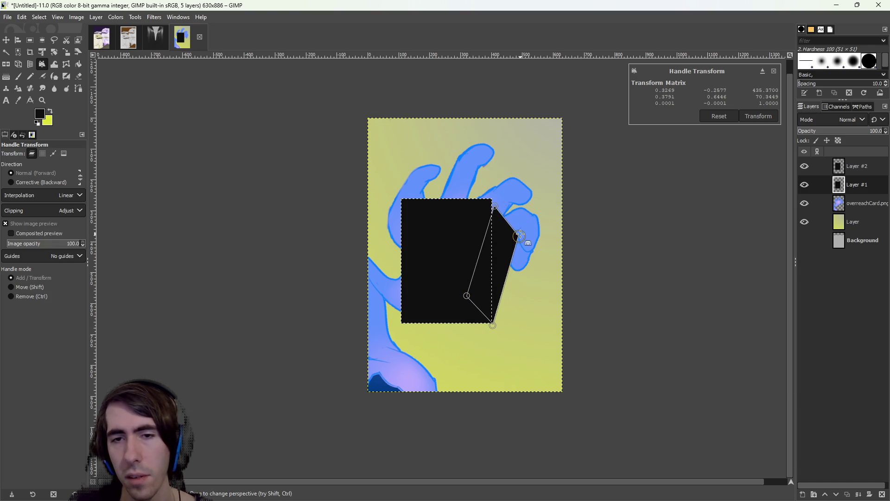
pyautogui.moveTo(494, 207)
pyautogui.mouseDown()
pyautogui.moveTo(495, 230)
pyautogui.moveTo(521, 240)
pyautogui.mouseUp()
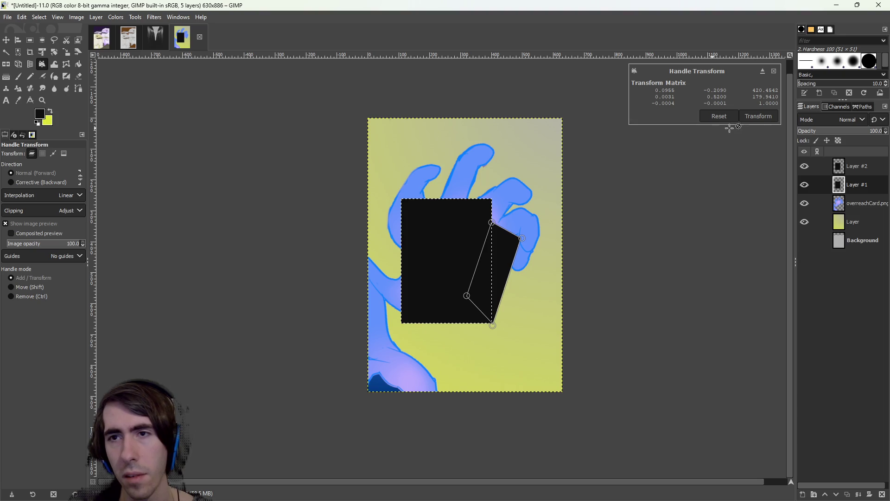
pyautogui.click(755, 116)
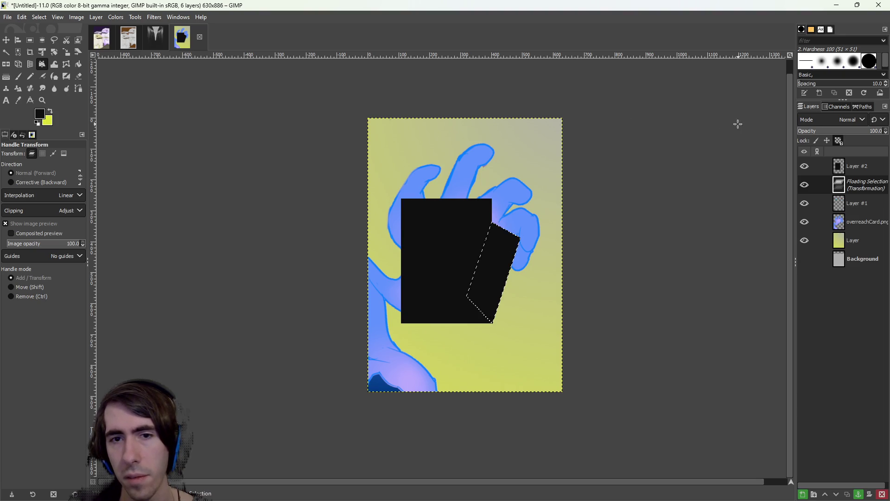
# Anchor the slanted bar into Layer #1 and toggle Layer #2's visibility off and on
pyautogui.click(29, 41)
pyautogui.click(483, 179)
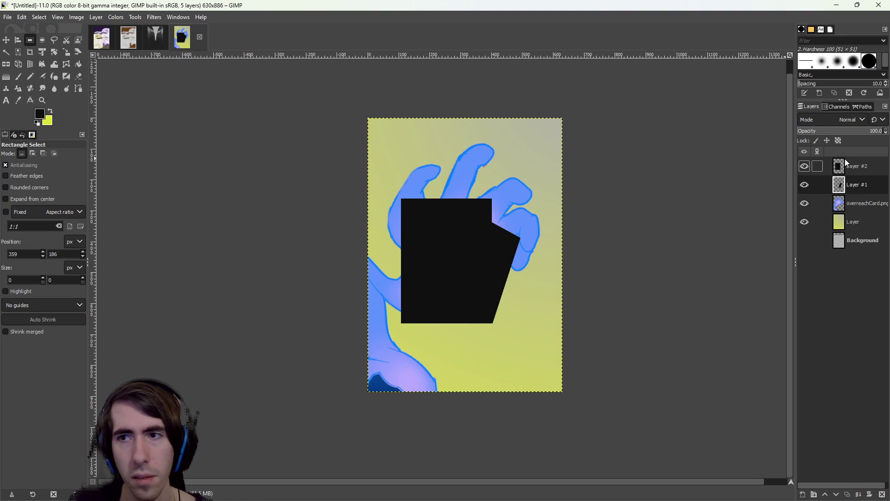
pyautogui.click(805, 166)
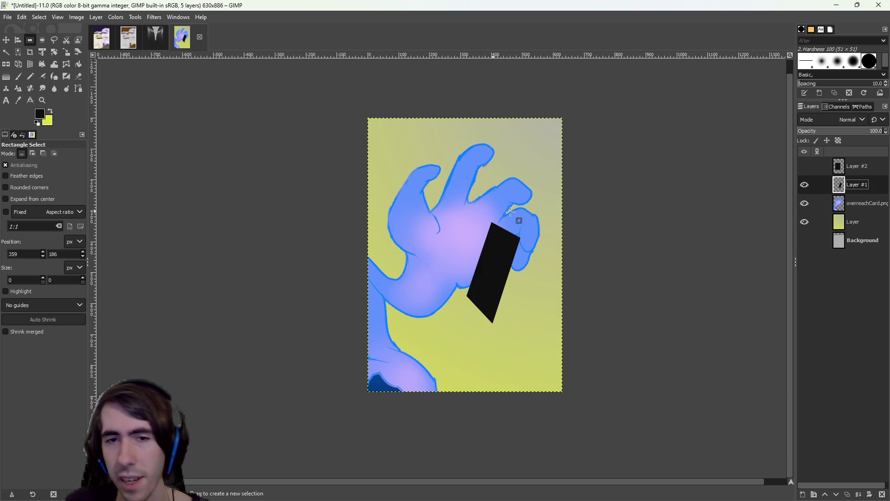
pyautogui.rightClick(867, 185)
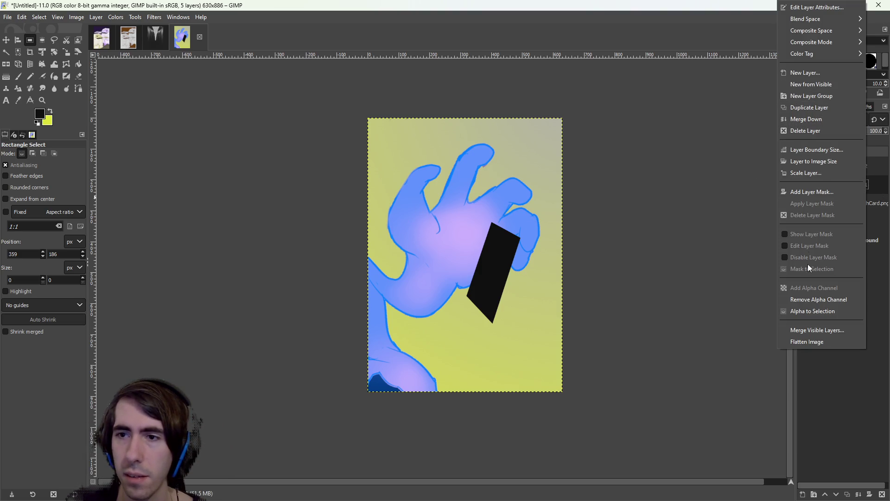
pyautogui.click(878, 174)
pyautogui.click(805, 167)
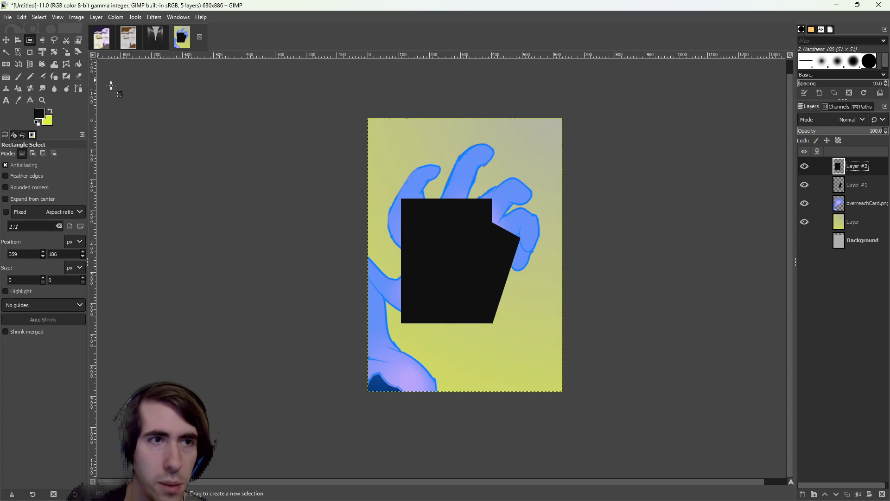
# Move Layer #2's rectangle down-left and begin a handle warp of its corners
pyautogui.click(6, 40)
pyautogui.moveTo(449, 275); pyautogui.dragTo(422, 328)
pyautogui.click(42, 64)
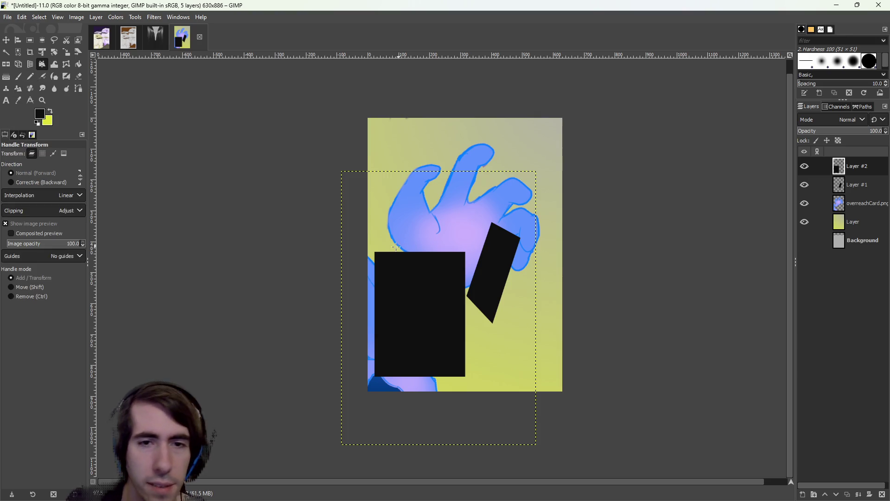
pyautogui.click(374, 251)
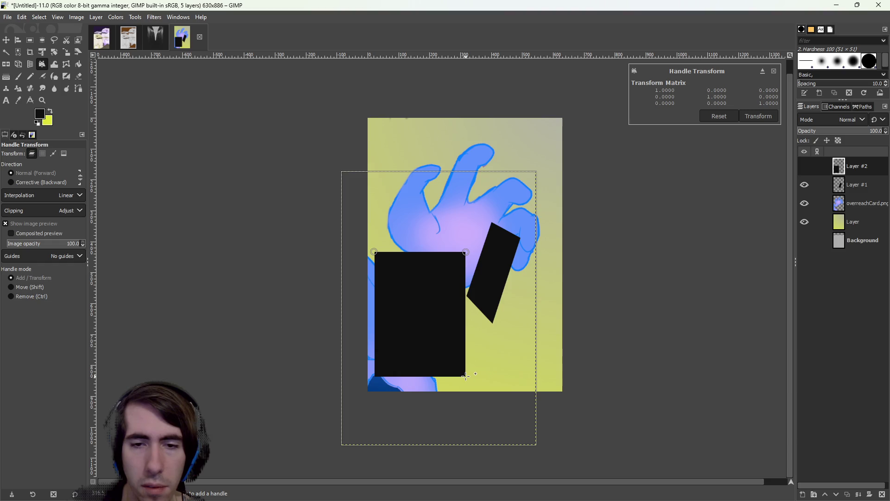
pyautogui.click(375, 375)
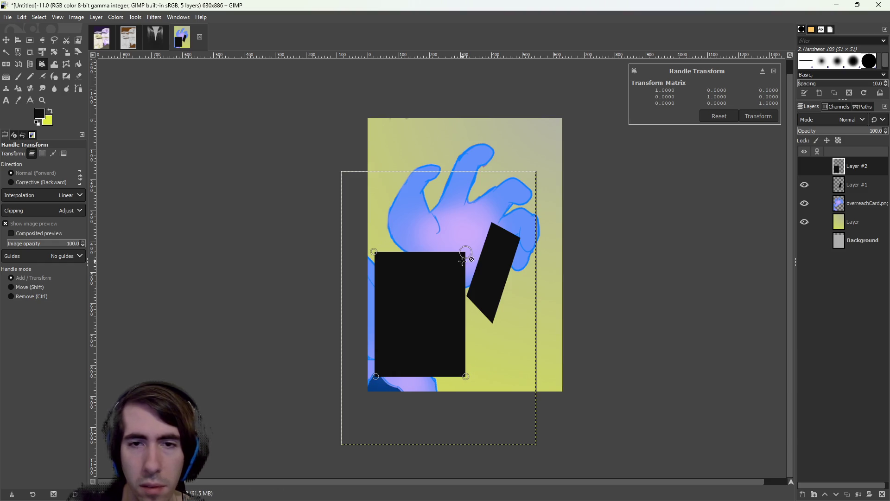
pyautogui.moveTo(467, 254); pyautogui.dragTo(457, 246)
pyautogui.moveTo(375, 377)
pyautogui.mouseDown()
pyautogui.moveTo(441, 373)
pyautogui.moveTo(372, 381)
pyautogui.mouseUp()
pyautogui.moveTo(458, 246); pyautogui.dragTo(434, 287)
# Shape the warp into a slanted bar opposite the first, apply it, and nudge it down-right
pyautogui.moveTo(465, 376); pyautogui.dragTo(438, 330)
pyautogui.moveTo(372, 381)
pyautogui.mouseDown()
pyautogui.moveTo(403, 366)
pyautogui.moveTo(420, 344)
pyautogui.mouseUp()
pyautogui.moveTo(374, 253)
pyautogui.mouseDown()
pyautogui.moveTo(415, 290)
pyautogui.moveTo(401, 240)
pyautogui.moveTo(408, 251)
pyautogui.mouseUp()
pyautogui.moveTo(438, 331)
pyautogui.mouseDown()
pyautogui.moveTo(422, 337)
pyautogui.moveTo(461, 315)
pyautogui.moveTo(439, 334)
pyautogui.mouseUp()
pyautogui.moveTo(405, 252); pyautogui.dragTo(398, 275)
pyautogui.moveTo(441, 254)
pyautogui.mouseDown()
pyautogui.moveTo(418, 259)
pyautogui.moveTo(427, 252)
pyautogui.moveTo(432, 272)
pyautogui.moveTo(424, 263)
pyautogui.mouseUp()
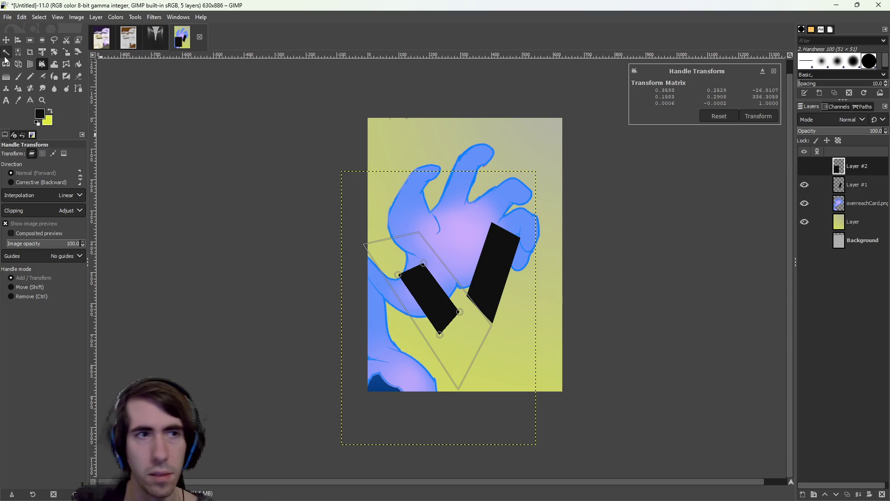
pyautogui.click(5, 40)
pyautogui.moveTo(428, 297)
pyautogui.mouseDown()
pyautogui.moveTo(434, 322)
pyautogui.moveTo(447, 324)
pyautogui.moveTo(442, 332)
pyautogui.mouseUp()
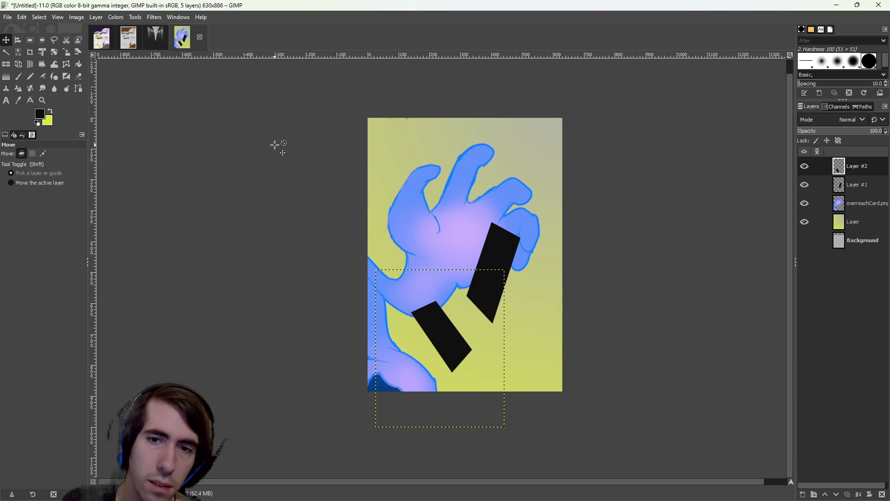
pyautogui.click(828, 184)
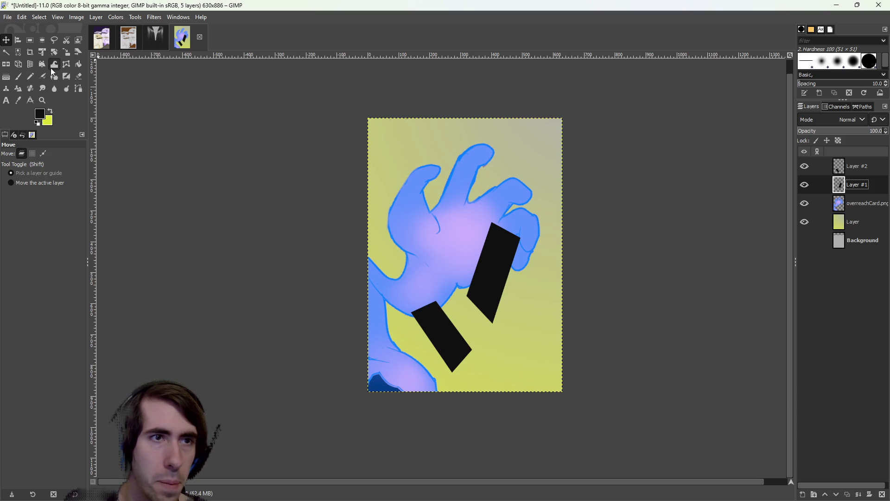
# Shorten Layer #1's upper bar slightly with a Handle Transform perspective tweak
pyautogui.hotkey('shift', 'l')
pyautogui.click(493, 222)
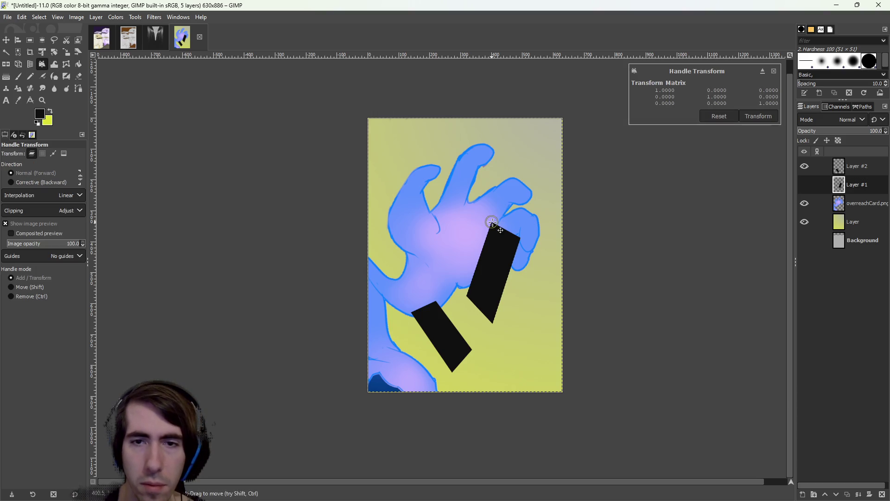
pyautogui.click(493, 323)
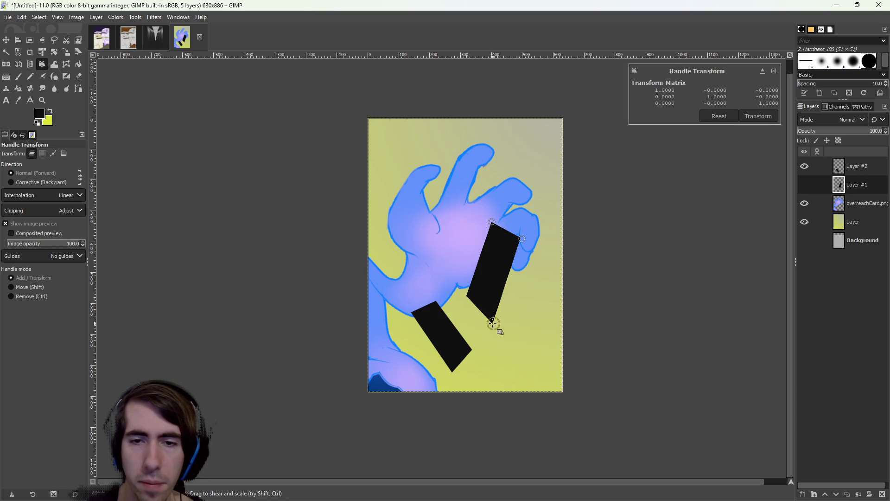
pyautogui.moveTo(469, 299); pyautogui.dragTo(468, 292)
pyautogui.moveTo(493, 323); pyautogui.dragTo(493, 312)
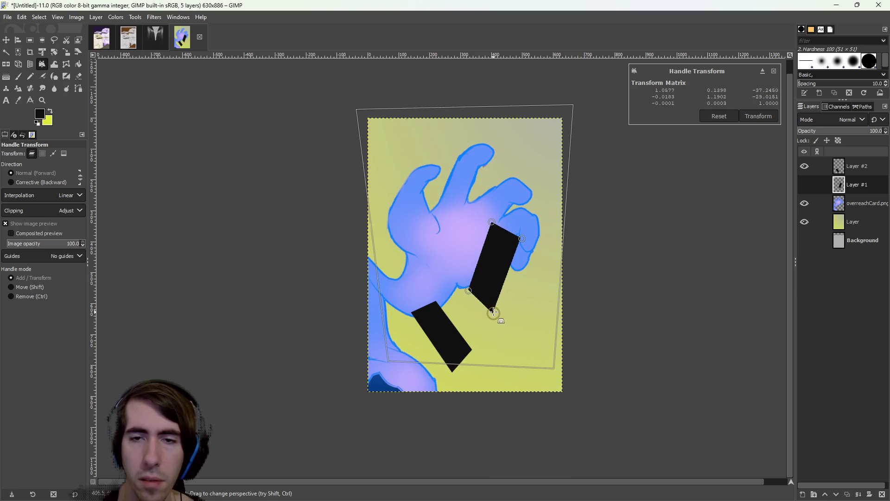
pyautogui.click(758, 119)
# Move both black bars up and right over the hand's palm
pyautogui.click(29, 40)
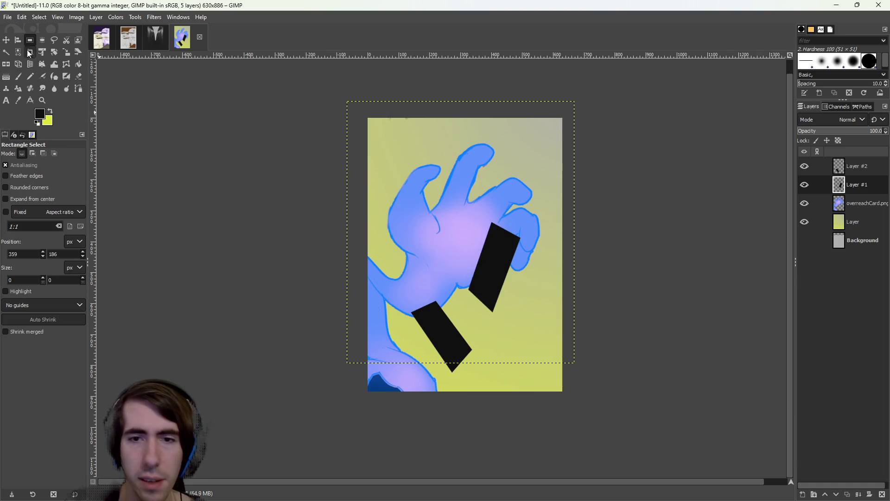
pyautogui.click(6, 40)
pyautogui.moveTo(438, 343)
pyautogui.mouseDown()
pyautogui.moveTo(450, 328)
pyautogui.moveTo(445, 336)
pyautogui.mouseUp()
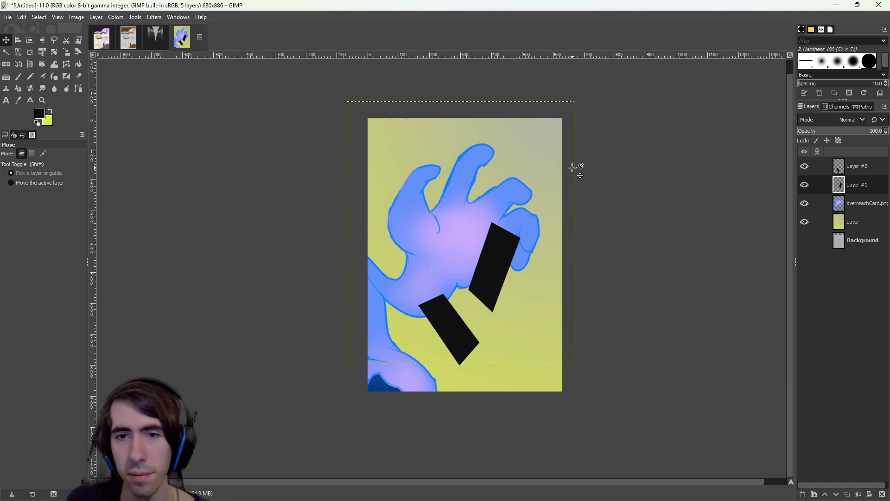
pyautogui.moveTo(479, 271); pyautogui.dragTo(491, 244)
pyautogui.moveTo(453, 324); pyautogui.dragTo(461, 298)
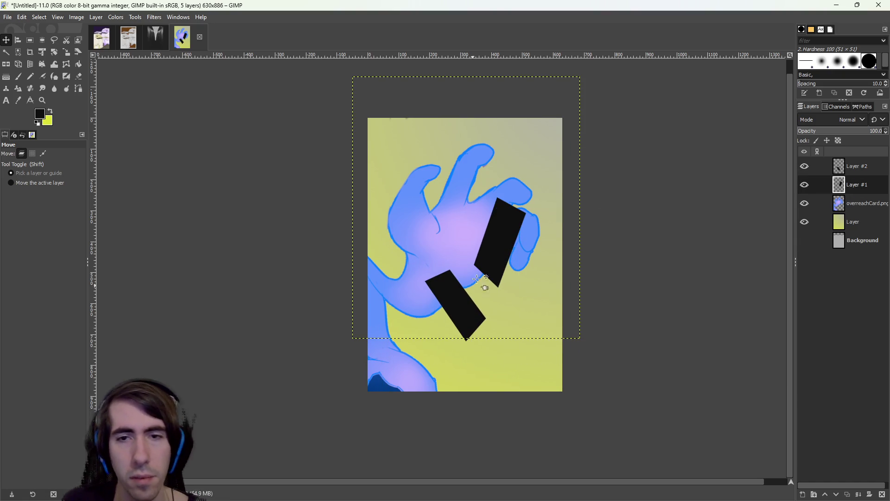
pyautogui.moveTo(505, 246); pyautogui.dragTo(507, 248)
pyautogui.moveTo(460, 311); pyautogui.dragTo(453, 312)
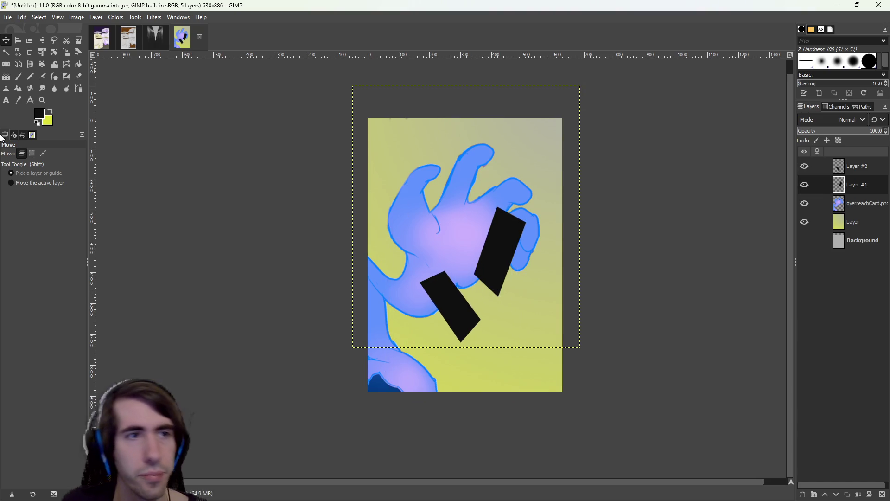
# Select the yellow Layer and set the background colour to reddish-orange b36635
pyautogui.click(830, 204)
pyautogui.click(827, 225)
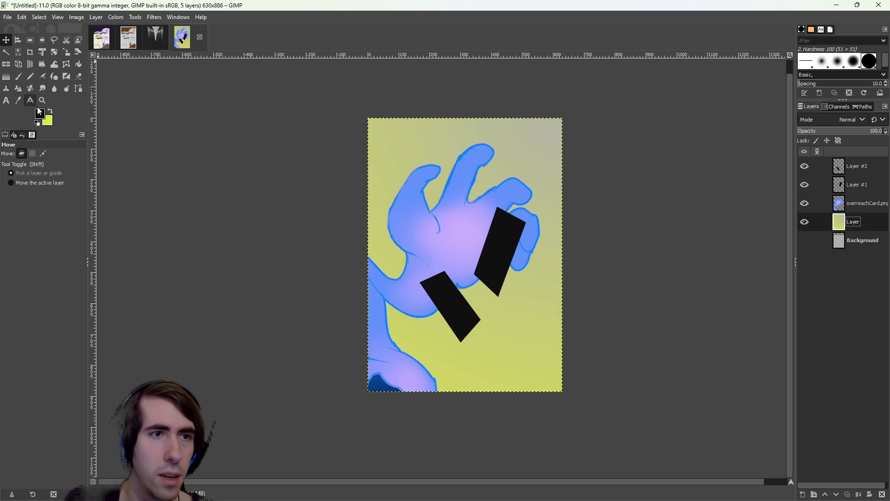
pyautogui.click(48, 121)
pyautogui.click(87, 61)
pyautogui.click(59, 85)
pyautogui.click(86, 145)
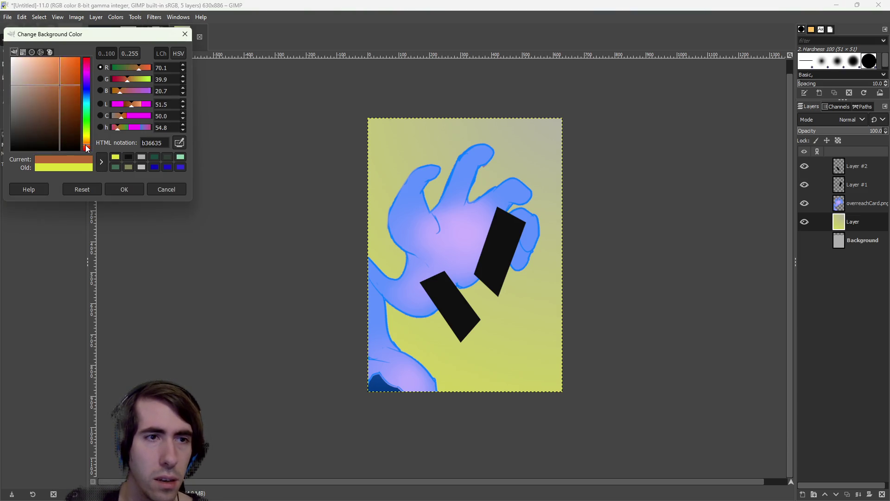
pyautogui.click(112, 191)
# Set a pink foreground and try pink-to-orange gradients on the layer, discarding each
pyautogui.click(6, 76)
pyautogui.moveTo(503, 160); pyautogui.dragTo(461, 282)
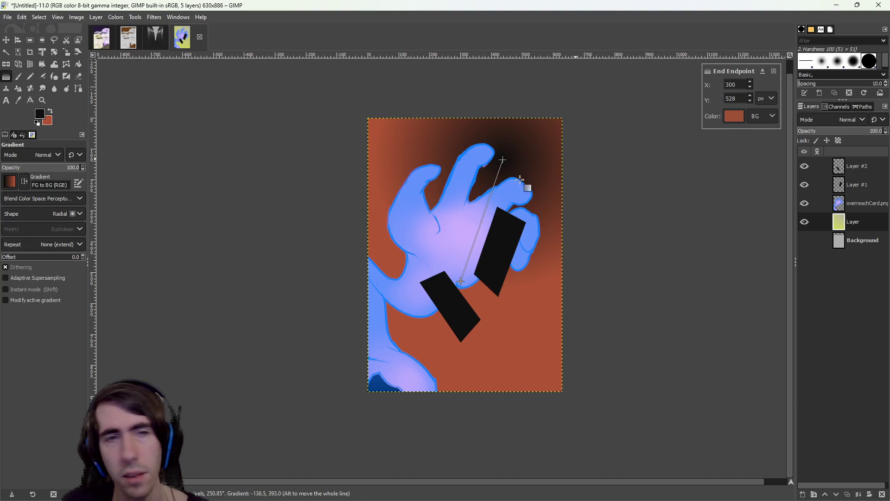
pyautogui.press('Escape')
pyautogui.click(40, 115)
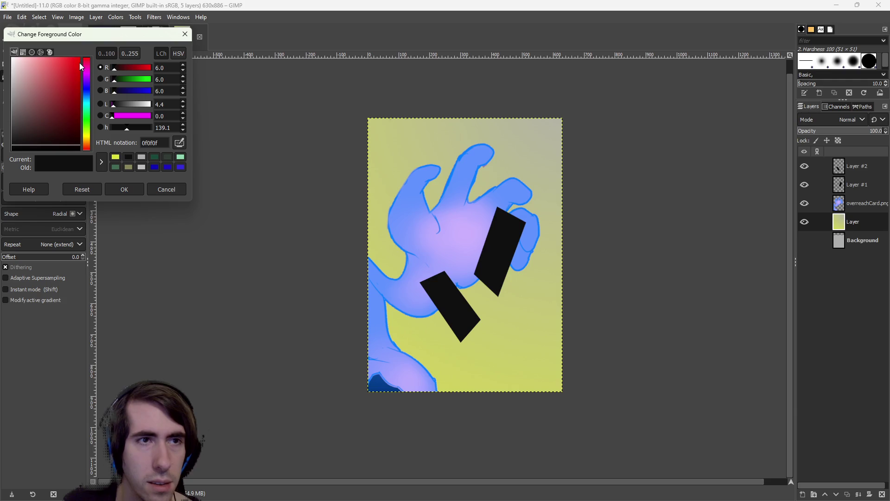
pyautogui.click(86, 61)
pyautogui.click(57, 70)
pyautogui.click(124, 189)
pyautogui.moveTo(408, 201); pyautogui.dragTo(437, 308)
pyautogui.press('Escape')
pyautogui.moveTo(494, 213); pyautogui.dragTo(399, 387)
pyautogui.press('Escape')
pyautogui.moveTo(398, 348); pyautogui.dragTo(525, 173)
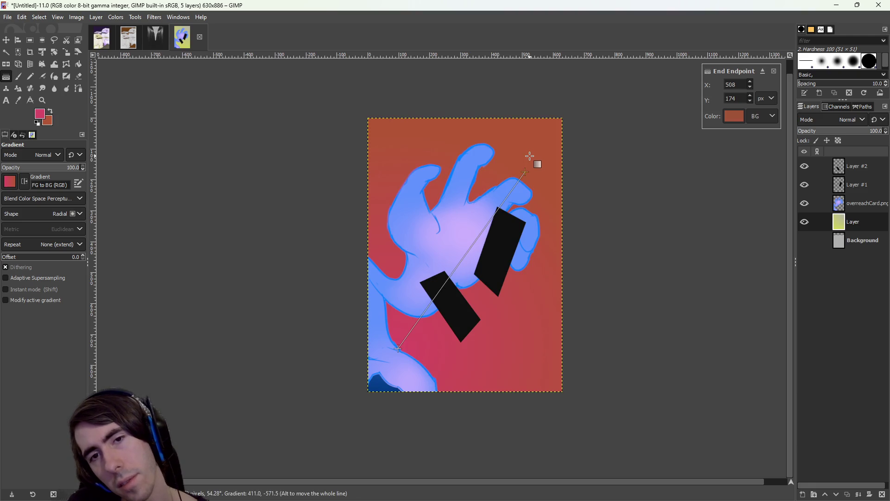
pyautogui.press('Escape')
# Switch to blue 495ed9 foreground and teal background, and trial blue-to-teal gradients
pyautogui.click(36, 117)
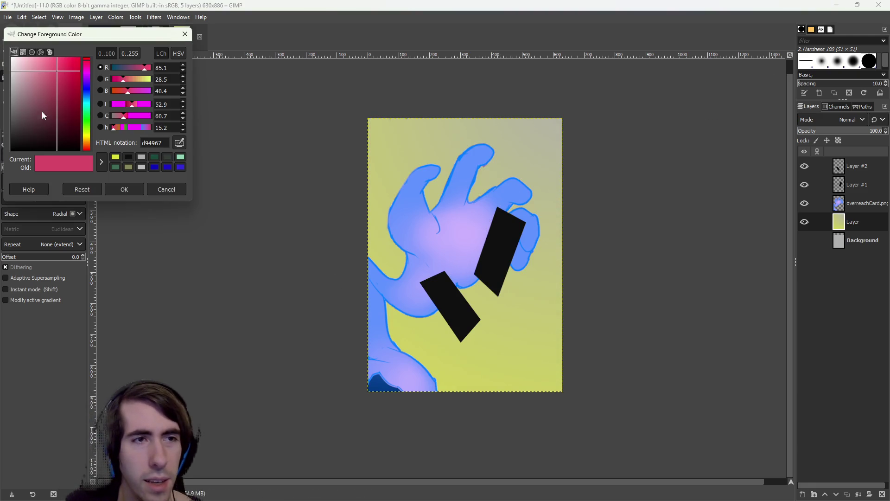
pyautogui.moveTo(87, 85); pyautogui.dragTo(87, 90)
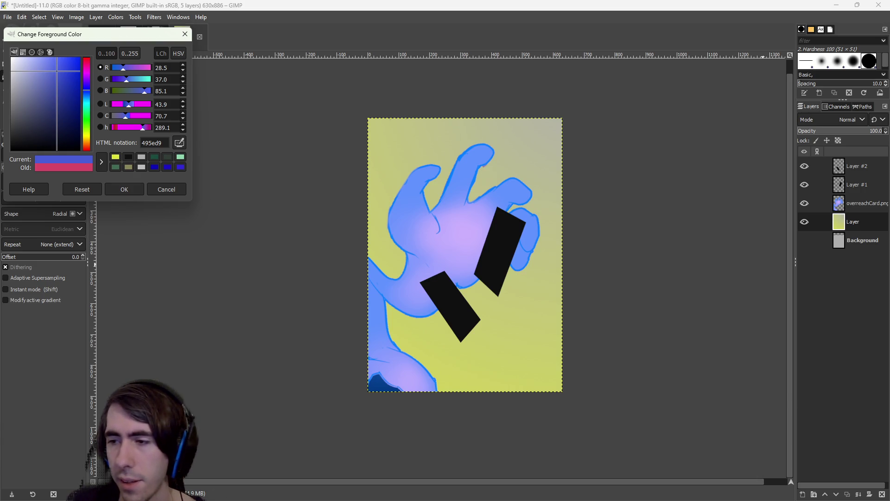
pyautogui.click(124, 189)
pyautogui.click(49, 122)
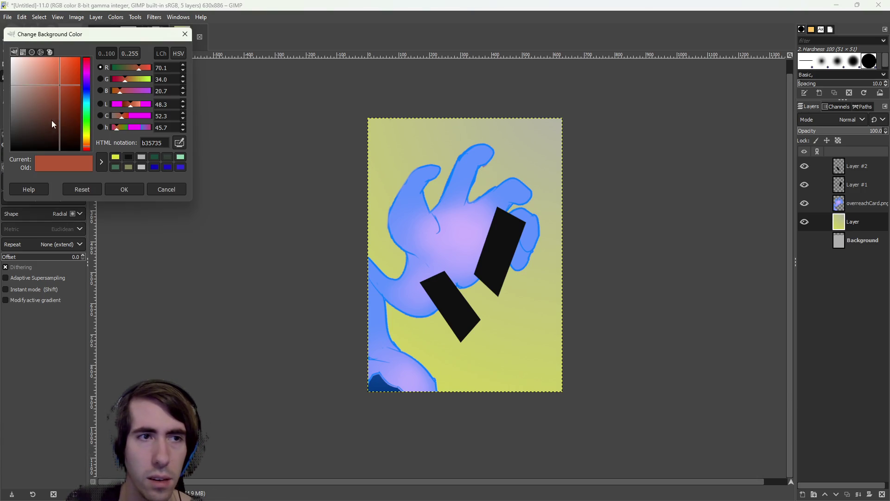
pyautogui.click(86, 104)
pyautogui.click(124, 189)
pyautogui.moveTo(506, 179); pyautogui.dragTo(365, 391)
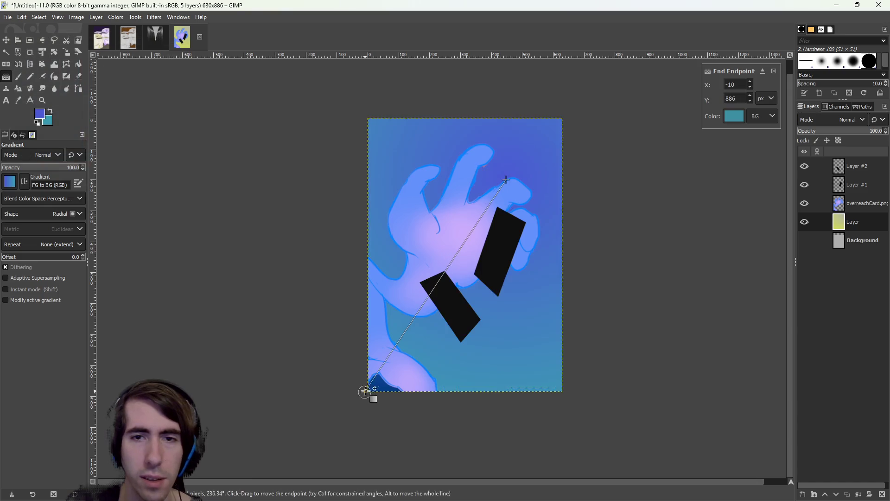
pyautogui.press('Escape')
pyautogui.moveTo(433, 369); pyautogui.dragTo(499, 166)
pyautogui.press('Escape')
# Lighten the foreground to lavender 7483dd, pick a new teal background, and test a gradient
pyautogui.click(35, 112)
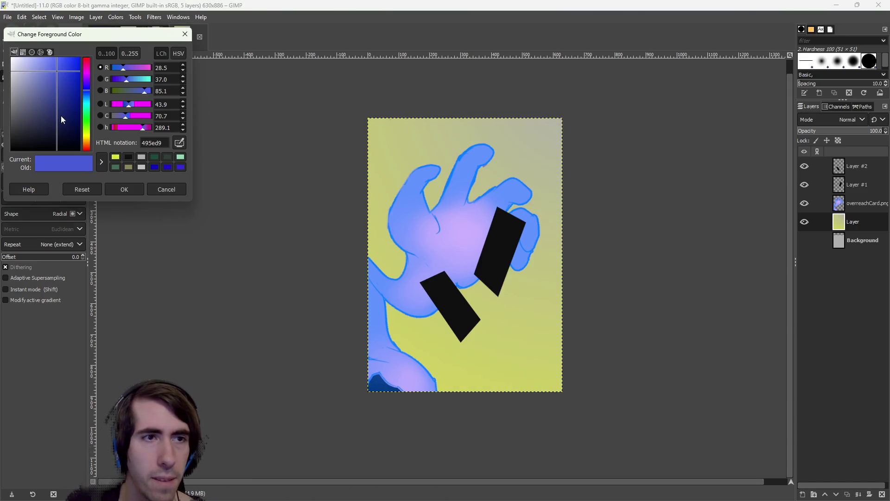
pyautogui.click(43, 69)
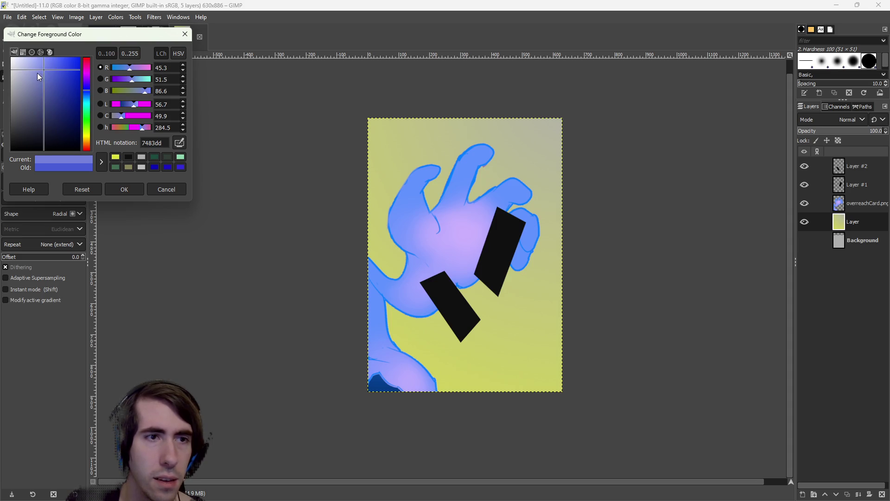
pyautogui.click(125, 188)
pyautogui.click(43, 118)
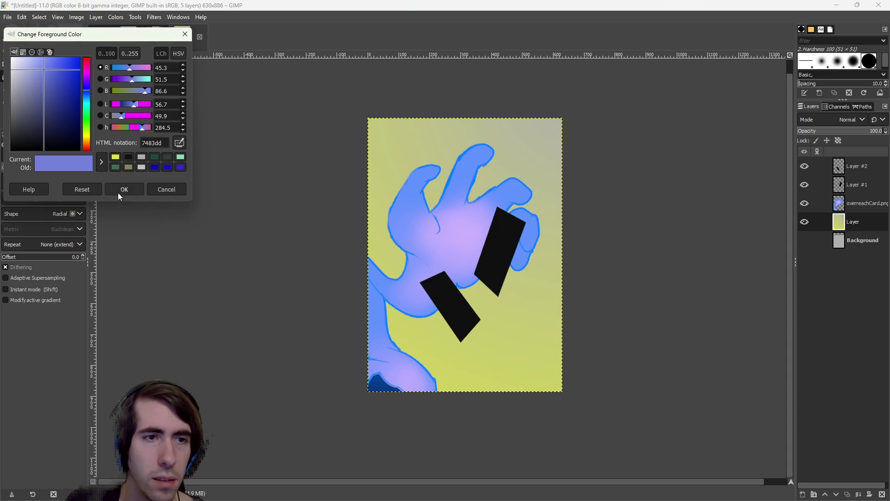
pyautogui.click(119, 191)
pyautogui.click(51, 122)
pyautogui.moveTo(62, 72)
pyautogui.mouseDown()
pyautogui.moveTo(33, 81)
pyautogui.moveTo(43, 82)
pyautogui.mouseUp()
pyautogui.click(124, 190)
pyautogui.moveTo(506, 171); pyautogui.dragTo(402, 443)
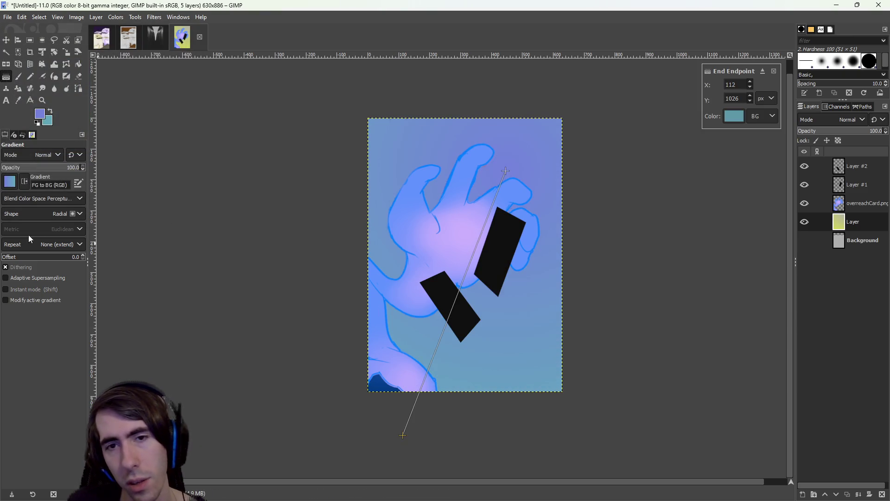
pyautogui.press('Escape')
# Adjust the background shade and trial diagonal gradients from the top right
pyautogui.click(40, 114)
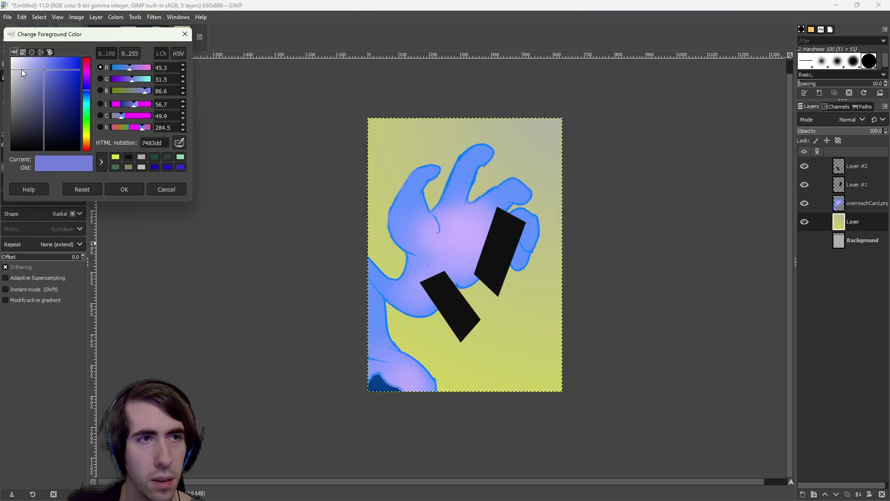
pyautogui.click(124, 189)
pyautogui.click(50, 122)
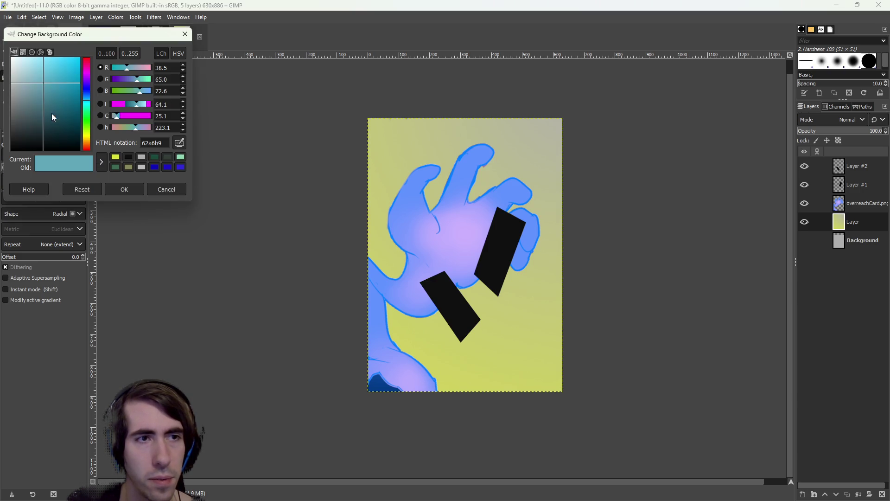
pyautogui.click(24, 82)
pyautogui.click(124, 189)
pyautogui.moveTo(456, 174)
pyautogui.mouseDown()
pyautogui.moveTo(357, 399)
pyautogui.moveTo(567, 30)
pyautogui.mouseUp()
pyautogui.moveTo(538, 128); pyautogui.dragTo(415, 451)
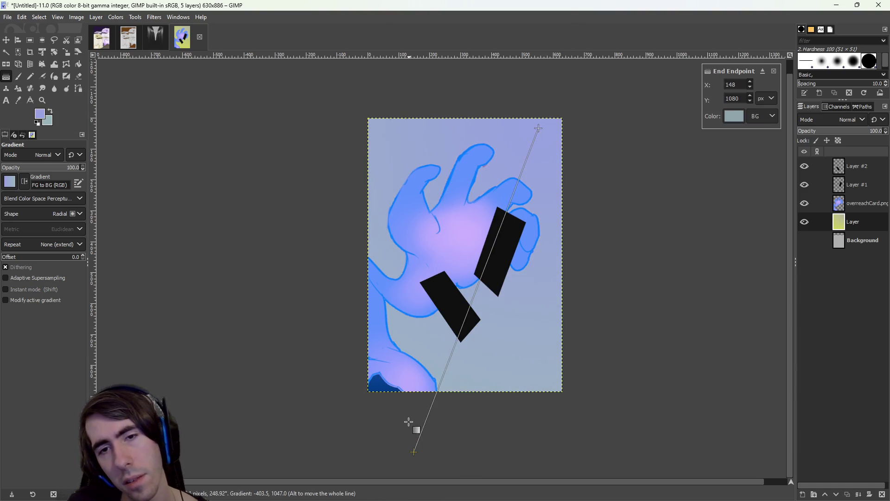
pyautogui.press('Escape')
# Refine the lavender foreground and trial a bottom-left to top-right gradient
pyautogui.click(39, 114)
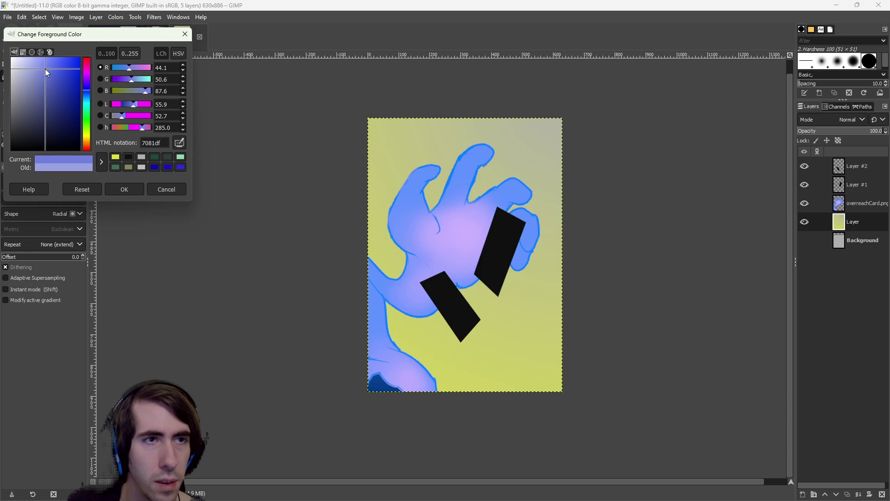
pyautogui.click(148, 191)
pyautogui.moveTo(507, 155)
pyautogui.mouseDown()
pyautogui.moveTo(390, 433)
pyautogui.moveTo(415, 339)
pyautogui.moveTo(526, 122)
pyautogui.mouseUp()
pyautogui.press('Escape')
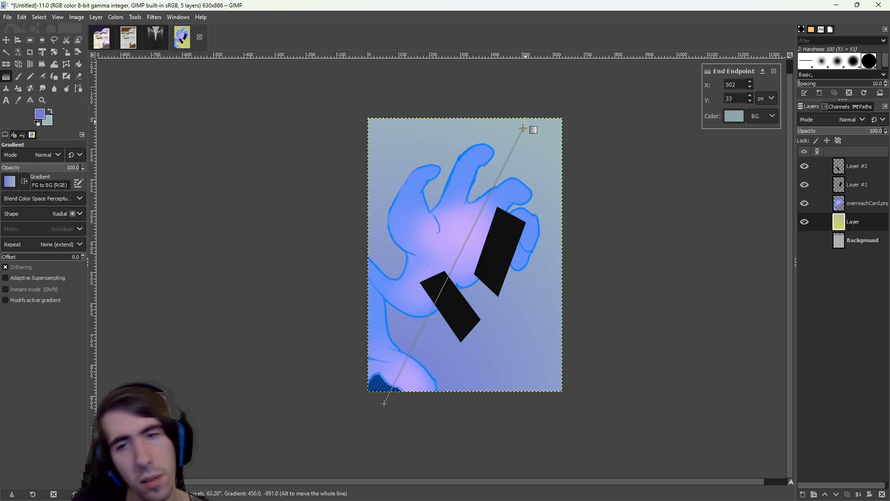
pyautogui.press('Escape')
pyautogui.moveTo(377, 429)
pyautogui.mouseDown()
pyautogui.moveTo(477, 199)
pyautogui.moveTo(483, 148)
pyautogui.mouseUp()
pyautogui.press('Escape')
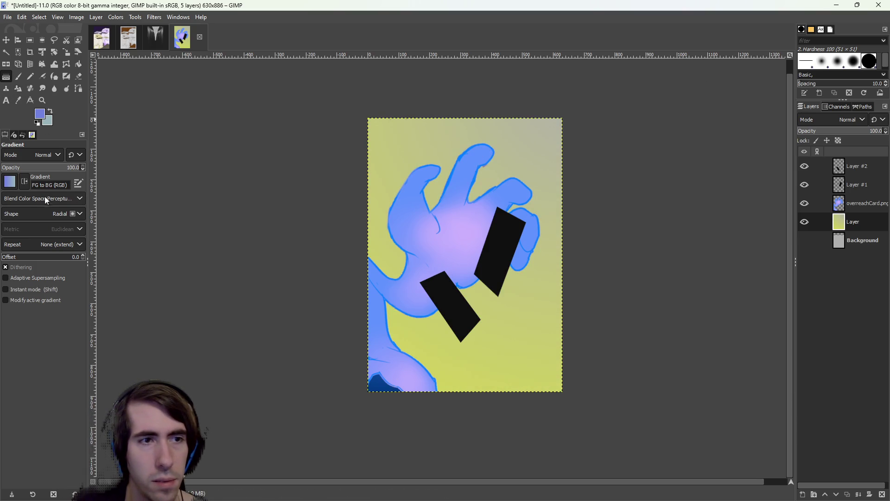
# Switch the gradient shape to Bi-linear and try vertical and horizontal placements
pyautogui.click(43, 221)
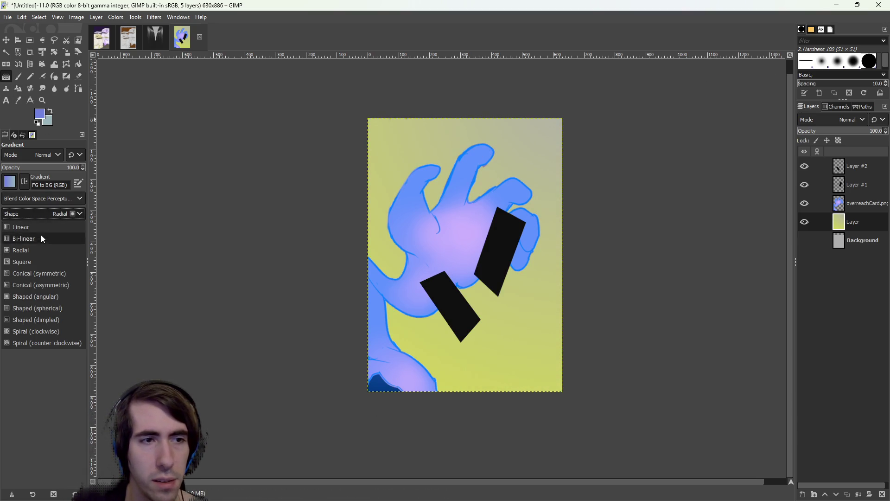
pyautogui.click(40, 233)
pyautogui.moveTo(464, 380); pyautogui.dragTo(532, 184)
pyautogui.press('Escape')
pyautogui.moveTo(475, 340); pyautogui.dragTo(463, 328)
pyautogui.moveTo(467, 145)
pyautogui.mouseDown()
pyautogui.moveTo(453, 423)
pyautogui.moveTo(461, 185)
pyautogui.mouseUp()
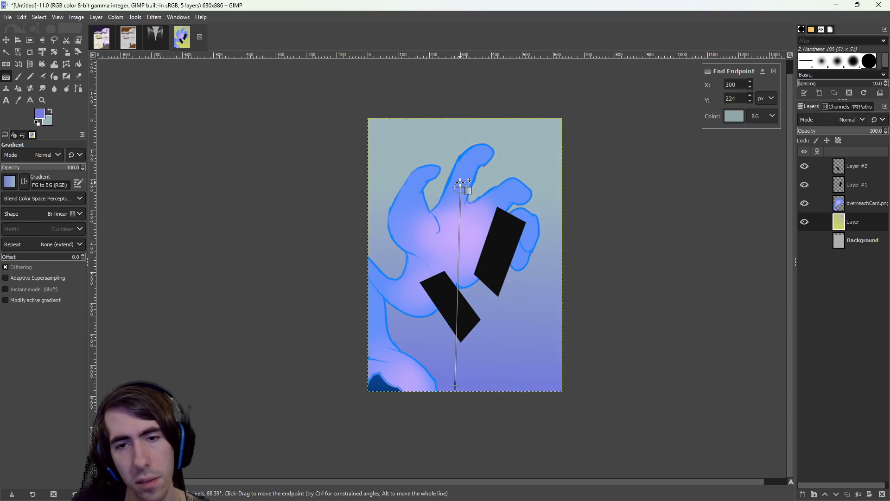
pyautogui.moveTo(414, 383); pyautogui.dragTo(432, 263)
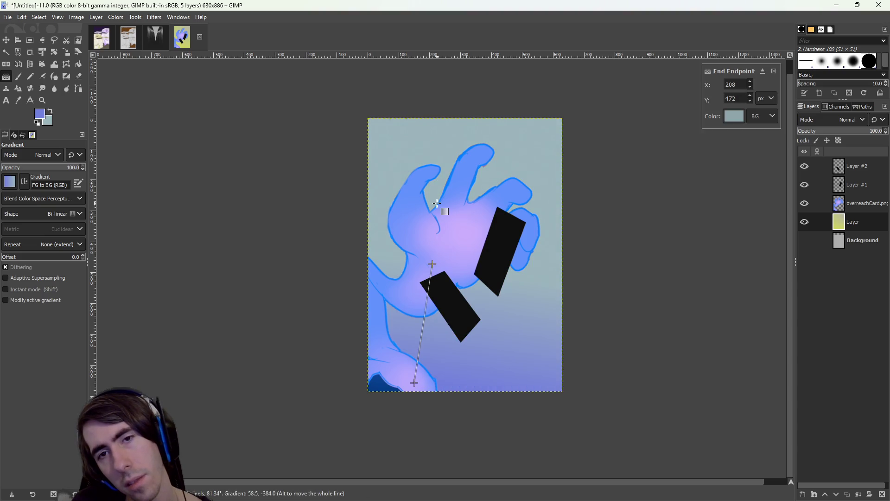
pyautogui.moveTo(452, 146); pyautogui.dragTo(447, 385)
pyautogui.moveTo(342, 368)
pyautogui.mouseDown()
pyautogui.moveTo(366, 375)
pyautogui.moveTo(572, 204)
pyautogui.mouseUp()
pyautogui.moveTo(336, 234); pyautogui.dragTo(618, 261)
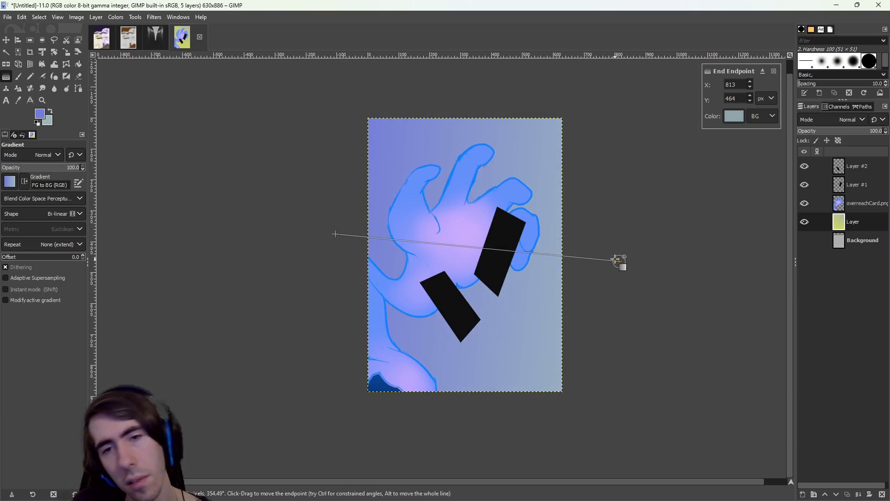
pyautogui.press('Escape')
# Draw the final bi-linear gradient diagonally from top left to bottom right
pyautogui.moveTo(278, 224)
pyautogui.mouseDown()
pyautogui.moveTo(321, 237)
pyautogui.moveTo(499, 244)
pyautogui.mouseUp()
pyautogui.press('Escape')
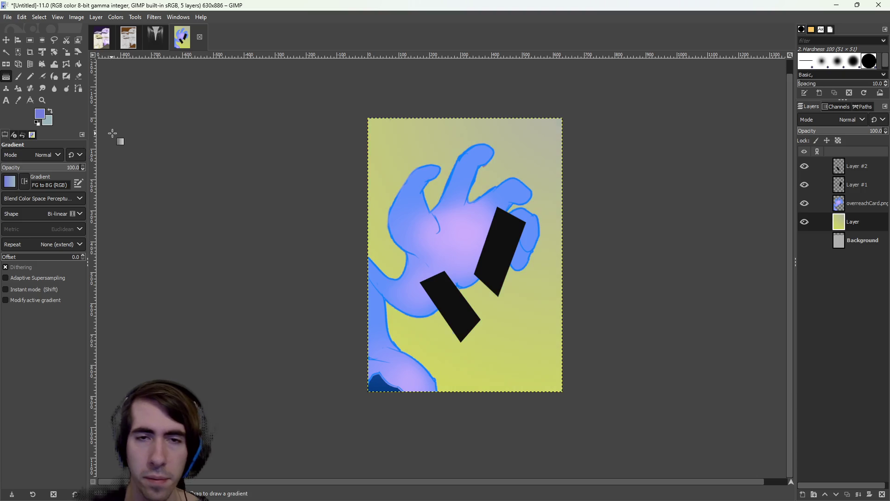
pyautogui.moveTo(268, 121)
pyautogui.mouseDown()
pyautogui.moveTo(506, 312)
pyautogui.moveTo(499, 308)
pyautogui.mouseUp()
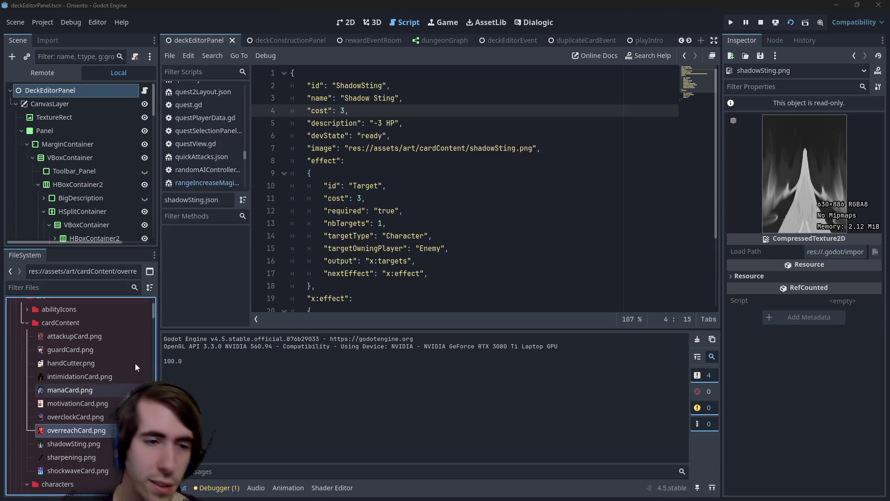
pyautogui.rightClick(83, 327)
# Move draw.png into the cardContent folder through the file manager
pyautogui.click(116, 482)
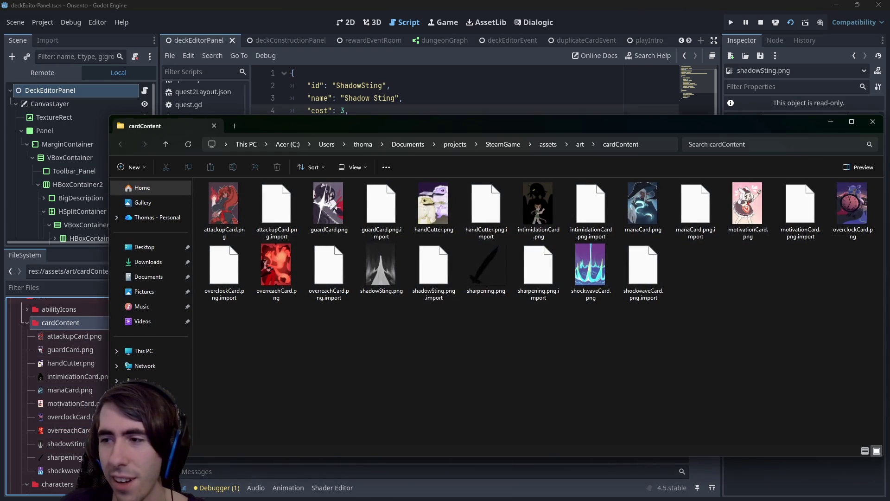
pyautogui.moveTo(889, 343)
pyautogui.mouseDown()
pyautogui.moveTo(616, 341)
pyautogui.moveTo(574, 328)
pyautogui.mouseUp()
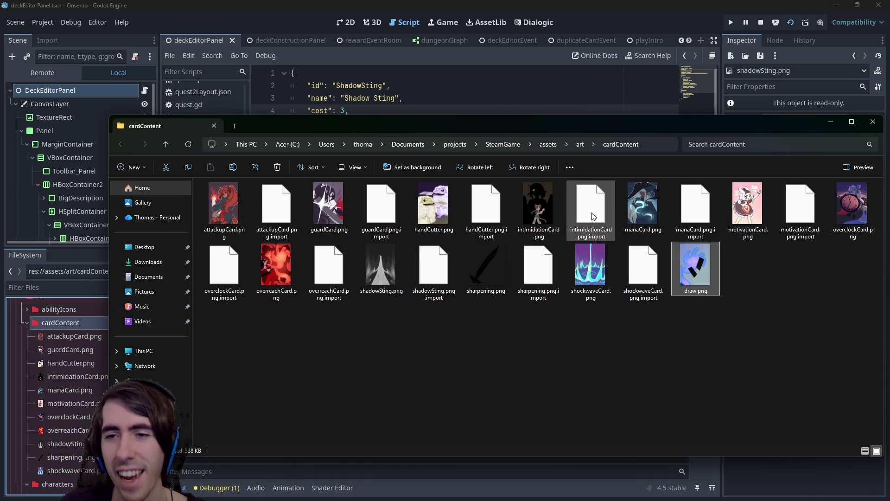
pyautogui.moveTo(669, 117); pyautogui.dragTo(613, 113)
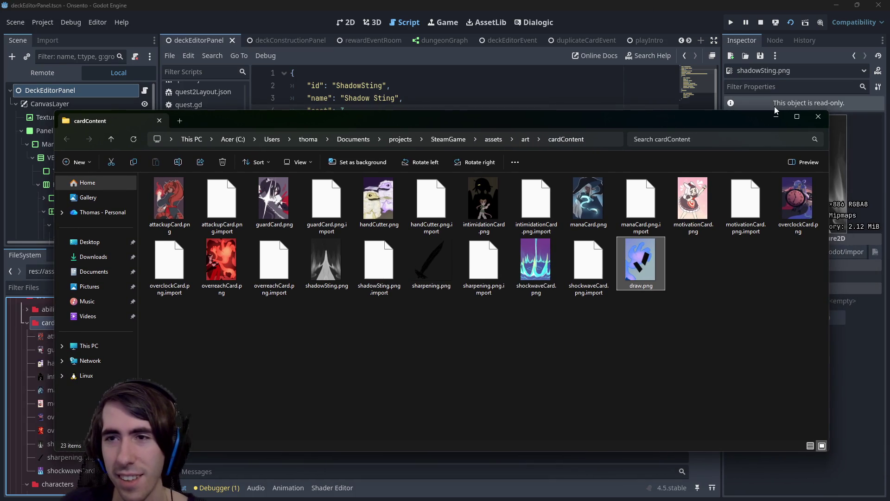
pyautogui.click(776, 120)
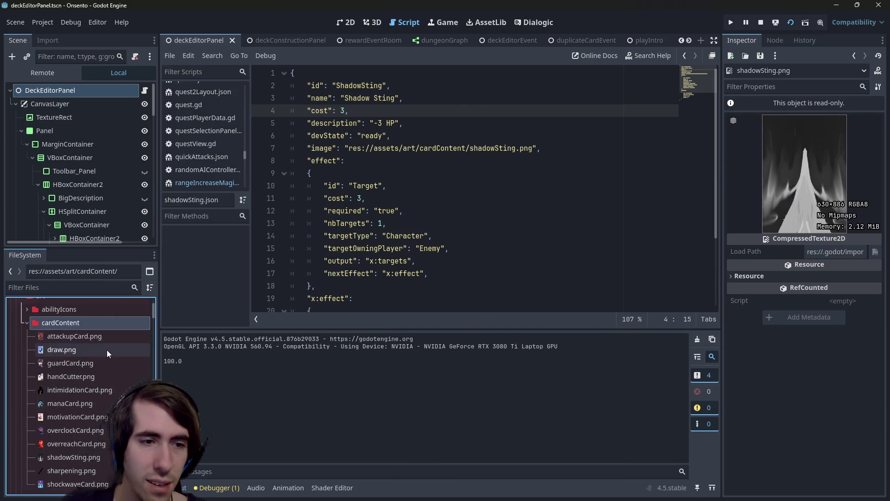
# Copy the resource path of draw.png
pyautogui.click(107, 349)
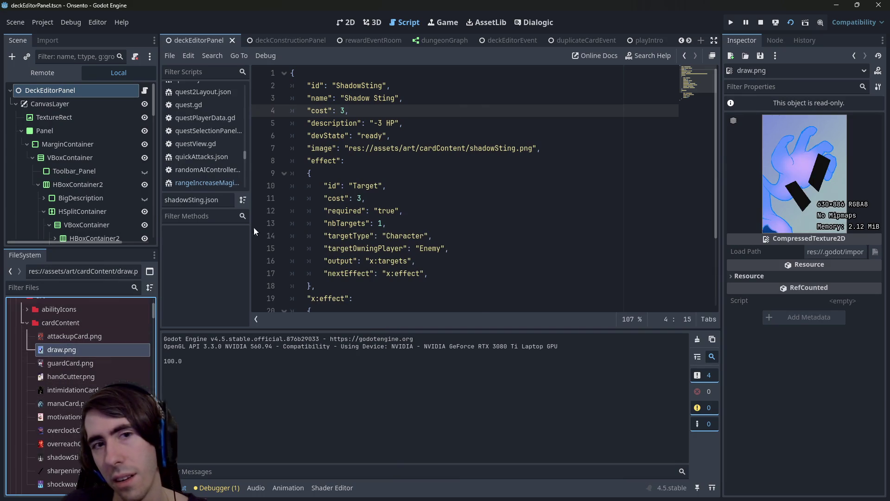
pyautogui.rightClick(110, 351)
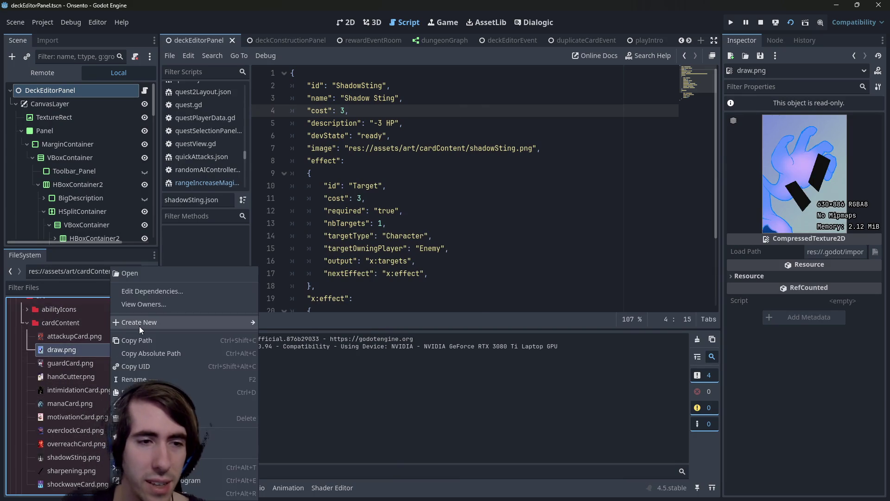
pyautogui.moveTo(140, 327)
pyautogui.click(89, 349)
pyautogui.scroll(5, 89, 349)
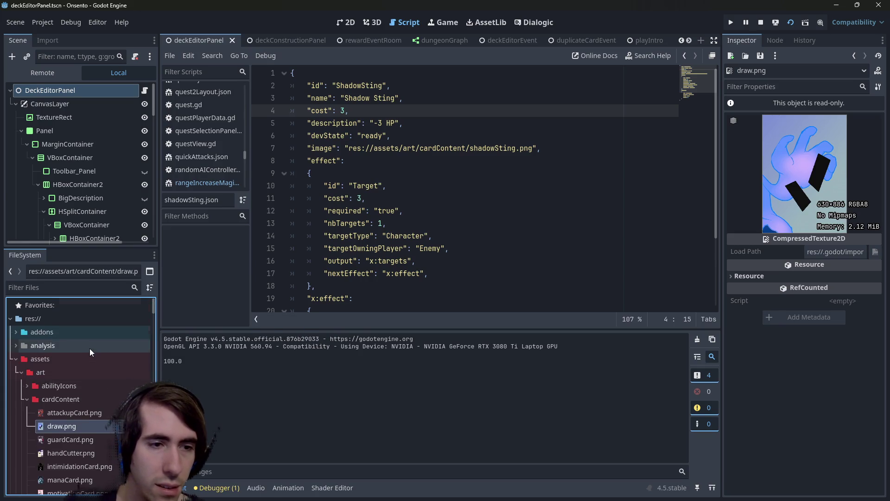
pyautogui.scroll(-3, 90, 349)
pyautogui.scroll(-10, 90, 349)
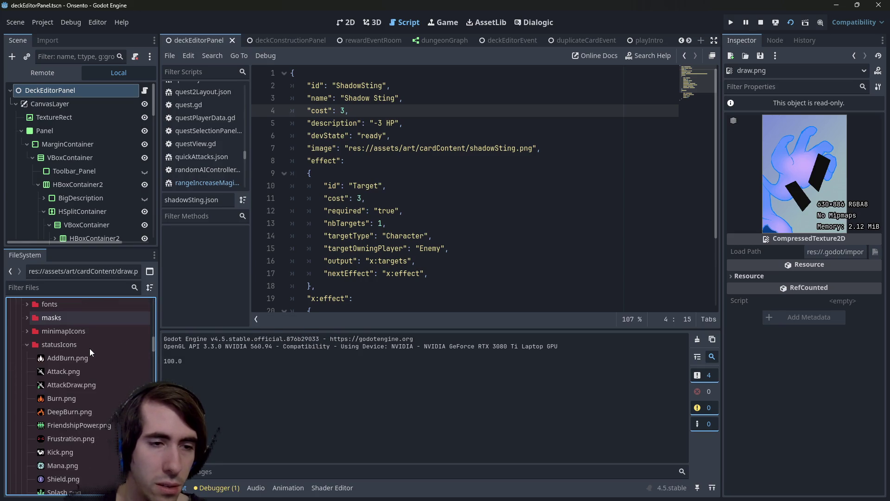
pyautogui.scroll(-12, 90, 348)
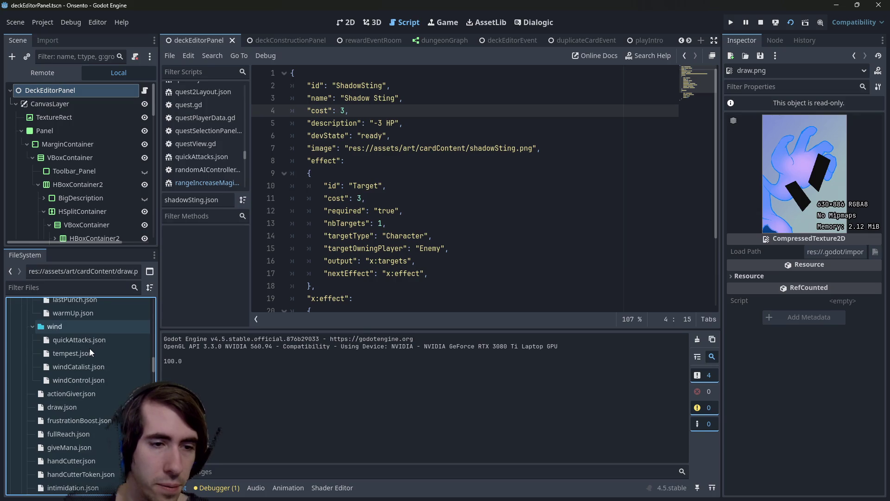
pyautogui.scroll(7, 79, 403)
pyautogui.scroll(10, 119, 377)
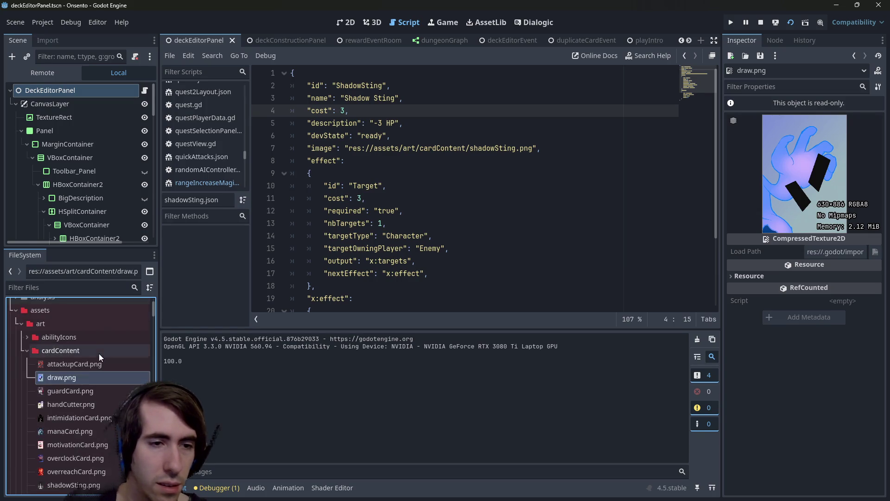
pyautogui.rightClick(77, 373)
pyautogui.click(107, 349)
# Add an "image" entry with the quoted draw.png path after devState in draw.json
pyautogui.scroll(-5, 78, 378)
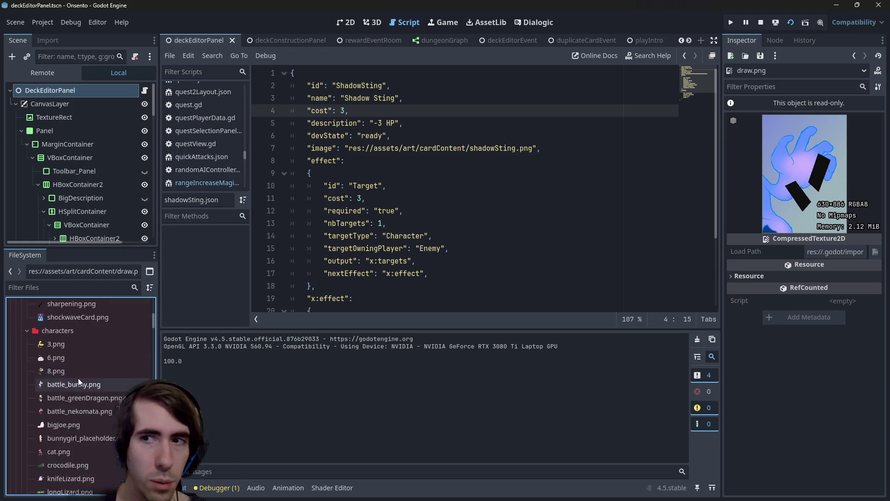
pyautogui.scroll(-10, 79, 381)
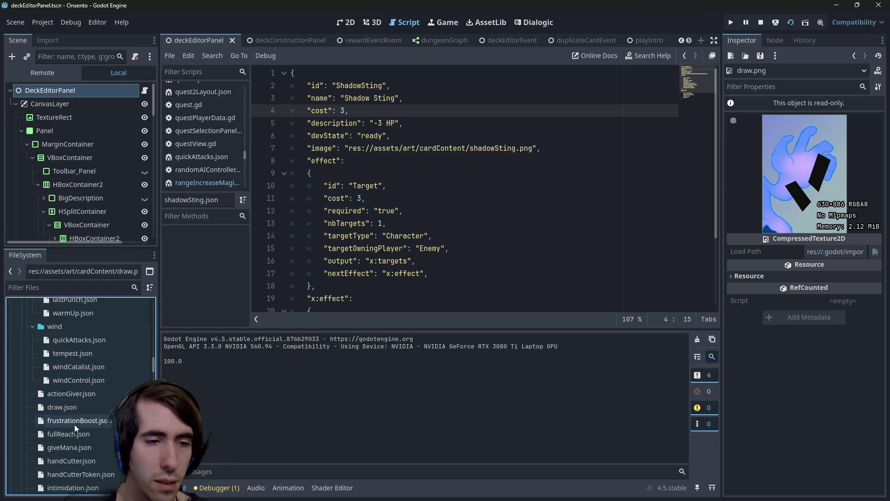
pyautogui.doubleClick(74, 414)
pyautogui.click(453, 135)
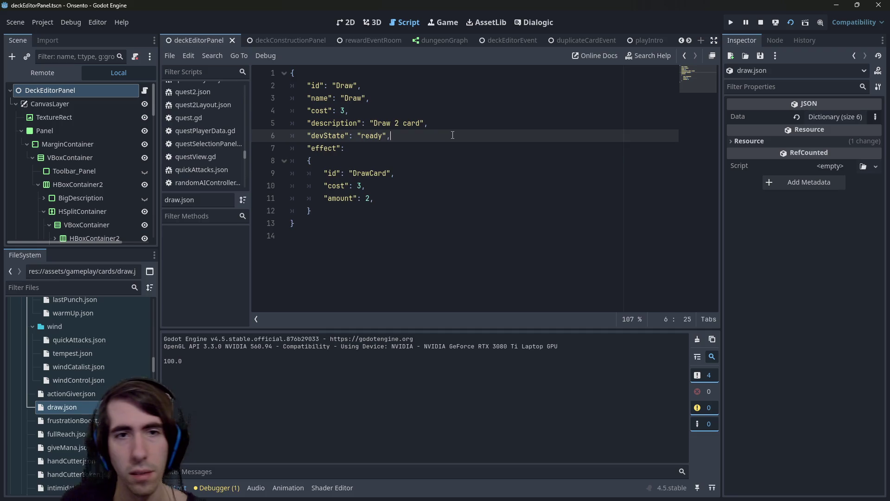
pyautogui.press('Return')
pyautogui.write('"image":')
pyautogui.write('res://assets/art/cardContent/draw.png')
pyautogui.hotkey('ctrl', 'z')
pyautogui.write('"')
pyautogui.write('res://assets/art/cardContent/draw.png')
pyautogui.write('",')
# Save draw.json, stop the running game, and relaunch it
pyautogui.hotkey('ctrl', 's')
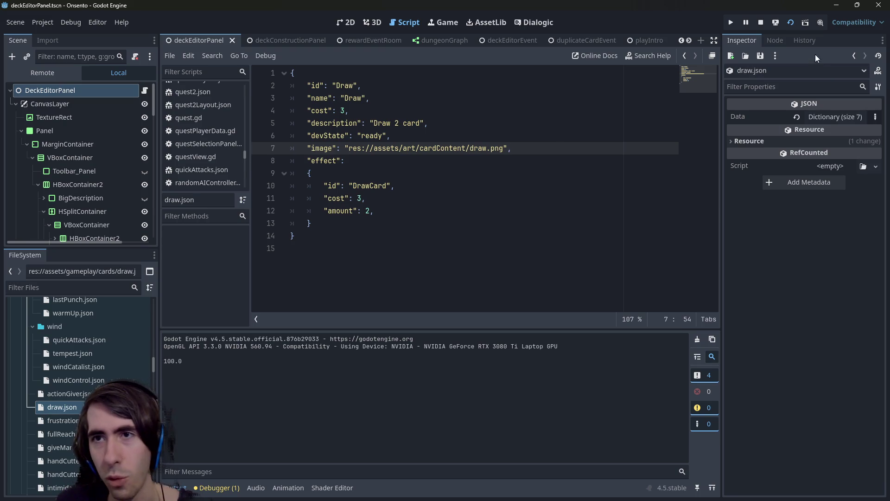
pyautogui.click(762, 22)
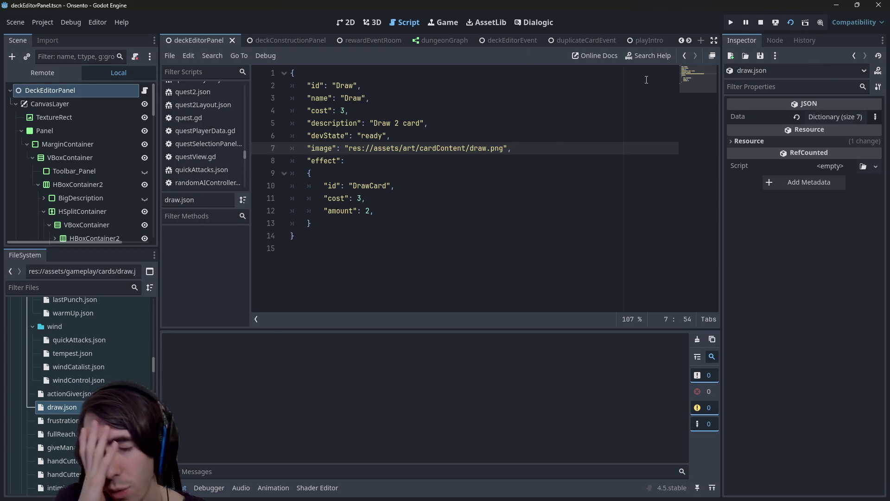
pyautogui.press('F5')
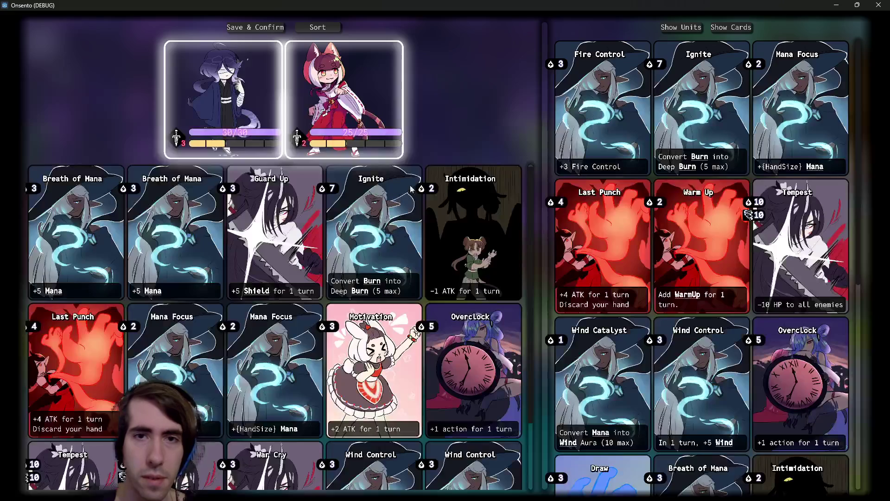
# Browse the deck editor's card collection to check the Draw card art, then close the game window
pyautogui.scroll(-5, 677, 334)
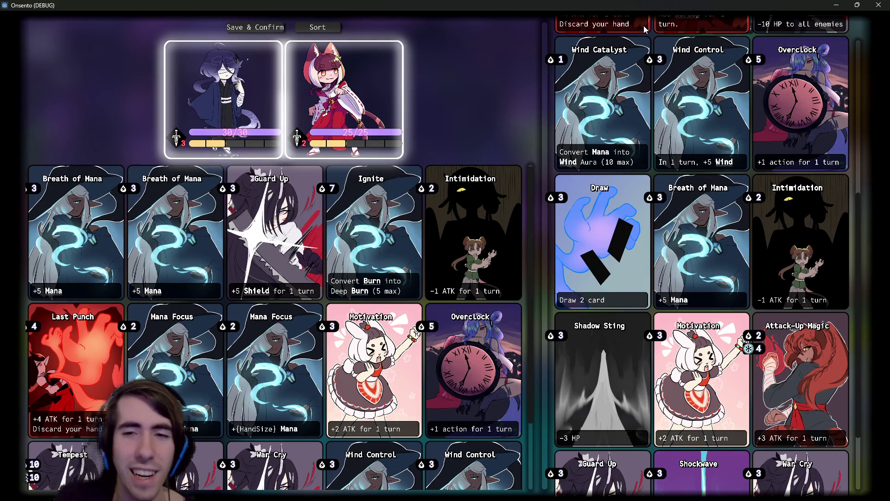
pyautogui.scroll(-2, 655, 171)
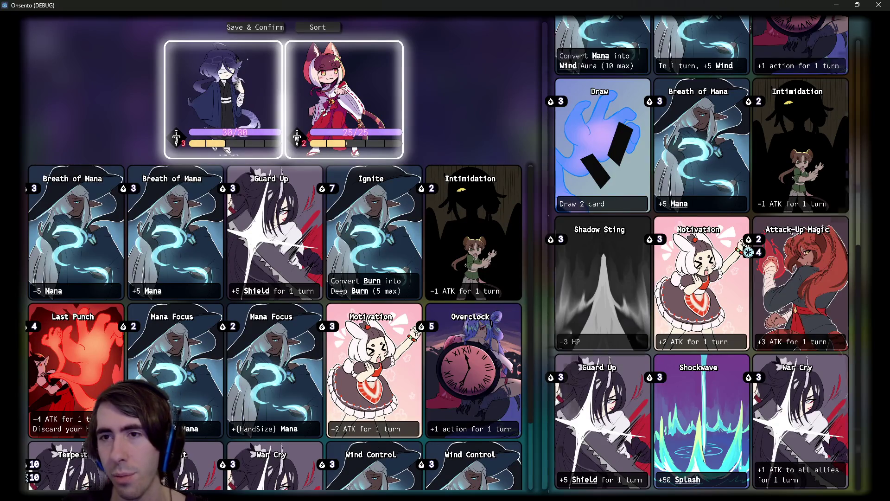
pyautogui.scroll(5, 772, 432)
pyautogui.scroll(-3, 777, 408)
pyautogui.scroll(3, 778, 403)
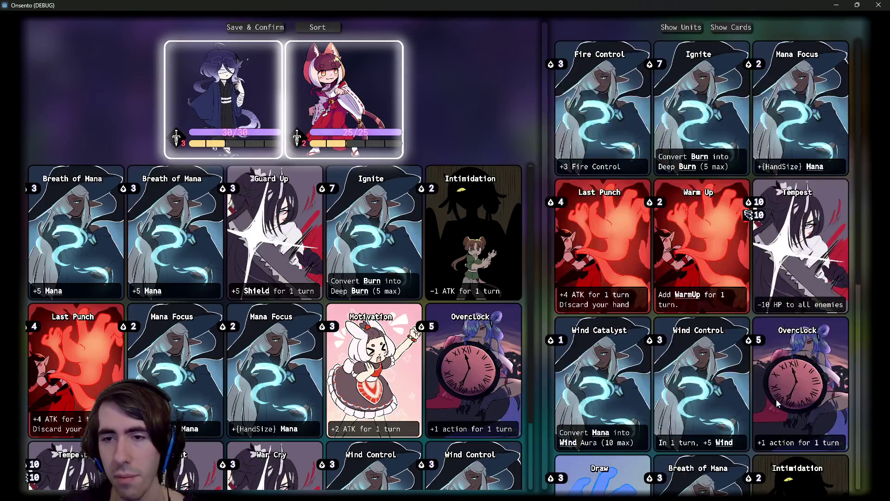
pyautogui.scroll(-5, 778, 404)
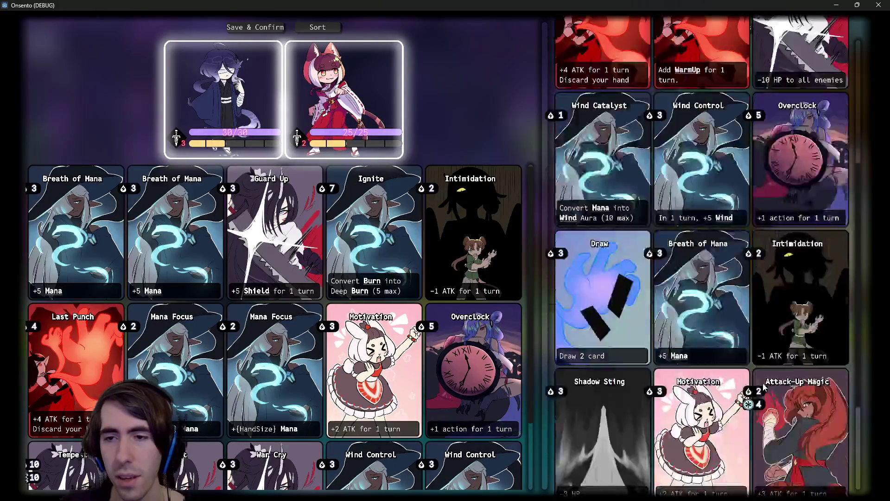
pyautogui.scroll(5, 752, 368)
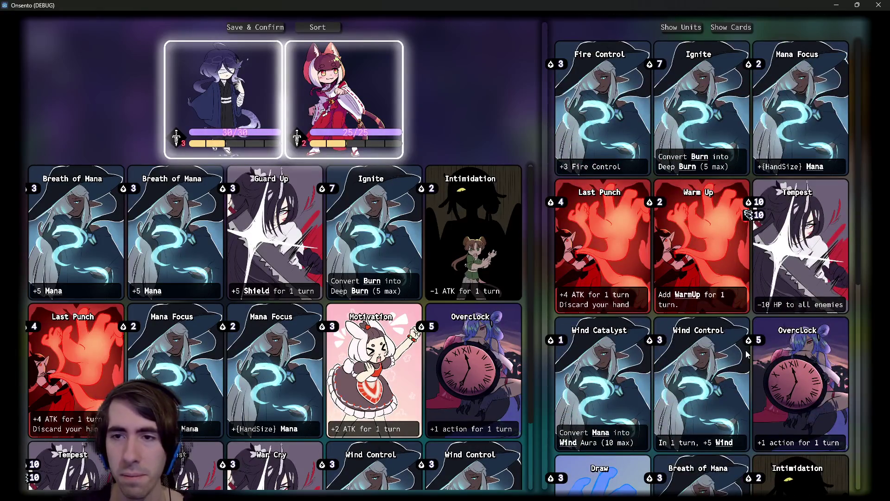
pyautogui.scroll(-2, 455, 252)
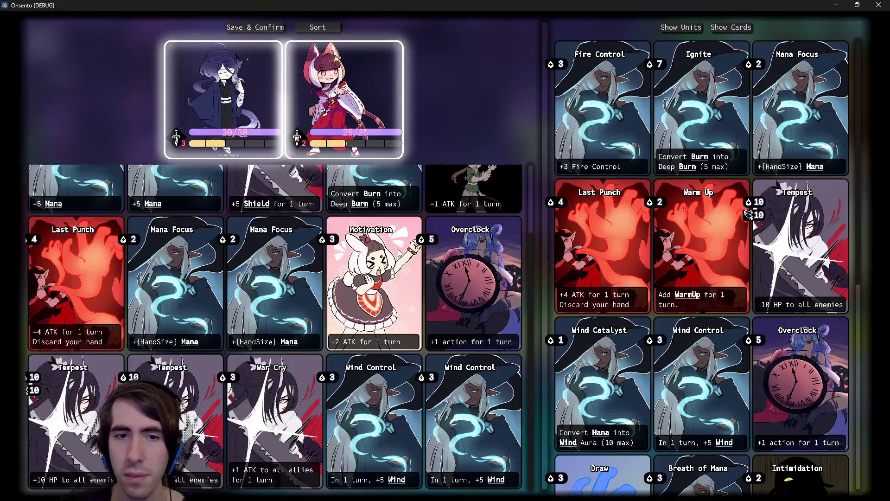
pyautogui.scroll(2, 454, 253)
pyautogui.scroll(-8, 825, 183)
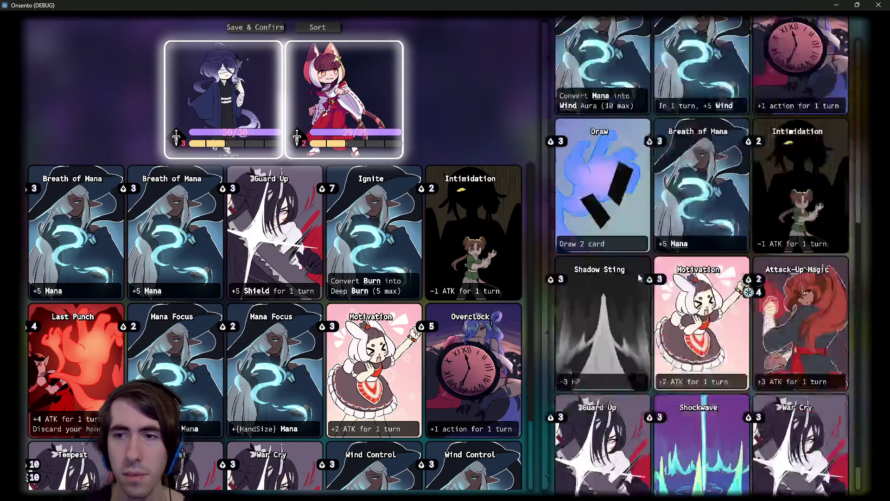
pyautogui.press('super+Down')
pyautogui.press('super+Down')
pyautogui.scroll(10, 129, 346)
# Relaunch the Onsento game and maximize its window to full screen
pyautogui.scroll(15, 104, 362)
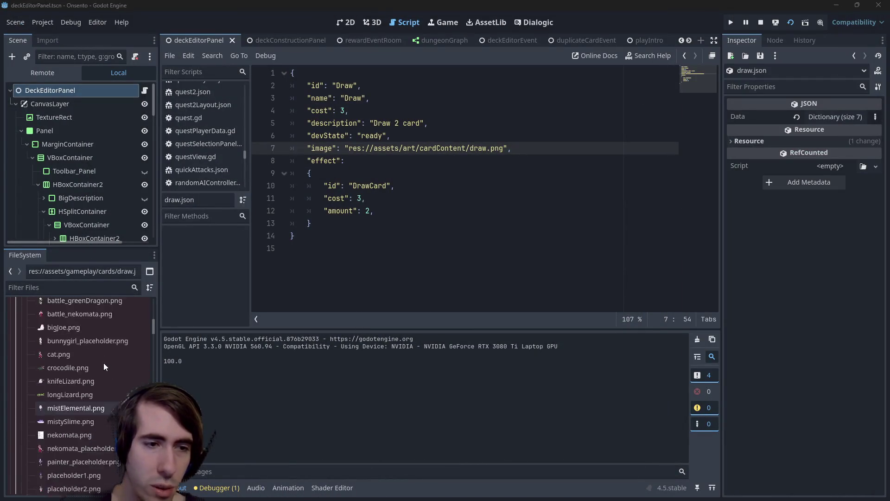
pyautogui.scroll(5, 129, 338)
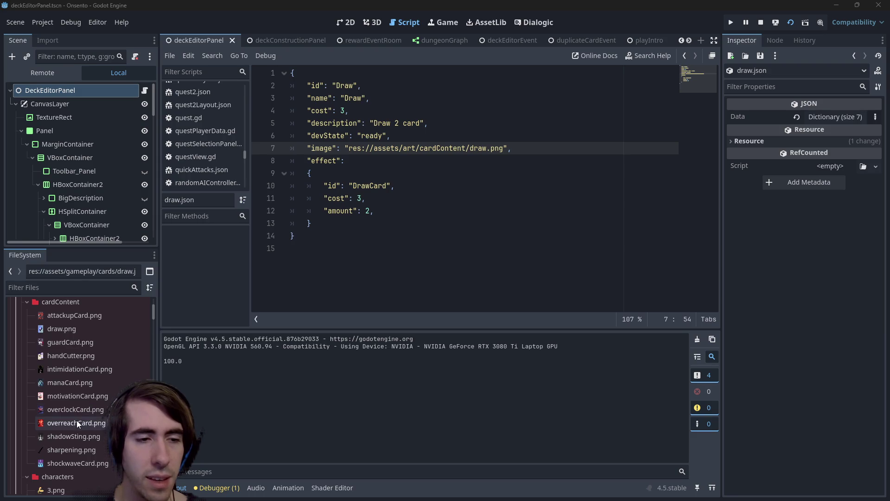
pyautogui.press('F6')
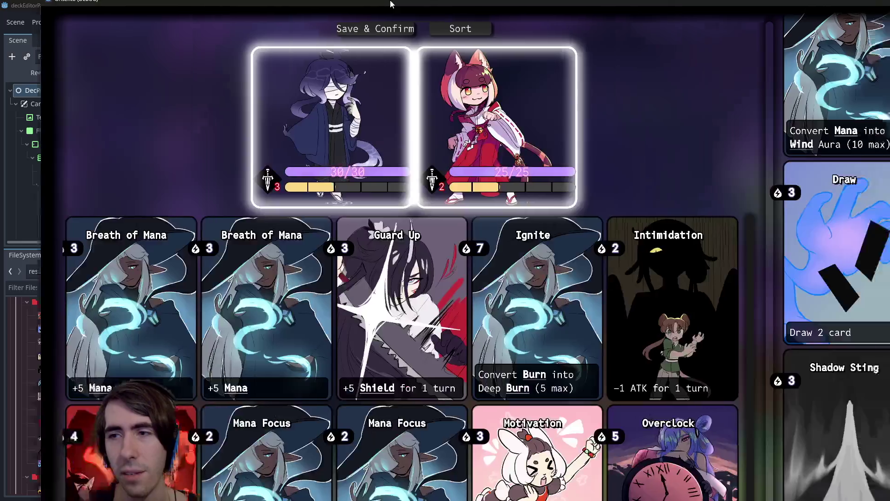
pyautogui.doubleClick(390, 4)
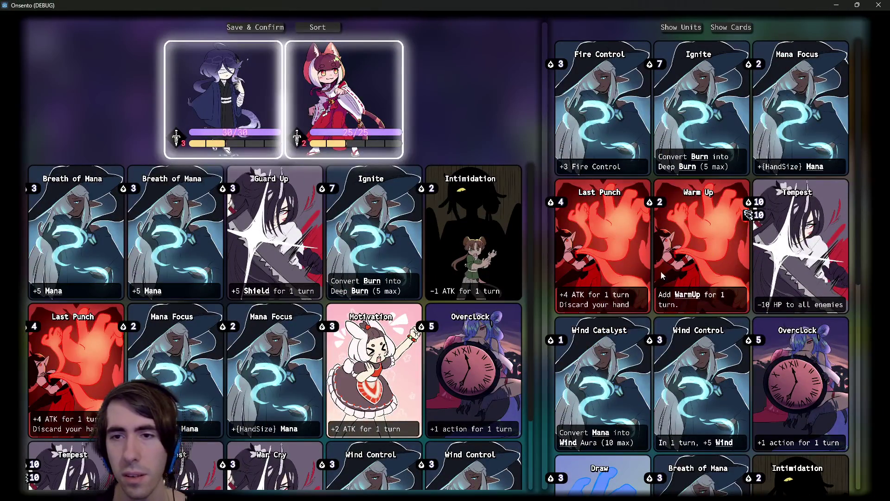
# Review the card collection including the blue-hand Draw card, then minimize the game
pyautogui.scroll(-6, 741, 134)
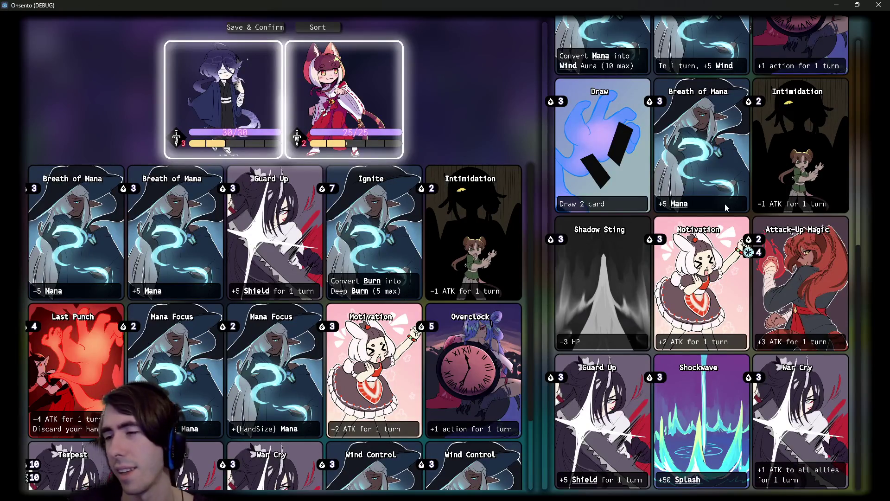
pyautogui.scroll(5, 705, 206)
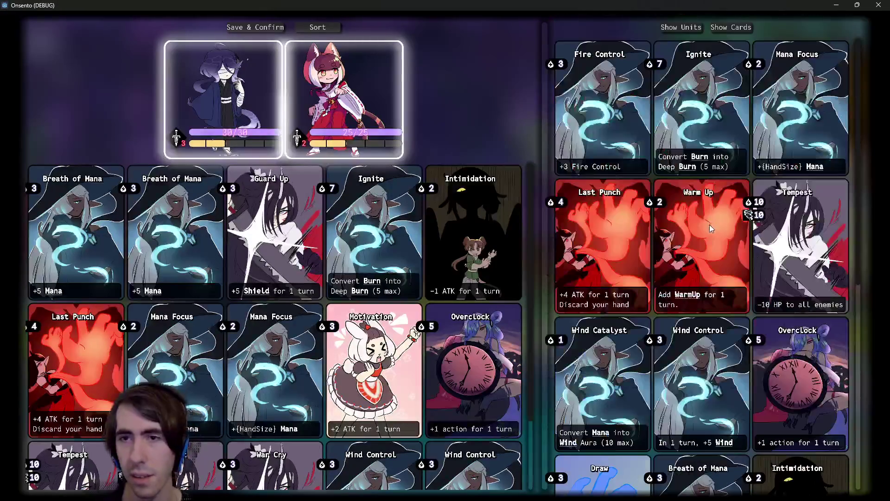
pyautogui.scroll(-5, 710, 224)
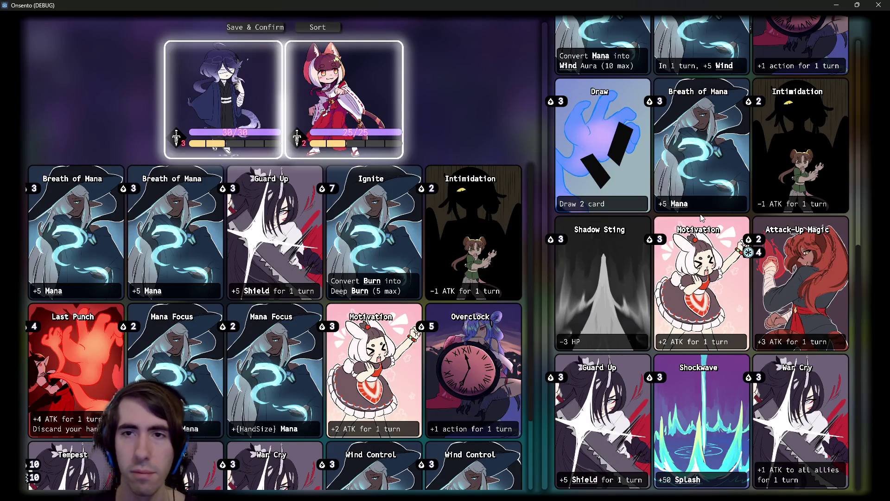
pyautogui.scroll(2, 647, 228)
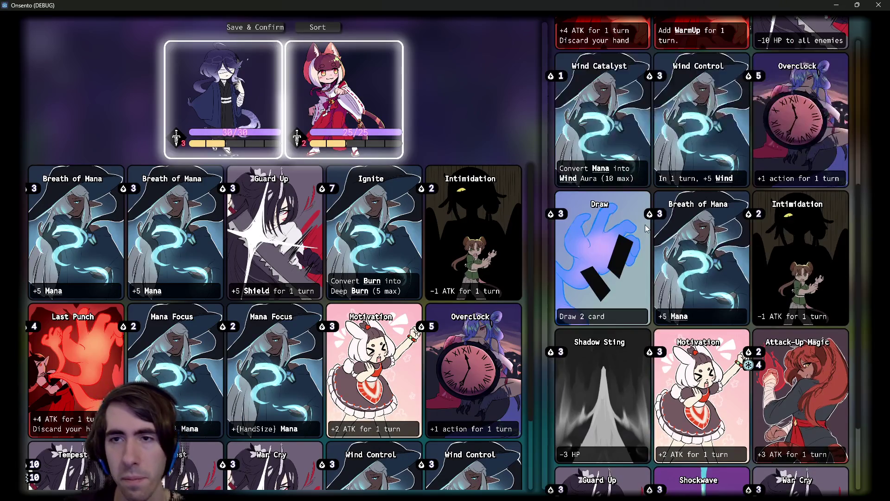
pyautogui.scroll(5, 647, 228)
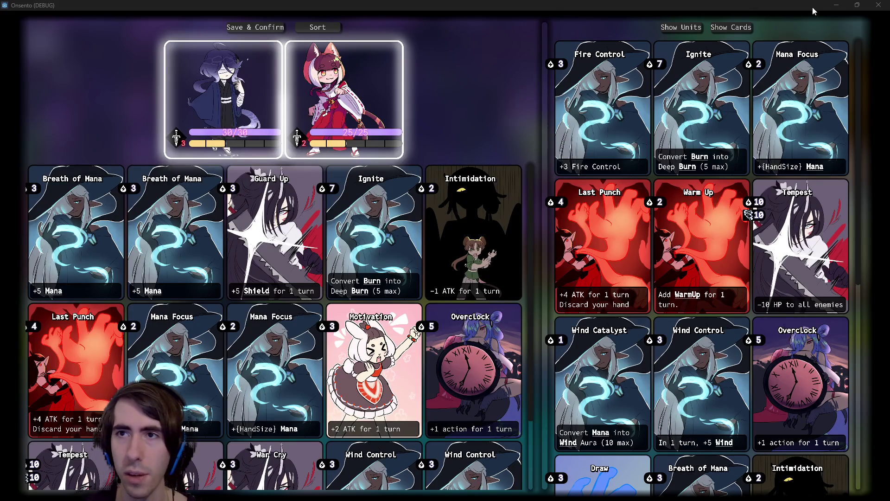
pyautogui.click(836, 5)
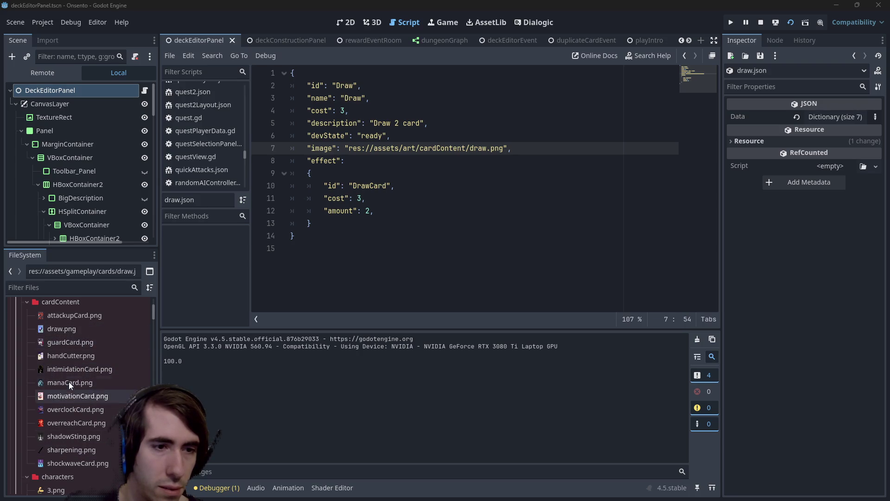
# Open manaCard.png from the FileSystem dock in GIMP as an external program
pyautogui.rightClick(68, 382)
pyautogui.click(93, 340)
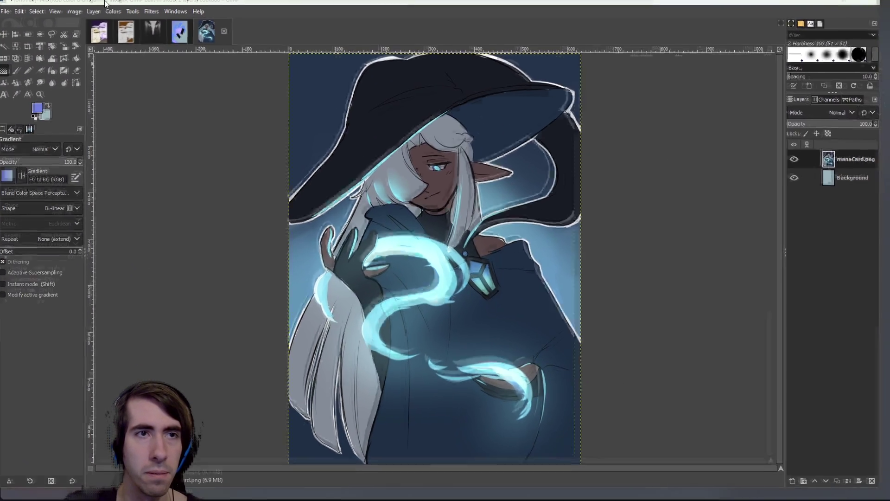
# Try lowering Hue-Chroma chroma to about -8.14, then discard it
pyautogui.click(115, 19)
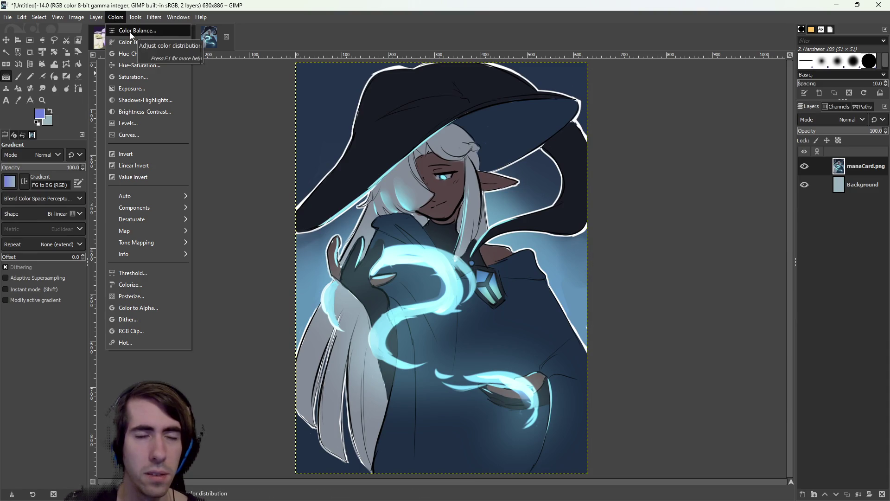
pyautogui.click(135, 54)
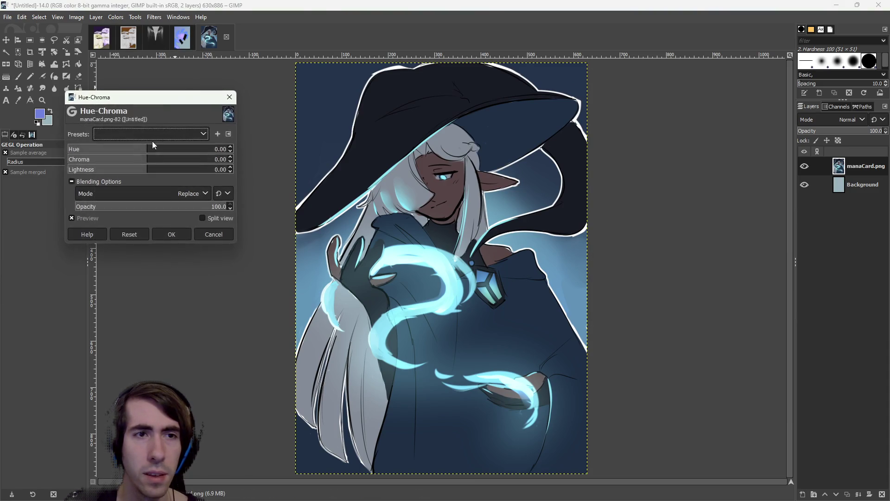
pyautogui.moveTo(78, 159)
pyautogui.mouseDown()
pyautogui.moveTo(209, 160)
pyautogui.moveTo(140, 161)
pyautogui.mouseUp()
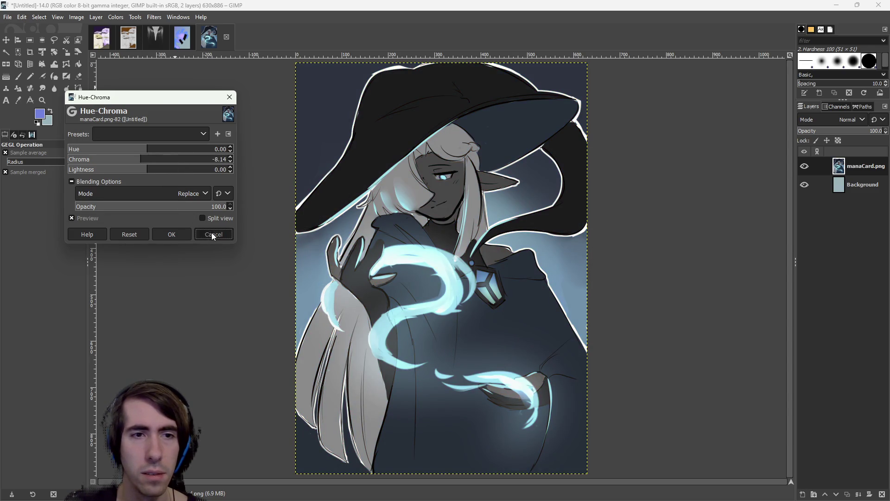
pyautogui.click(212, 233)
# Trial green and other hue shifts with lightness 30.23, discard them, and start Color Temperature
pyautogui.click(112, 17)
pyautogui.click(138, 55)
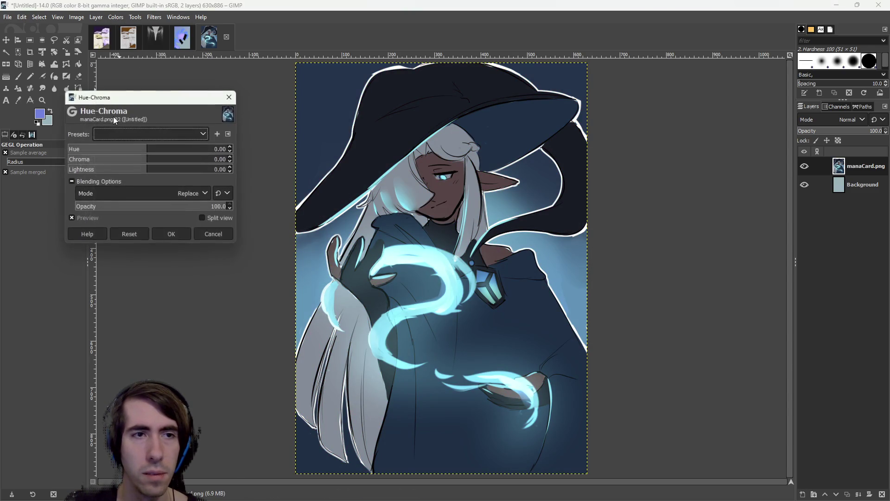
pyautogui.moveTo(139, 148)
pyautogui.mouseDown()
pyautogui.moveTo(95, 147)
pyautogui.moveTo(207, 149)
pyautogui.moveTo(54, 139)
pyautogui.mouseUp()
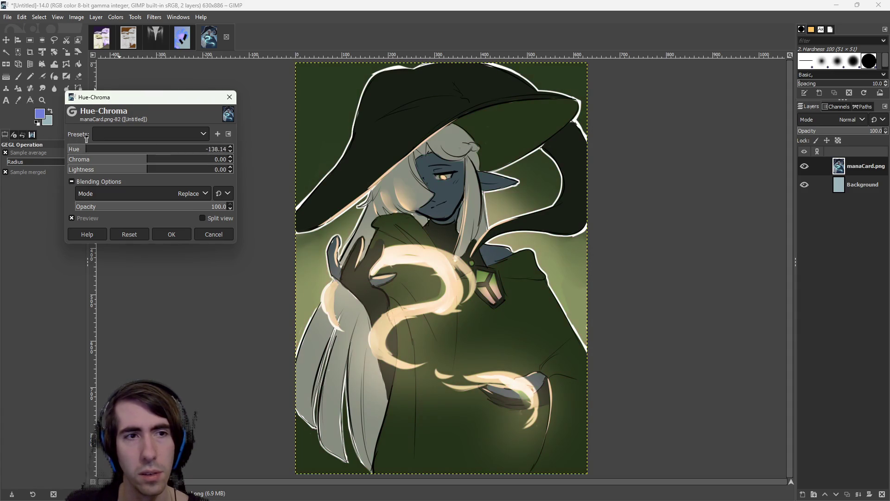
pyautogui.moveTo(202, 142); pyautogui.dragTo(139, 136)
pyautogui.moveTo(151, 171)
pyautogui.mouseDown()
pyautogui.moveTo(183, 172)
pyautogui.moveTo(172, 173)
pyautogui.moveTo(185, 154)
pyautogui.moveTo(121, 156)
pyautogui.moveTo(178, 159)
pyautogui.moveTo(151, 159)
pyautogui.mouseUp()
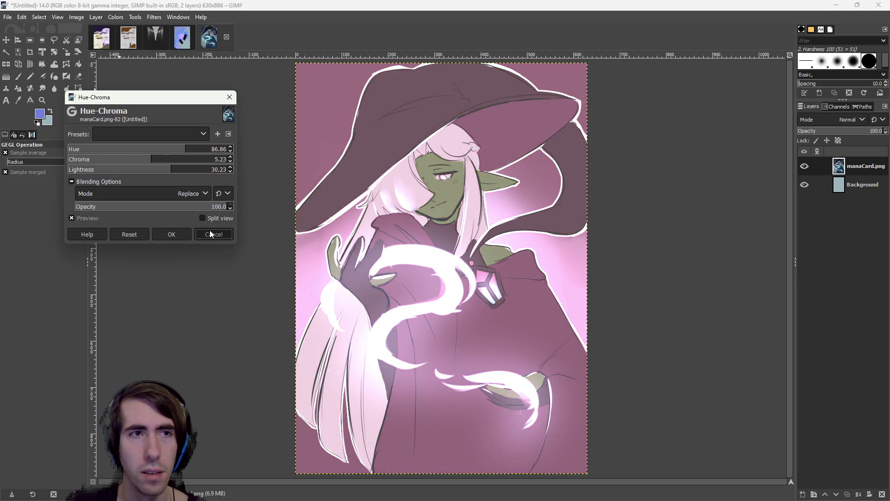
pyautogui.click(212, 233)
pyautogui.click(115, 16)
pyautogui.click(137, 46)
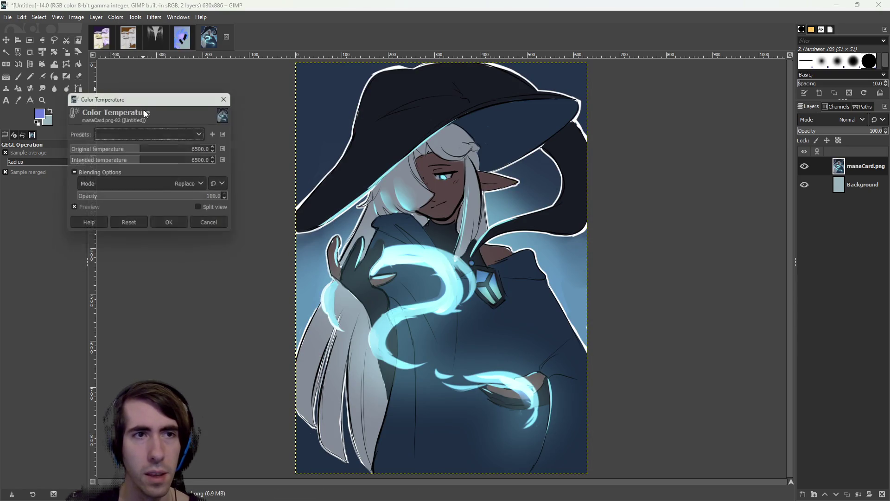
# Trial a warm red-orange colour temperature shift, then cancel it to keep the art blue
pyautogui.moveTo(139, 160)
pyautogui.mouseDown()
pyautogui.moveTo(181, 166)
pyautogui.moveTo(70, 145)
pyautogui.mouseUp()
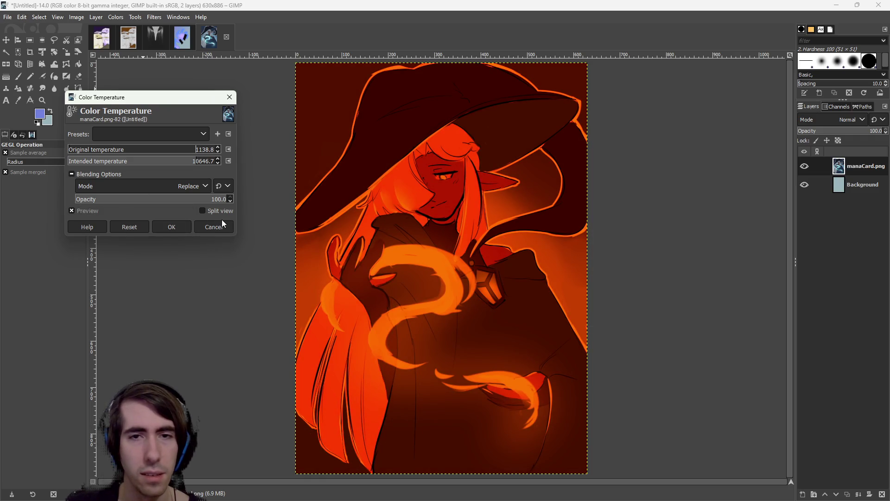
pyautogui.click(213, 227)
pyautogui.click(116, 17)
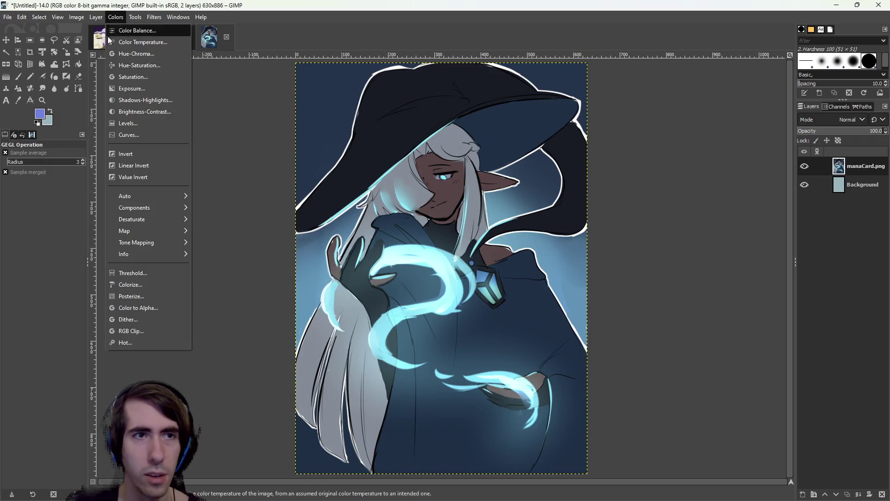
# Try Color Balance shifts toward red on the midtones, shadows and highlights, then cancel them
pyautogui.click(136, 30)
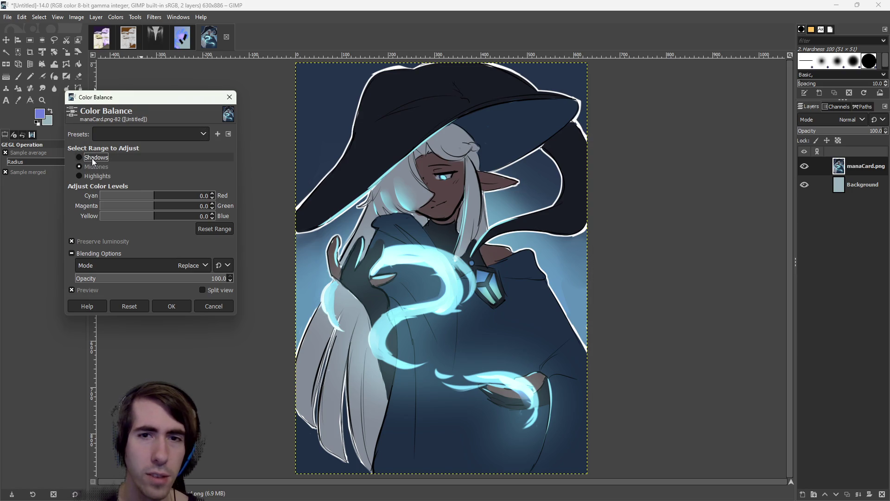
pyautogui.click(97, 175)
pyautogui.click(98, 168)
pyautogui.moveTo(166, 198)
pyautogui.mouseDown()
pyautogui.moveTo(199, 196)
pyautogui.moveTo(158, 194)
pyautogui.mouseUp()
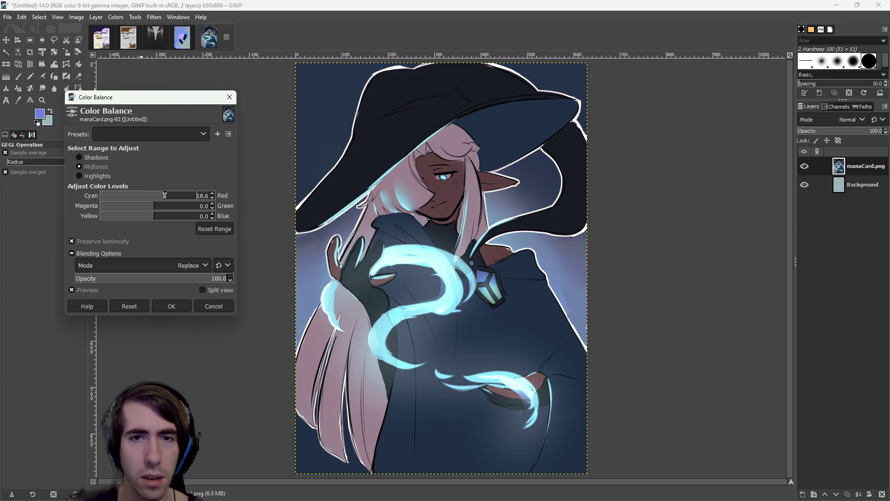
pyautogui.click(96, 158)
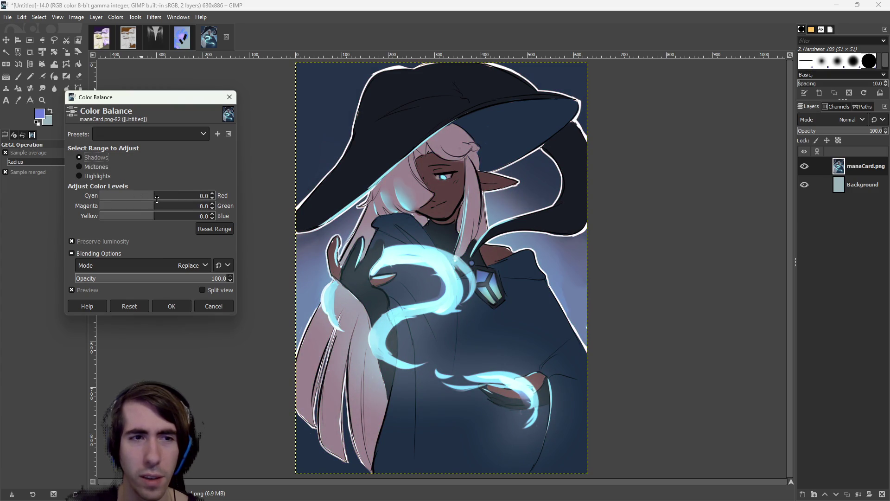
pyautogui.moveTo(157, 200)
pyautogui.mouseDown()
pyautogui.moveTo(184, 206)
pyautogui.moveTo(141, 206)
pyautogui.moveTo(187, 217)
pyautogui.moveTo(100, 209)
pyautogui.moveTo(203, 199)
pyautogui.moveTo(172, 208)
pyautogui.moveTo(188, 220)
pyautogui.moveTo(115, 216)
pyautogui.mouseUp()
pyautogui.click(96, 176)
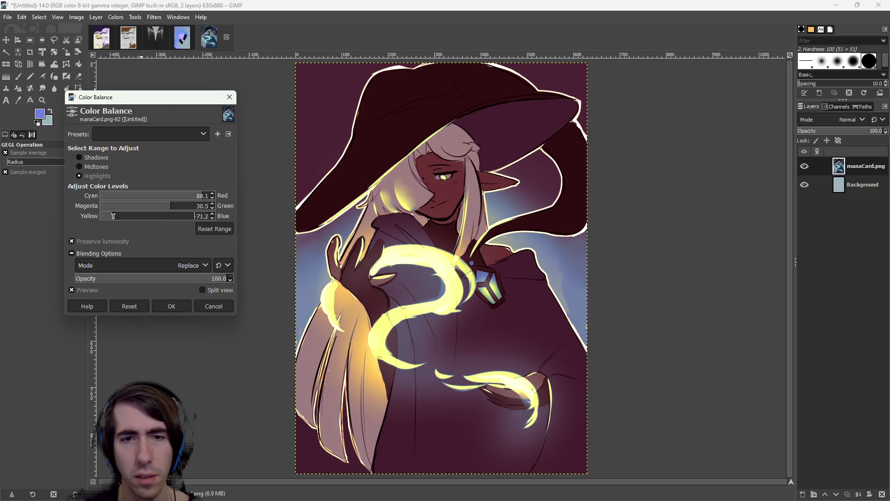
pyautogui.click(164, 207)
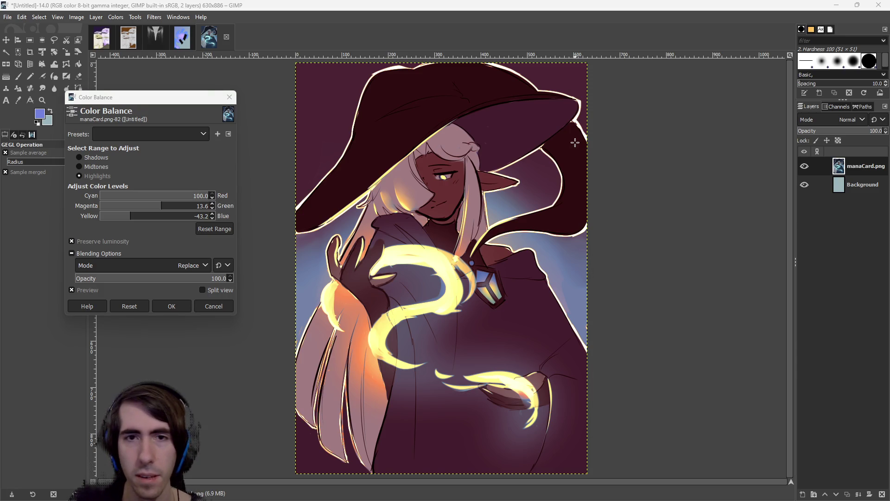
pyautogui.click(212, 308)
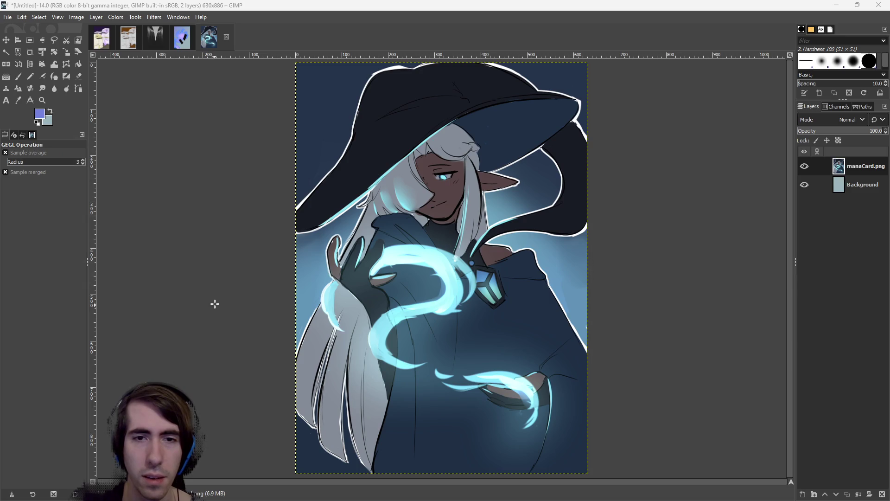
pyautogui.scroll(1, 306, 266)
pyautogui.hscroll(1, 306, 266)
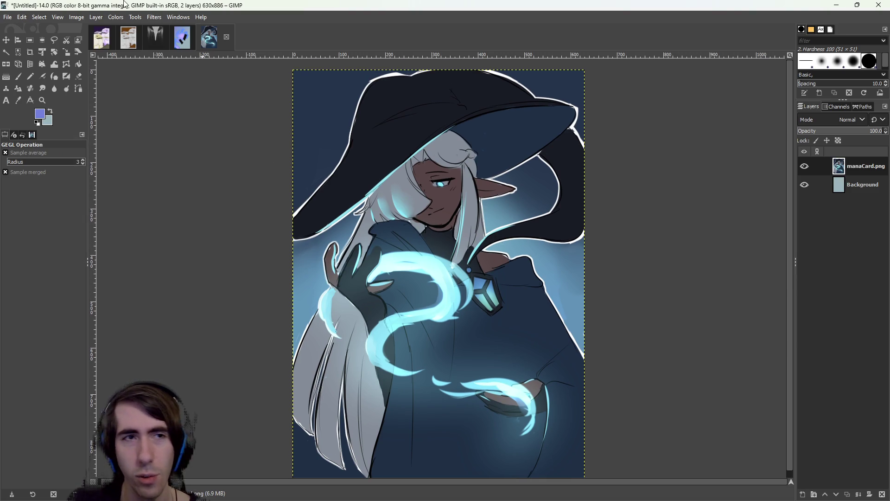
pyautogui.click(113, 18)
pyautogui.moveTo(145, 222)
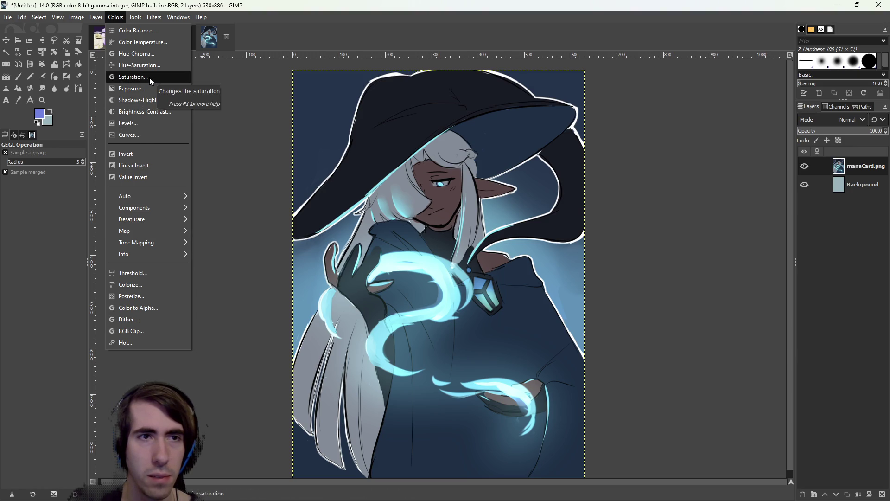
pyautogui.click(142, 54)
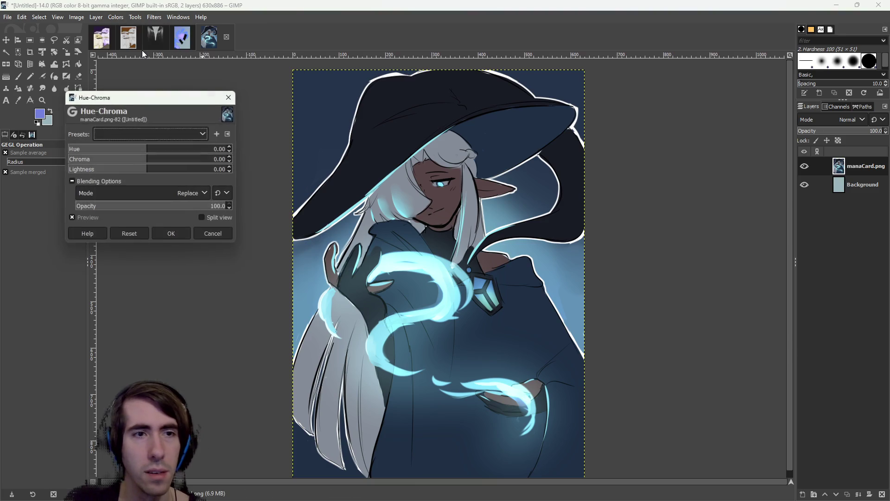
pyautogui.click(127, 162)
pyautogui.moveTo(100, 163)
pyautogui.mouseDown()
pyautogui.moveTo(73, 159)
pyautogui.moveTo(74, 151)
pyautogui.moveTo(214, 157)
pyautogui.moveTo(106, 166)
pyautogui.moveTo(160, 160)
pyautogui.moveTo(65, 154)
pyautogui.moveTo(185, 156)
pyautogui.moveTo(65, 152)
pyautogui.mouseUp()
pyautogui.click(138, 160)
pyautogui.click(112, 149)
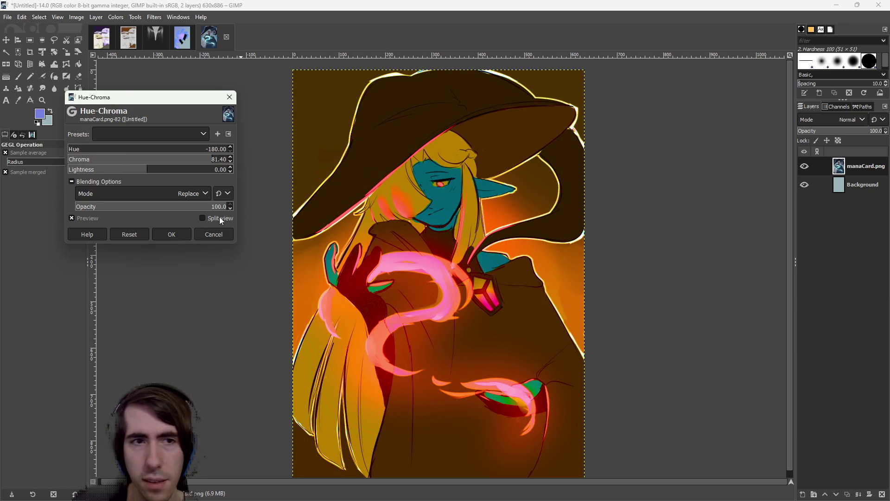
pyautogui.click(172, 234)
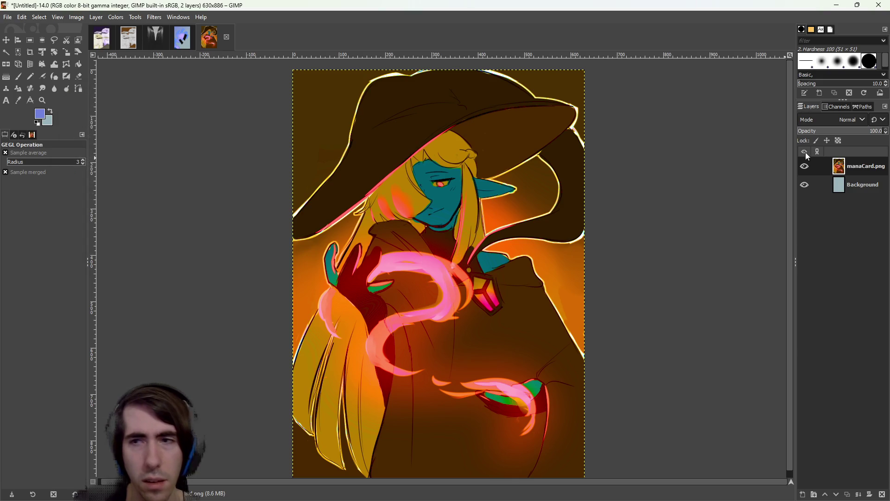
pyautogui.hotkey('ctrl', 'z')
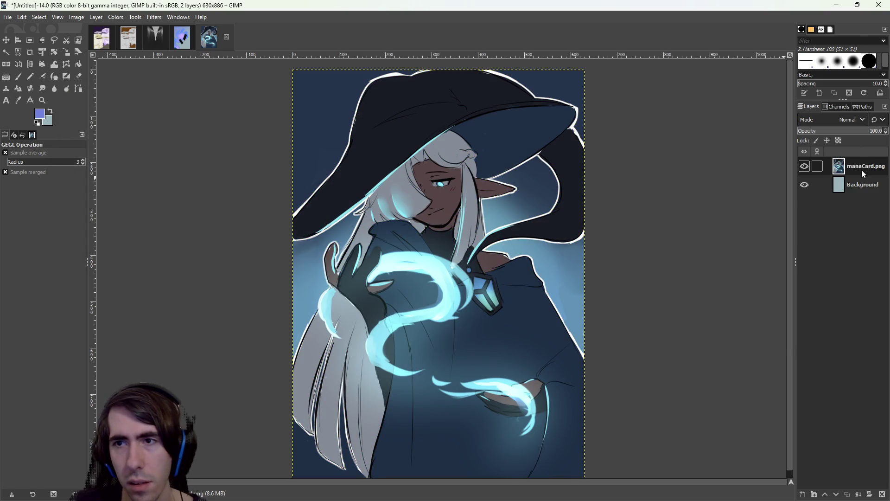
# Duplicate the manaCard.png layer and repeat the Hue-Chroma filter on the copy
pyautogui.rightClick(861, 170)
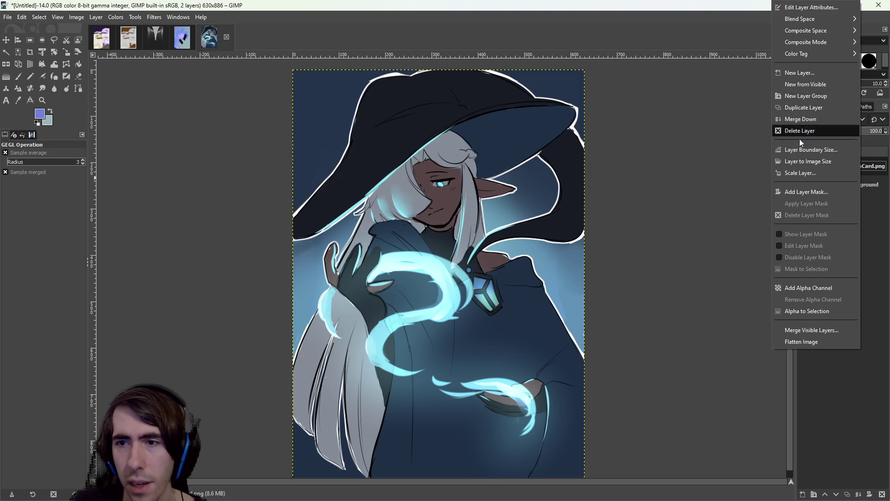
pyautogui.click(816, 107)
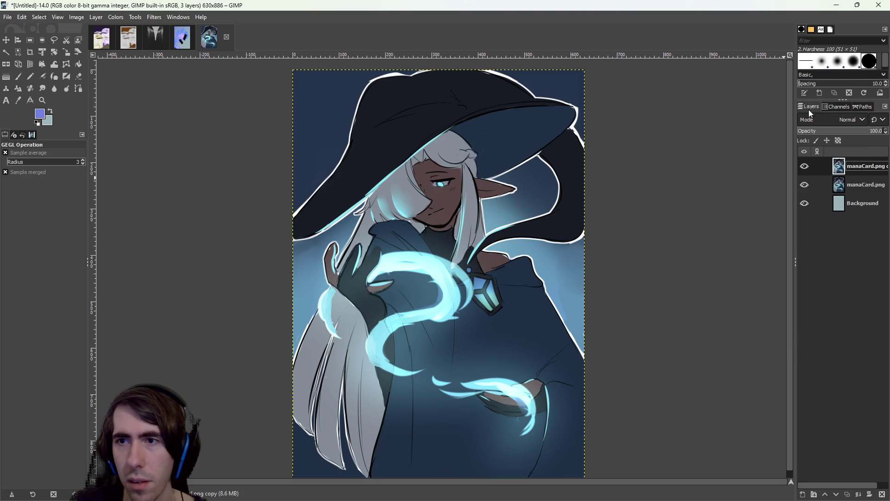
pyautogui.click(115, 19)
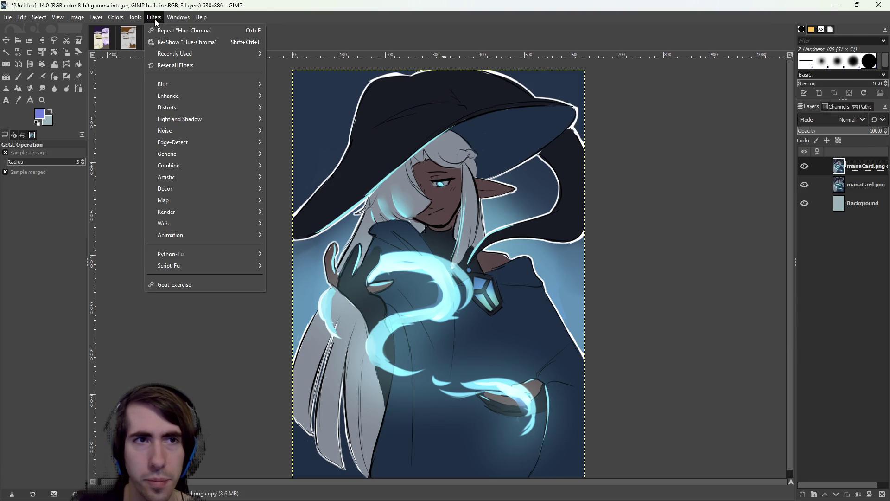
pyautogui.click(165, 27)
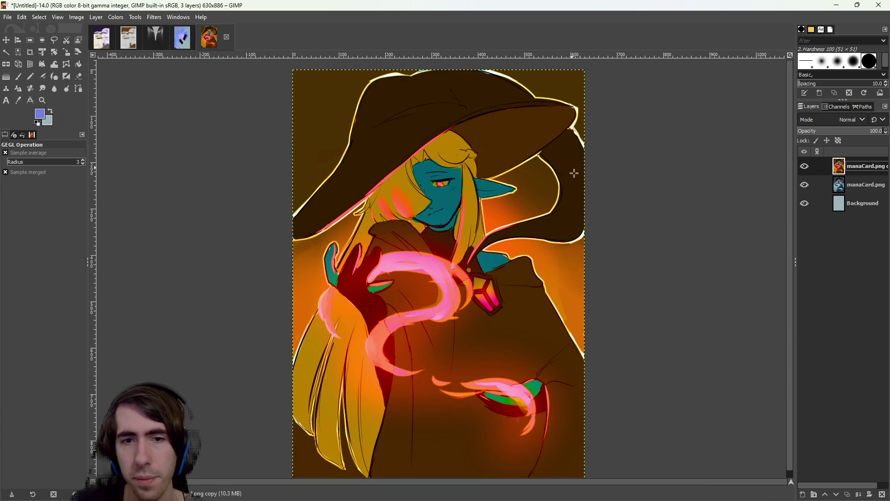
# Toggle the orange copy's visibility to compare it with the blue original
pyautogui.click(859, 185)
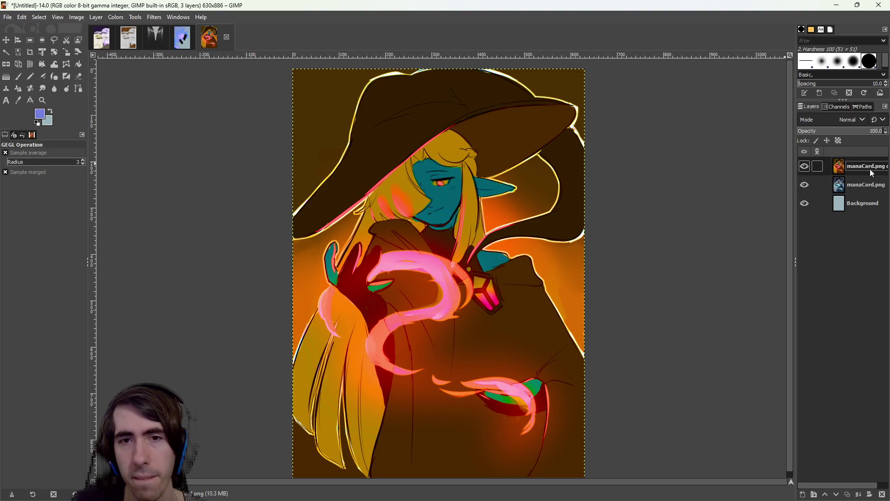
pyautogui.click(805, 166)
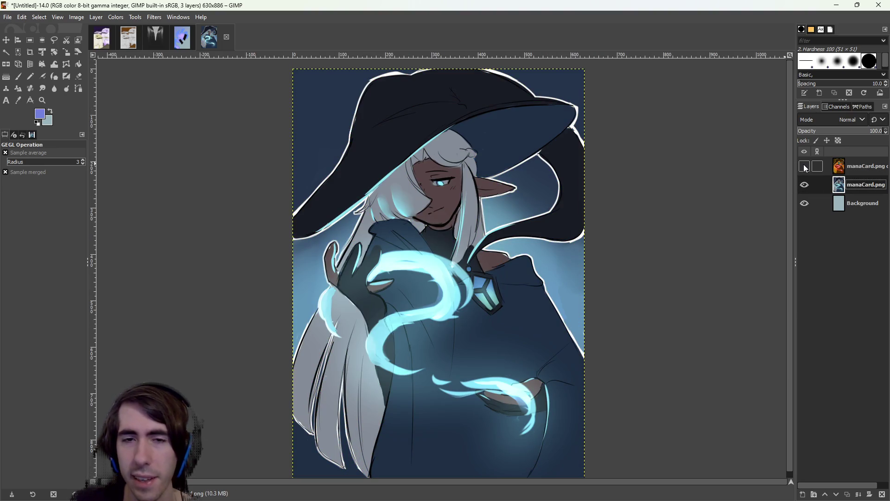
pyautogui.click(805, 168)
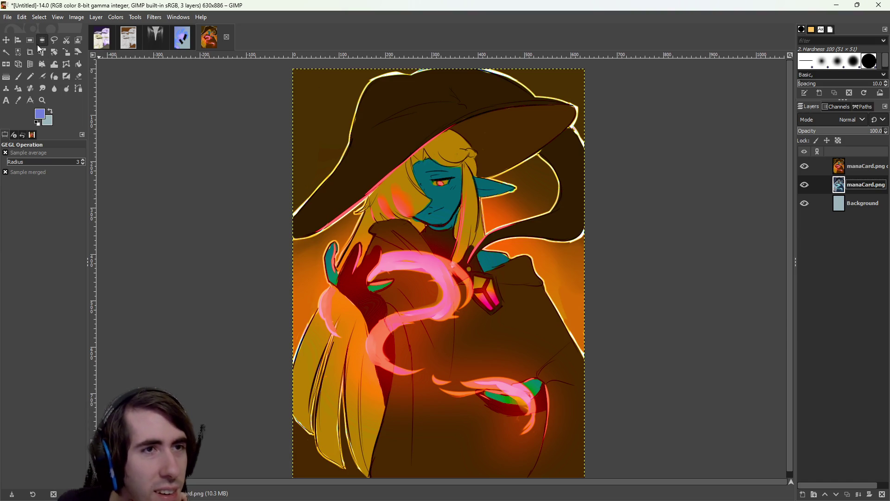
# Set the Eraser to size 533 on the orange copy layer and undo a trial hat stroke
pyautogui.click(79, 76)
pyautogui.moveTo(41, 200); pyautogui.dragTo(49, 198)
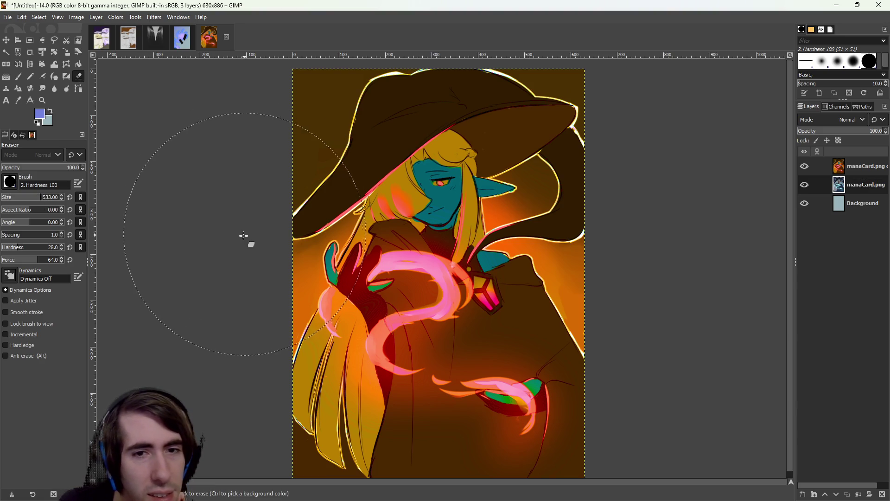
pyautogui.click(865, 166)
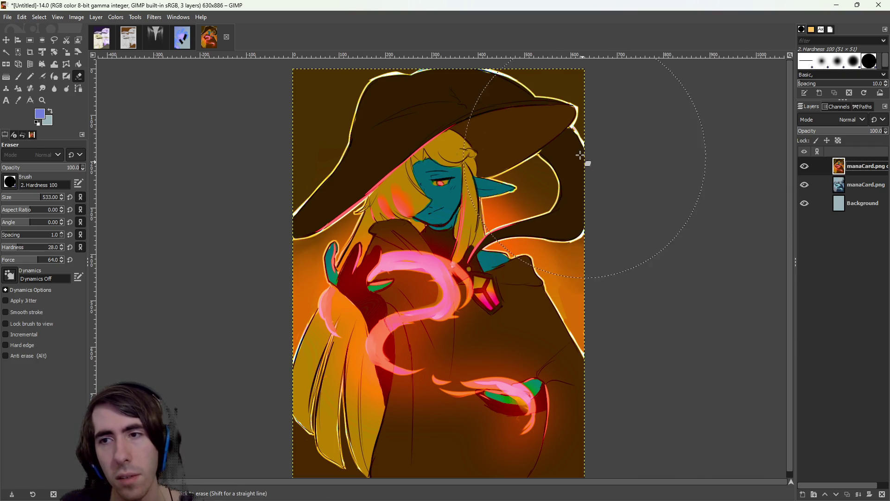
pyautogui.moveTo(586, 89)
pyautogui.mouseDown()
pyautogui.moveTo(538, 99)
pyautogui.moveTo(289, 100)
pyautogui.mouseUp()
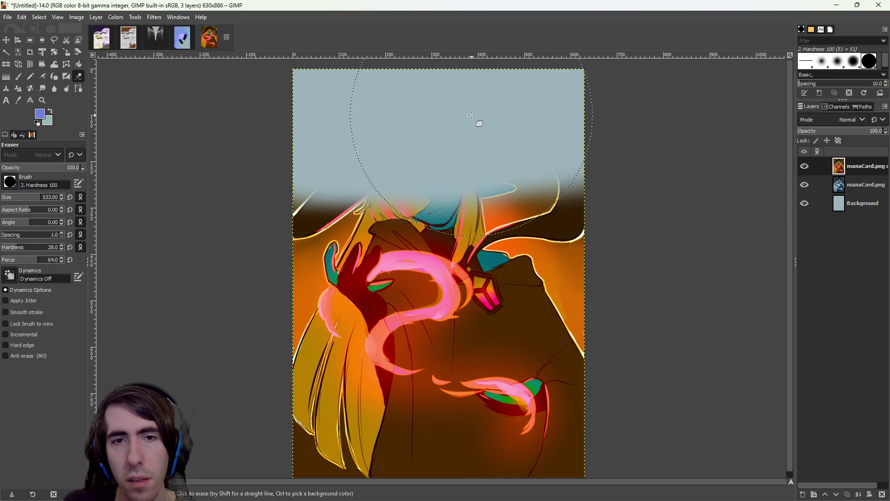
pyautogui.hotkey('ctrl', 'z')
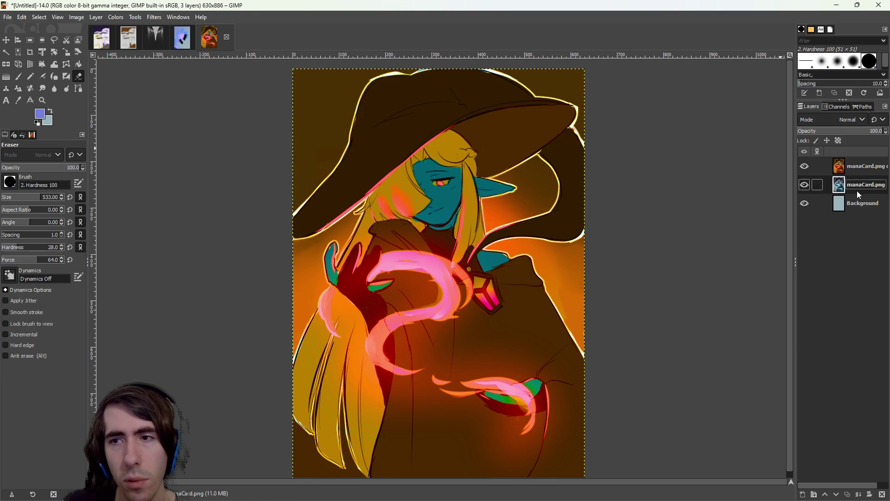
pyautogui.click(803, 202)
pyautogui.click(804, 203)
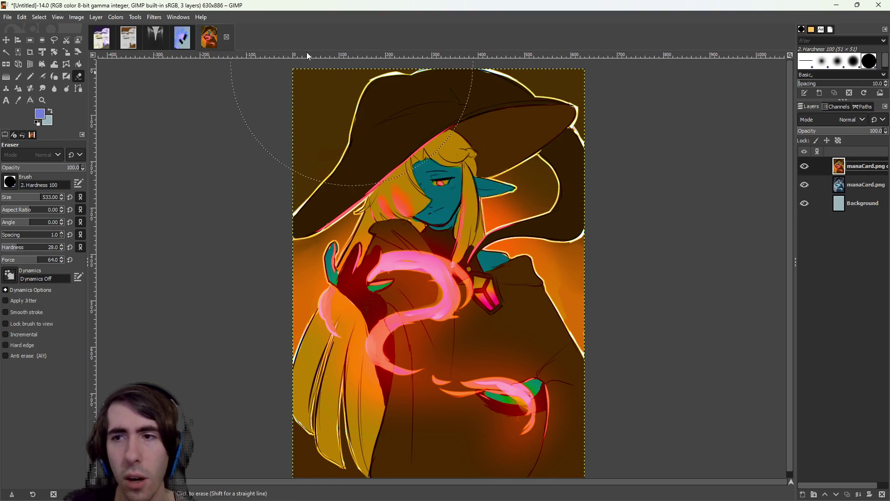
# Add an alpha channel via Layer > Transparency, then erase the copy over the hat, face and right side
pyautogui.click(135, 18)
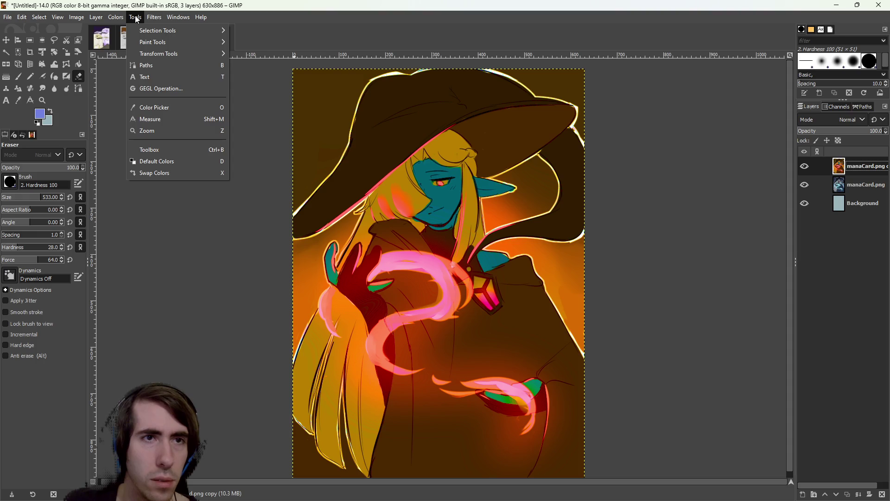
pyautogui.click(135, 18)
pyautogui.click(96, 17)
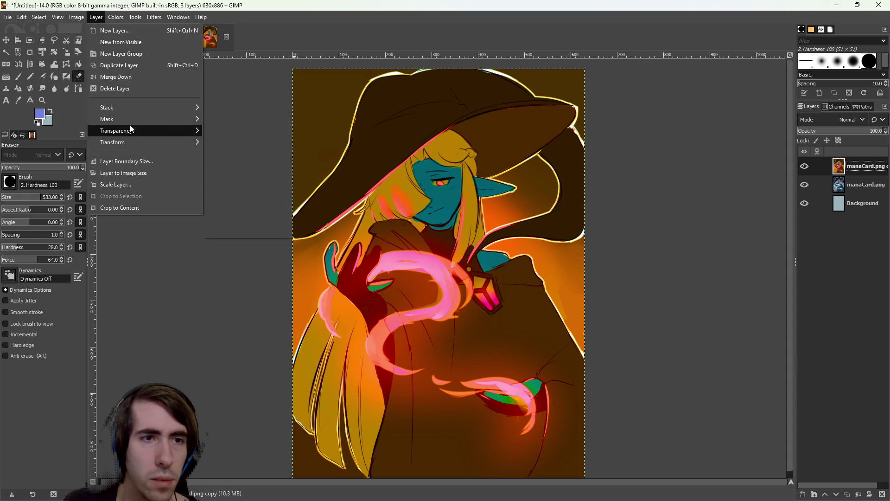
pyautogui.click(224, 132)
pyautogui.click(860, 185)
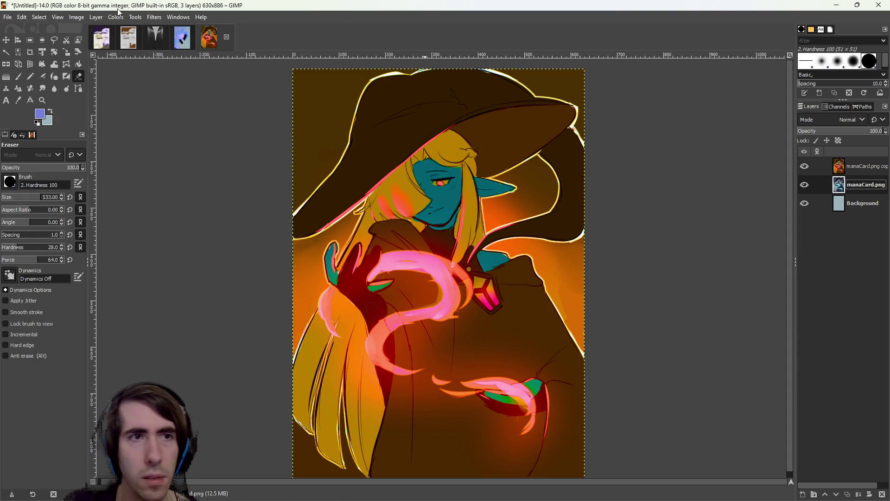
pyautogui.click(96, 17)
pyautogui.moveTo(139, 130)
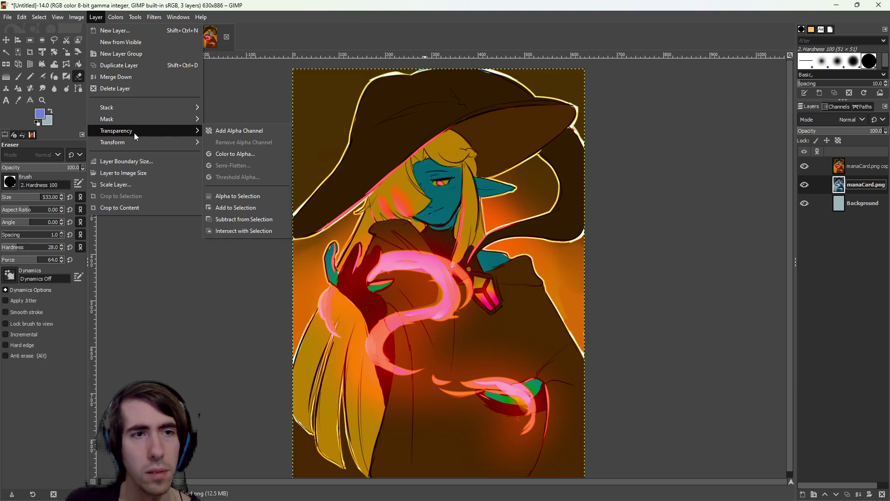
pyautogui.click(228, 132)
pyautogui.click(858, 166)
pyautogui.moveTo(538, 108)
pyautogui.mouseDown()
pyautogui.moveTo(332, 114)
pyautogui.moveTo(532, 135)
pyautogui.moveTo(606, 247)
pyautogui.moveTo(603, 284)
pyautogui.mouseUp()
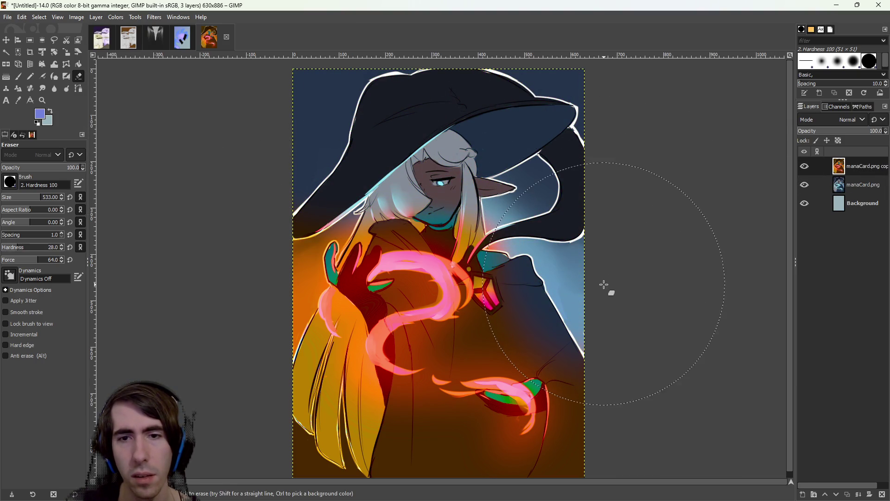
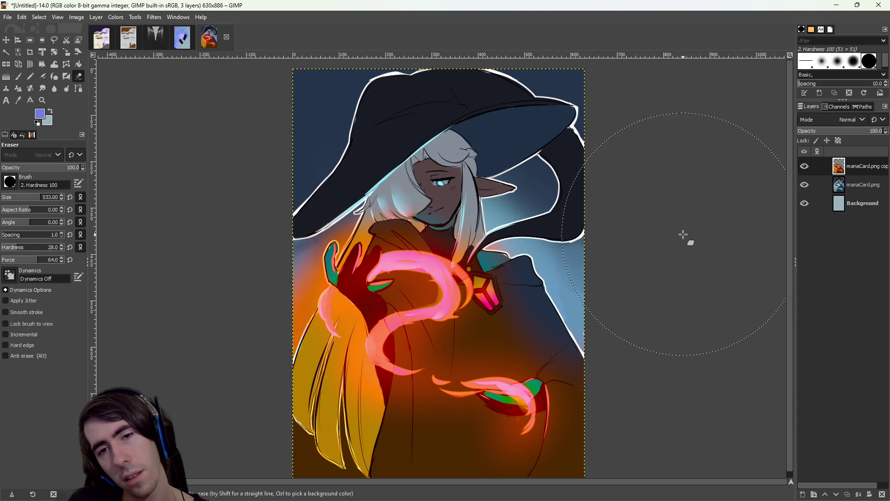
# Compare the orange recolour with the original using undo/redo, keep the recolour, and zoom in on the face
pyautogui.press('ctrl')
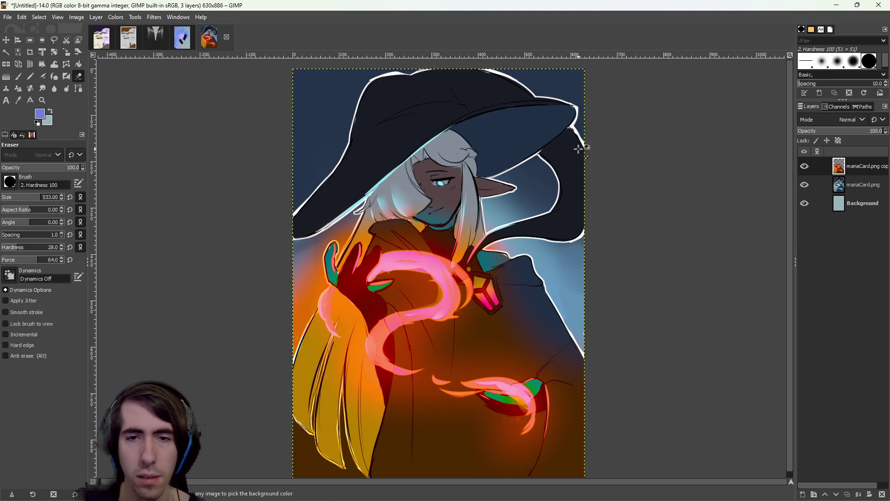
pyautogui.hotkey('ctrl', 'z')
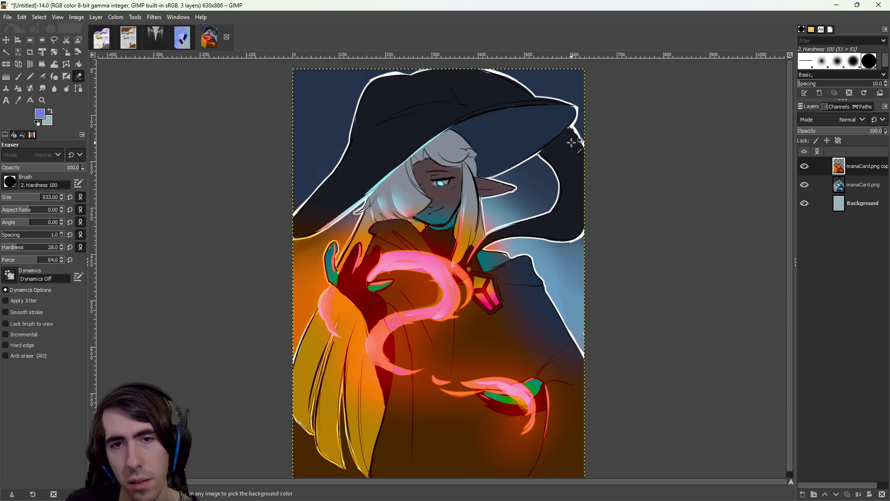
pyautogui.hotkey('ctrl', 'y')
pyautogui.hotkey('ctrl', 'z')
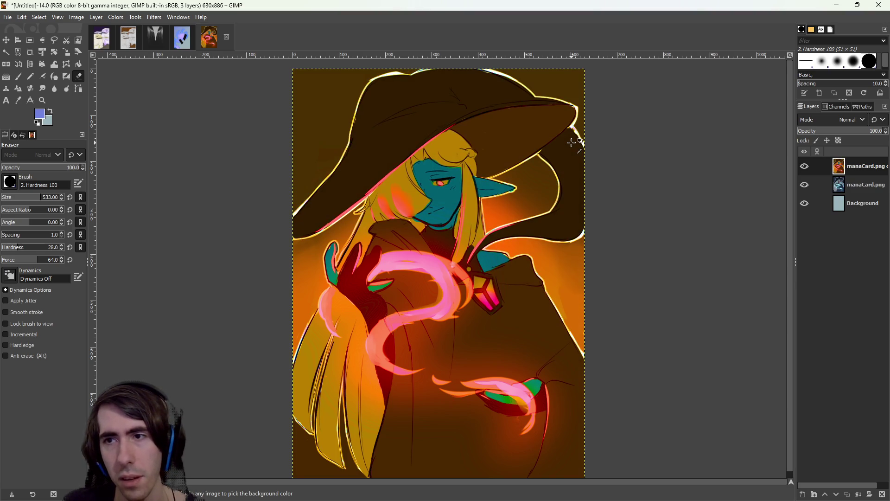
pyautogui.scroll(2, 447, 198)
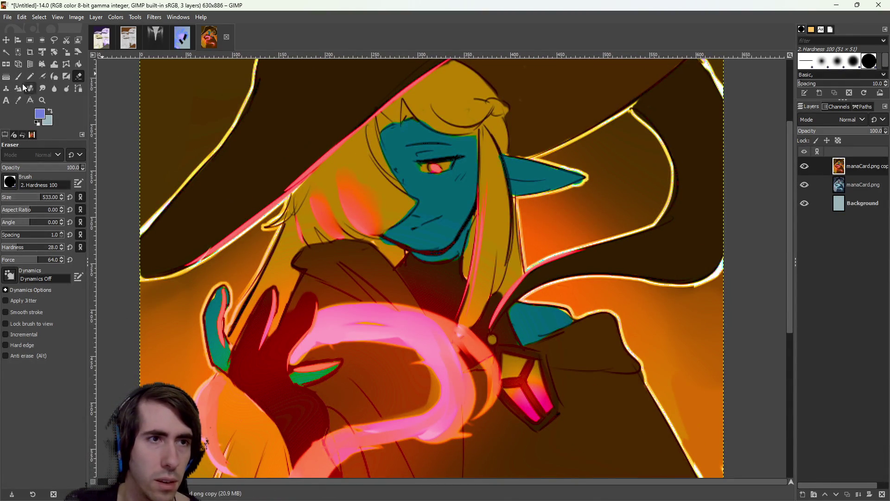
pyautogui.click(6, 52)
# Fuzzy-select and delete the teal face, ear and shoulder patch
pyautogui.click(455, 202)
pyautogui.press('Delete')
pyautogui.click(534, 173)
pyautogui.press('Delete')
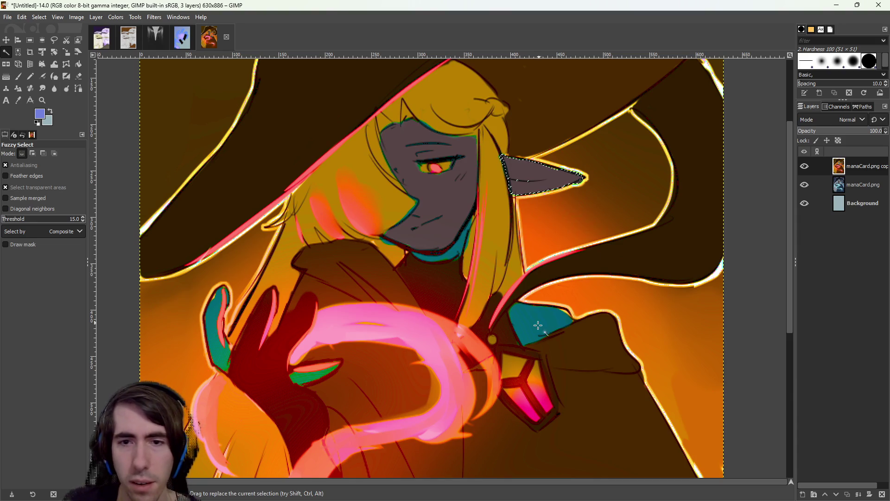
pyautogui.click(556, 329)
pyautogui.click(554, 326)
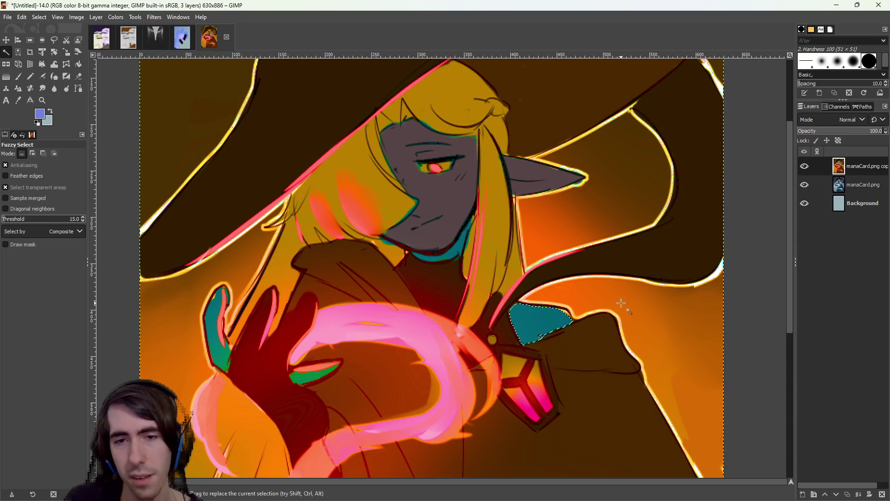
pyautogui.press('Delete')
# Clear the teal finger with a wider tolerance, then select the green shape on the palm
pyautogui.moveTo(220, 353)
pyautogui.mouseDown()
pyautogui.moveTo(91, 368)
pyautogui.moveTo(85, 388)
pyautogui.moveTo(278, 357)
pyautogui.moveTo(220, 353)
pyautogui.mouseUp()
pyautogui.moveTo(214, 308); pyautogui.dragTo(326, 305)
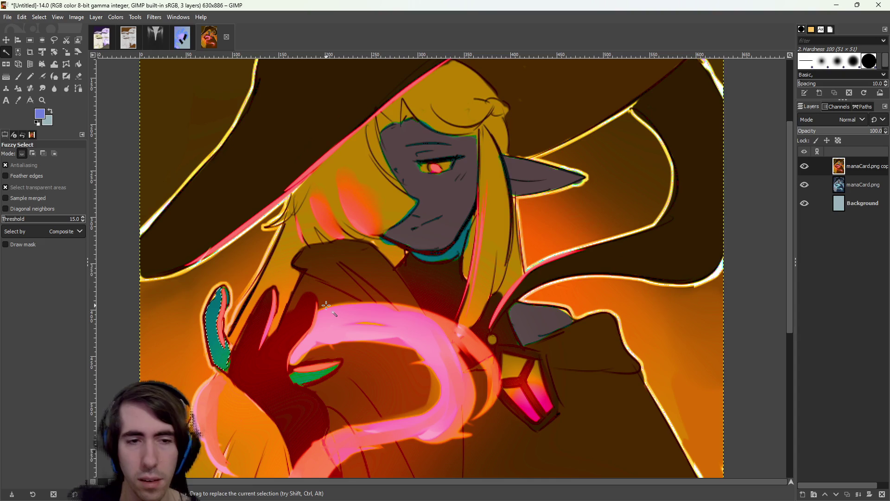
pyautogui.press('Delete')
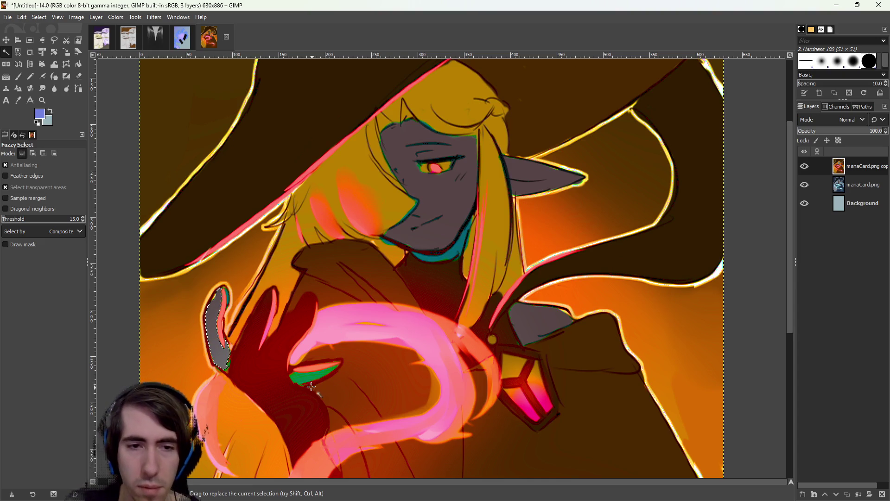
pyautogui.moveTo(305, 375); pyautogui.dragTo(366, 451)
pyautogui.moveTo(467, 485)
pyautogui.mouseDown()
pyautogui.moveTo(461, 447)
pyautogui.moveTo(413, 406)
pyautogui.mouseUp()
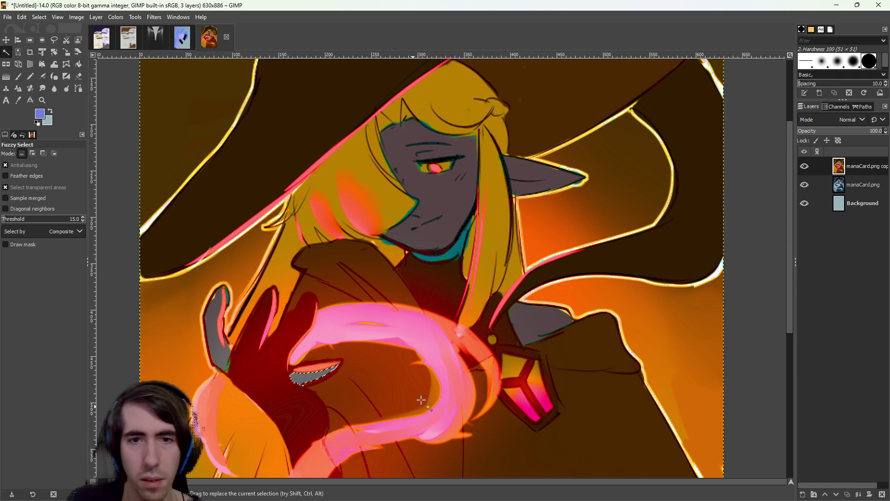
# Select the teal band around the neck, tightening the selection to the patch
pyautogui.click(464, 255)
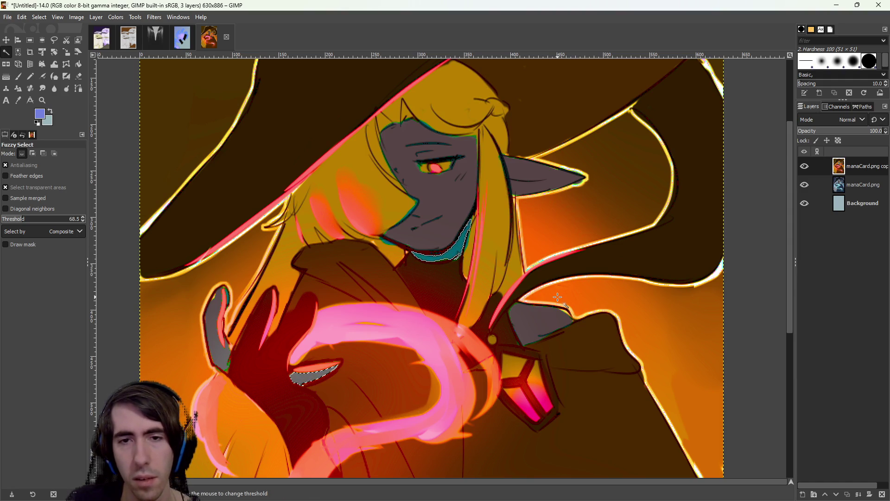
pyautogui.moveTo(385, 240); pyautogui.dragTo(354, 263)
pyautogui.moveTo(451, 232); pyautogui.dragTo(491, 212)
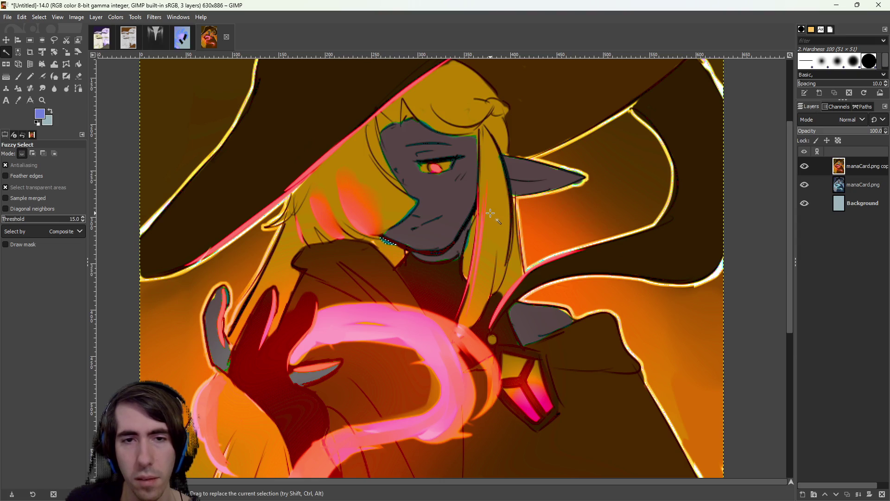
pyautogui.scroll(-5, 491, 213)
pyautogui.scroll(3, 456, 317)
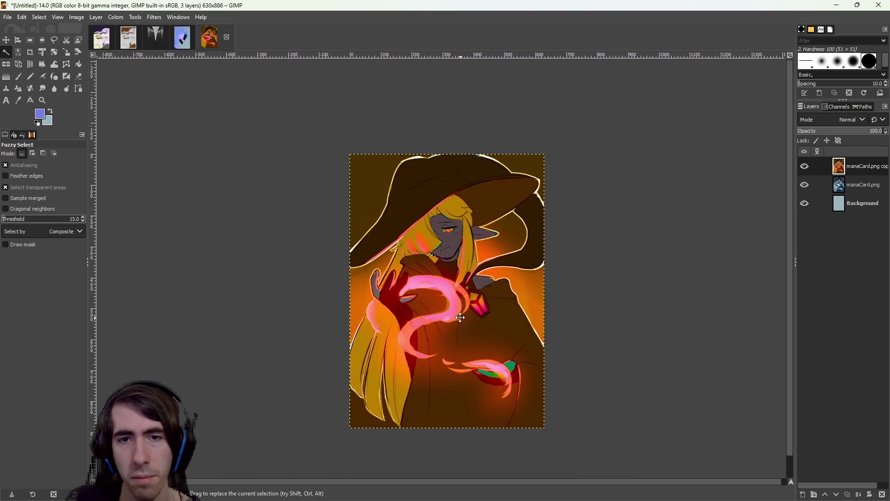
pyautogui.scroll(3, 456, 316)
# Select the green patch on the lower hand, refining the selection across its area
pyautogui.moveTo(534, 366)
pyautogui.mouseDown()
pyautogui.moveTo(624, 417)
pyautogui.moveTo(730, 454)
pyautogui.moveTo(594, 390)
pyautogui.mouseUp()
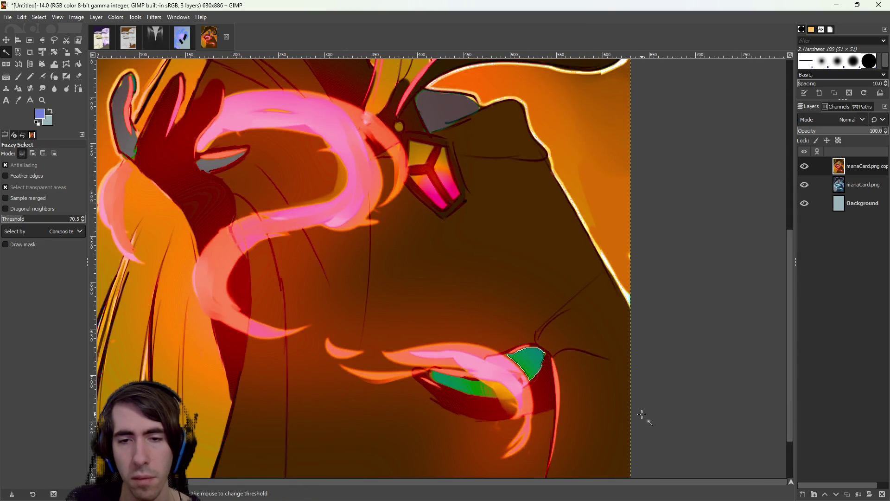
pyautogui.moveTo(471, 387)
pyautogui.mouseDown()
pyautogui.moveTo(619, 453)
pyautogui.moveTo(519, 401)
pyautogui.moveTo(620, 397)
pyautogui.moveTo(632, 405)
pyautogui.moveTo(449, 378)
pyautogui.mouseUp()
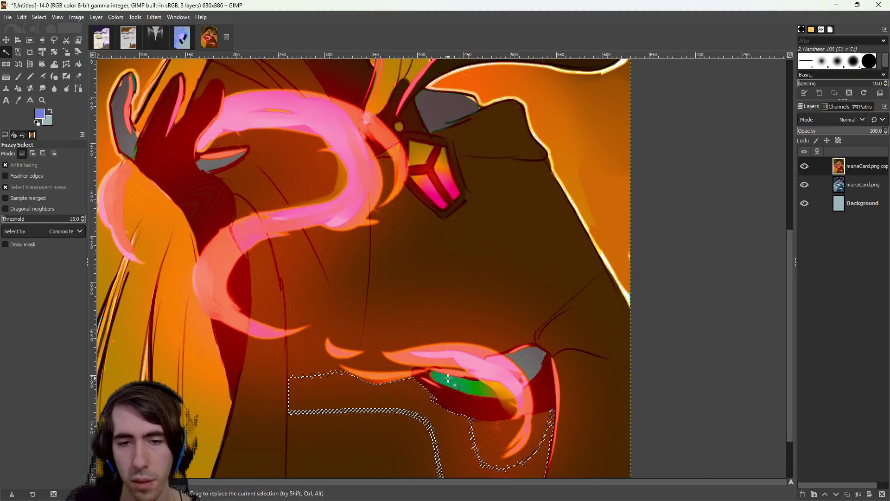
pyautogui.click(409, 416)
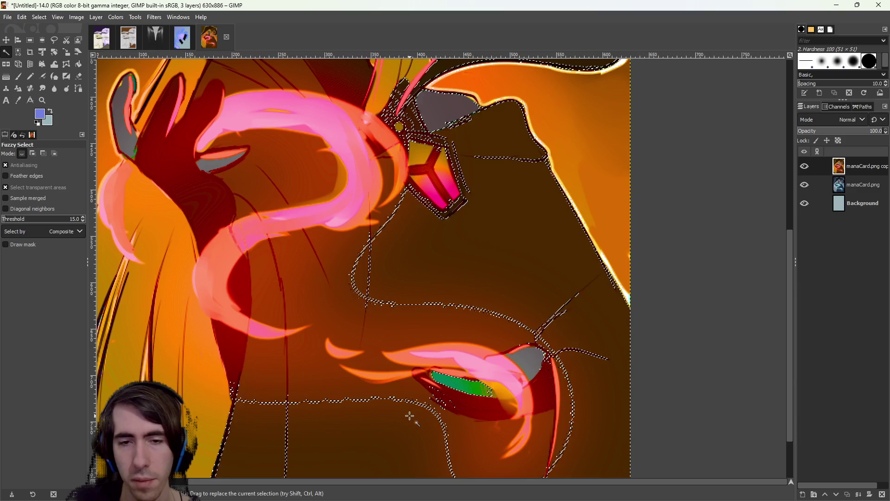
pyautogui.click(457, 384)
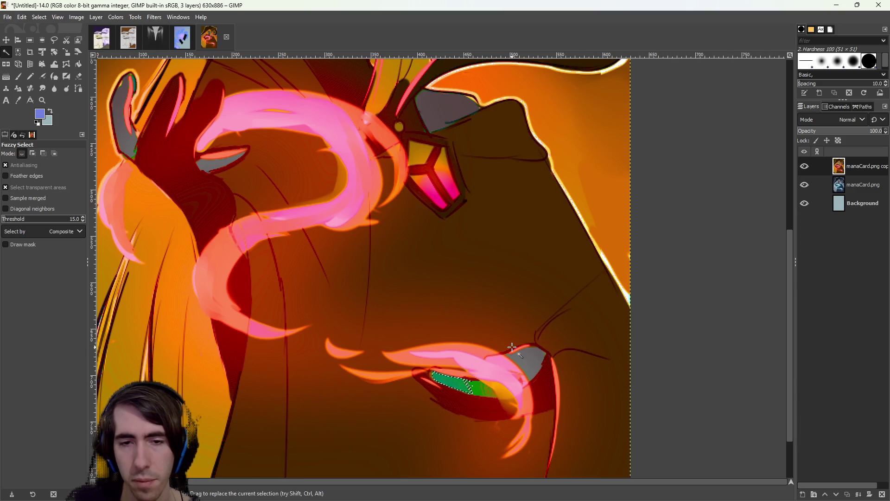
pyautogui.scroll(3, 512, 347)
pyautogui.moveTo(471, 362)
pyautogui.mouseDown()
pyautogui.moveTo(596, 252)
pyautogui.moveTo(425, 448)
pyautogui.moveTo(369, 451)
pyautogui.moveTo(455, 435)
pyautogui.mouseUp()
pyautogui.click(507, 392)
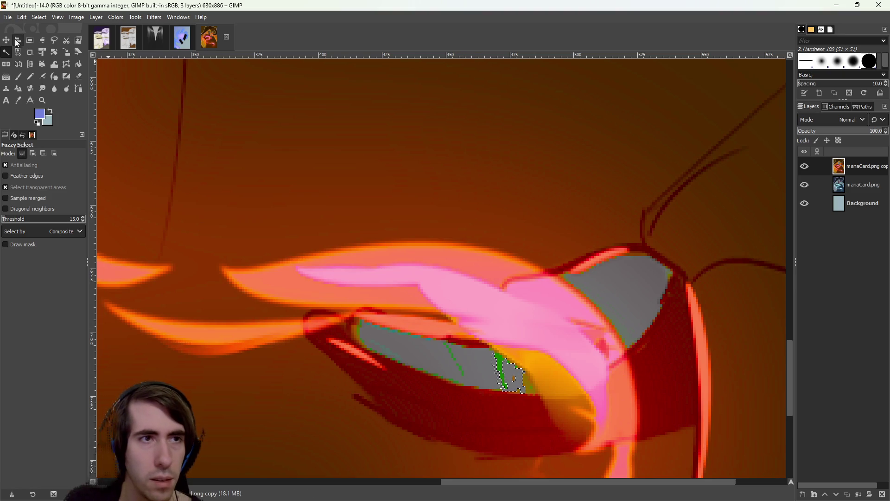
# Drop the selection and set up the Eraser with size 4 and aspect ratio 0
pyautogui.press('r')
pyautogui.click(377, 263)
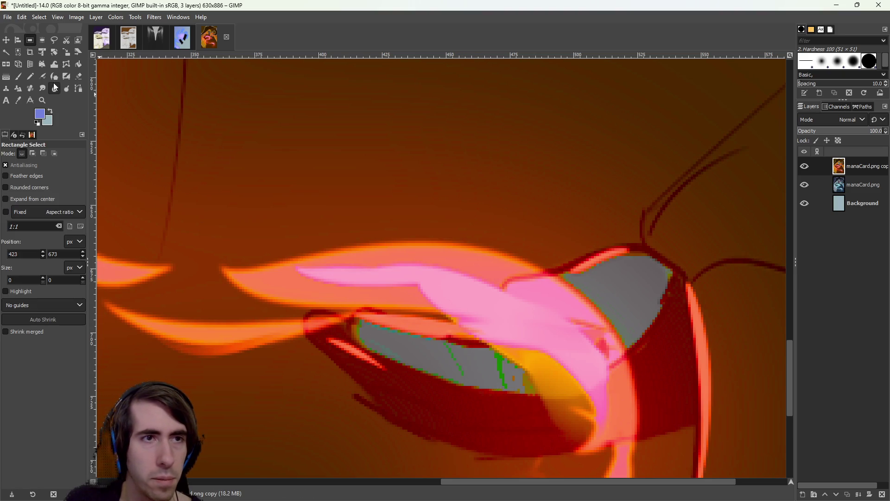
pyautogui.click(79, 77)
pyautogui.click(7, 198)
pyautogui.scroll(1, 476, 385)
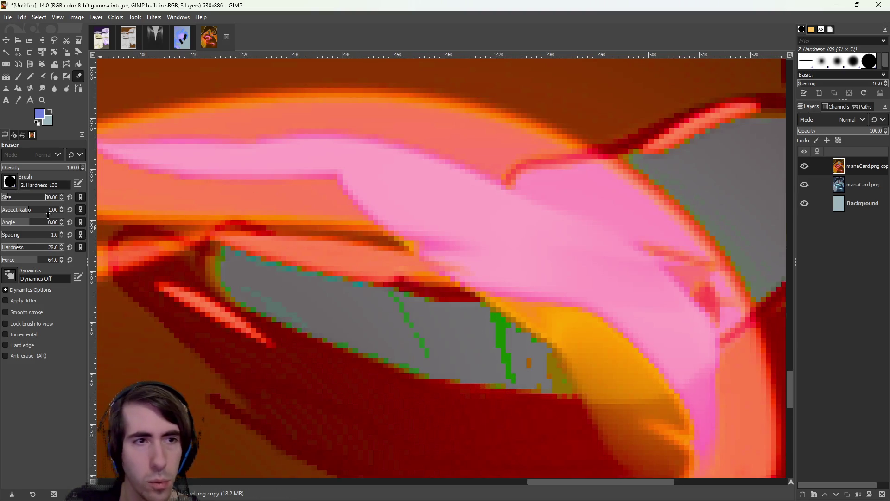
pyautogui.moveTo(42, 212); pyautogui.dragTo(32, 212)
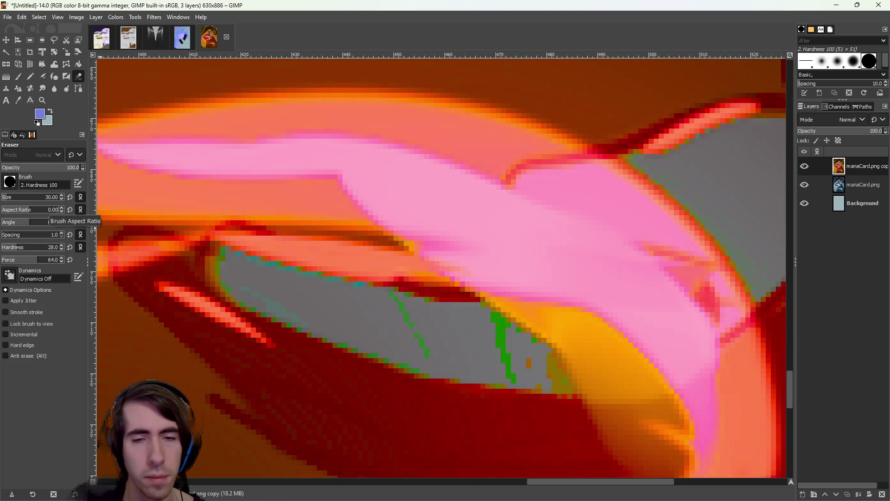
pyautogui.click(6, 199)
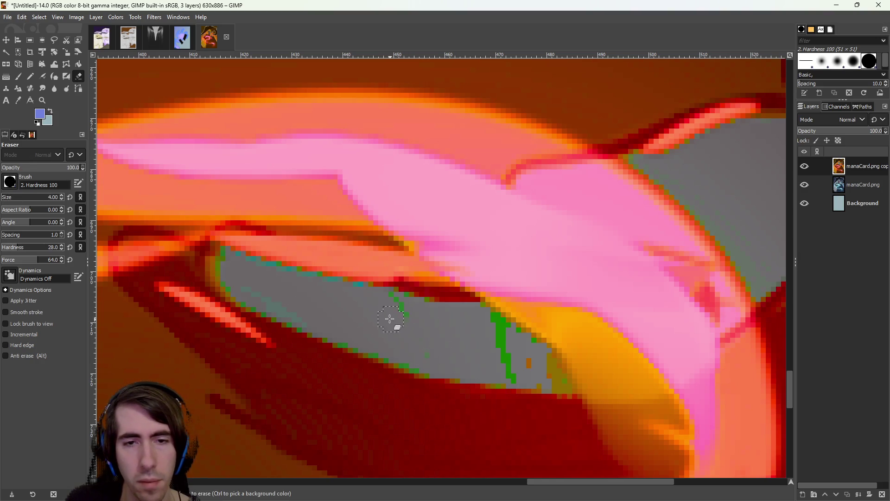
# Erase the stray green pixels in the lower hand's grey patch and zoom back out
pyautogui.moveTo(430, 342); pyautogui.dragTo(527, 374)
pyautogui.moveTo(487, 336); pyautogui.dragTo(508, 339)
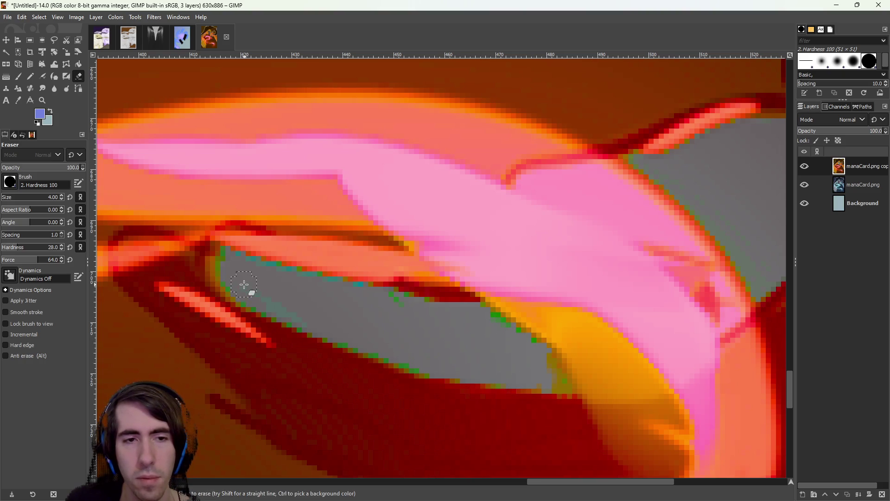
pyautogui.scroll(-7, 384, 321)
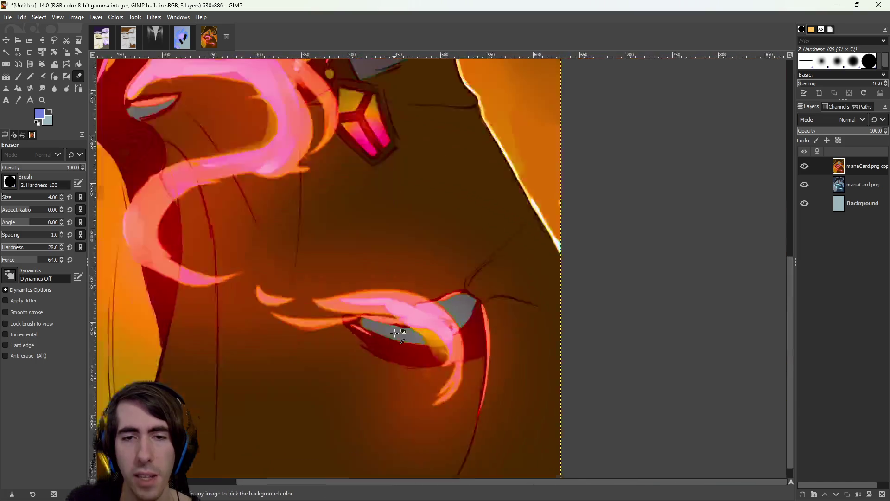
pyautogui.moveTo(384, 321); pyautogui.dragTo(381, 332)
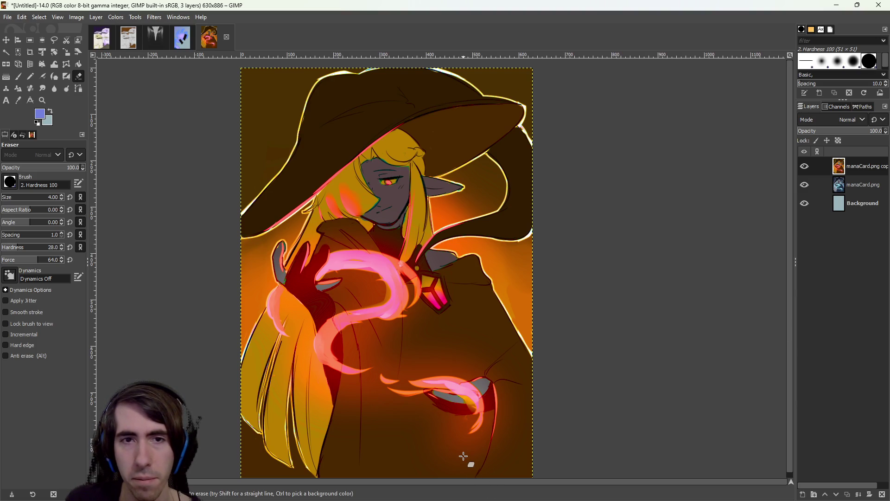
# Compare with the original by toggling the top layer, then erase the teal outline along the chin
pyautogui.click(805, 165)
pyautogui.click(807, 168)
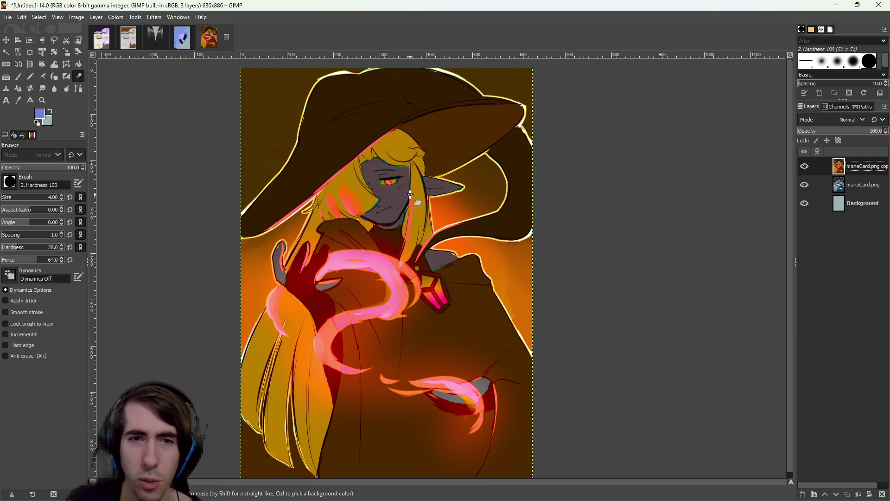
pyautogui.scroll(5, 411, 195)
pyautogui.scroll(-5, 366, 217)
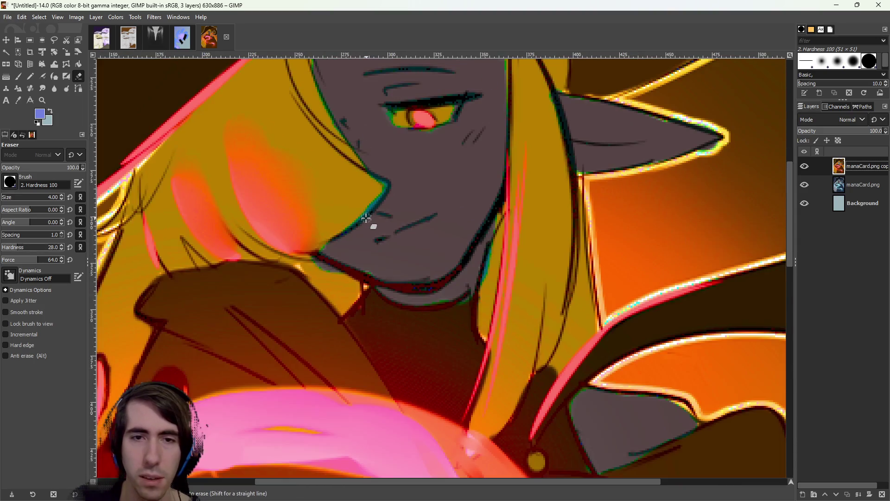
pyautogui.scroll(7, 373, 241)
pyautogui.moveTo(392, 239)
pyautogui.mouseDown()
pyautogui.moveTo(374, 269)
pyautogui.moveTo(413, 229)
pyautogui.moveTo(407, 205)
pyautogui.moveTo(383, 265)
pyautogui.moveTo(328, 312)
pyautogui.moveTo(372, 278)
pyautogui.moveTo(399, 234)
pyautogui.moveTo(339, 318)
pyautogui.moveTo(334, 308)
pyautogui.moveTo(278, 350)
pyautogui.mouseUp()
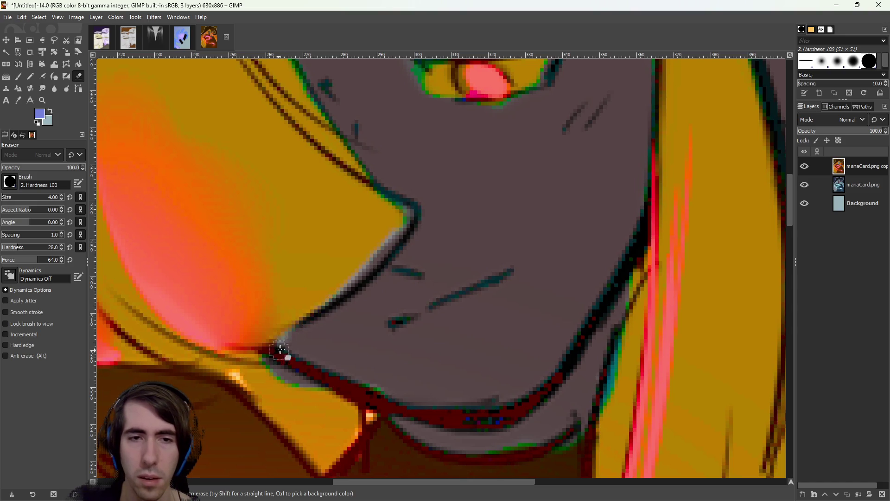
# Erase the green fringe along the nose edge and cheek outline
pyautogui.scroll(5, 279, 350)
pyautogui.moveTo(403, 348)
pyautogui.mouseDown()
pyautogui.moveTo(344, 249)
pyautogui.moveTo(286, 181)
pyautogui.mouseUp()
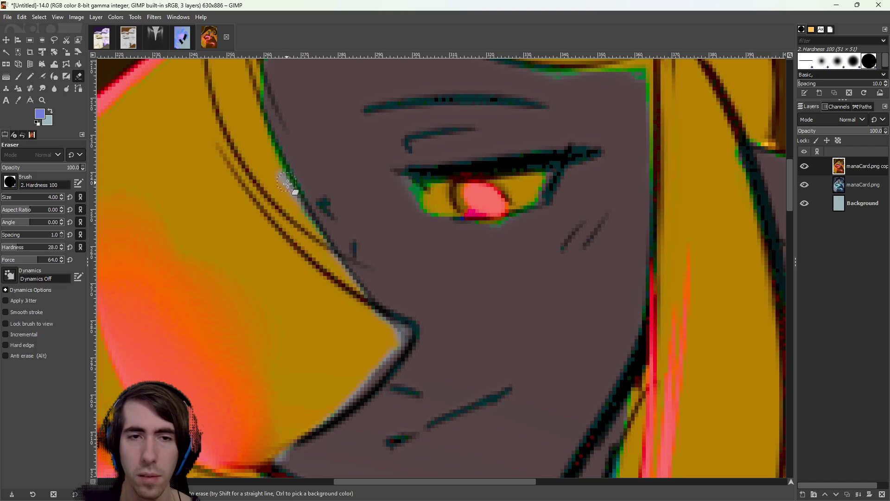
pyautogui.scroll(5, 317, 160)
pyautogui.hscroll(-2, 317, 160)
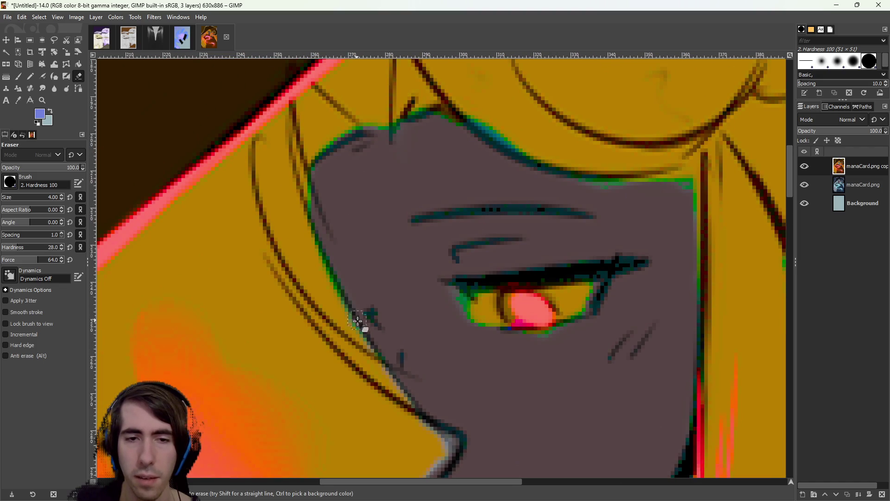
pyautogui.moveTo(342, 308)
pyautogui.mouseDown()
pyautogui.moveTo(308, 186)
pyautogui.moveTo(360, 135)
pyautogui.moveTo(443, 113)
pyautogui.moveTo(412, 123)
pyautogui.moveTo(477, 127)
pyautogui.moveTo(482, 135)
pyautogui.moveTo(461, 122)
pyautogui.moveTo(527, 165)
pyautogui.moveTo(503, 135)
pyautogui.moveTo(503, 148)
pyautogui.moveTo(545, 169)
pyautogui.mouseUp()
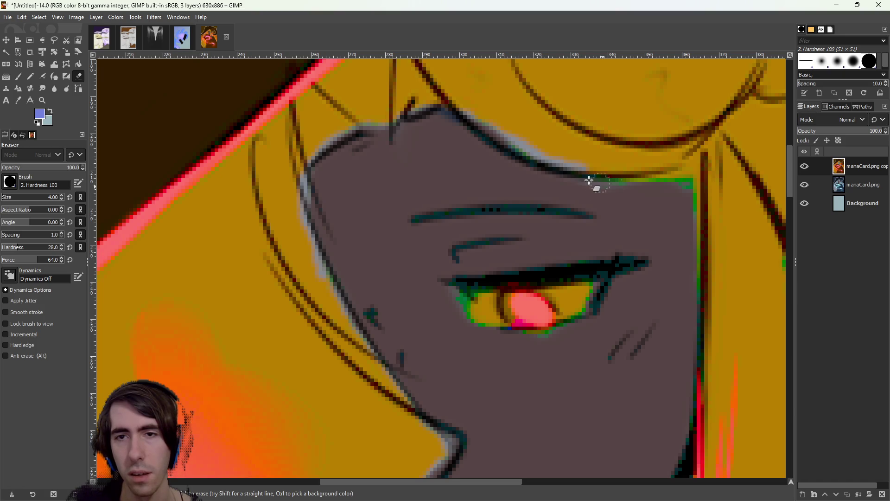
pyautogui.scroll(-5, 537, 368)
pyautogui.moveTo(536, 368); pyautogui.dragTo(503, 261)
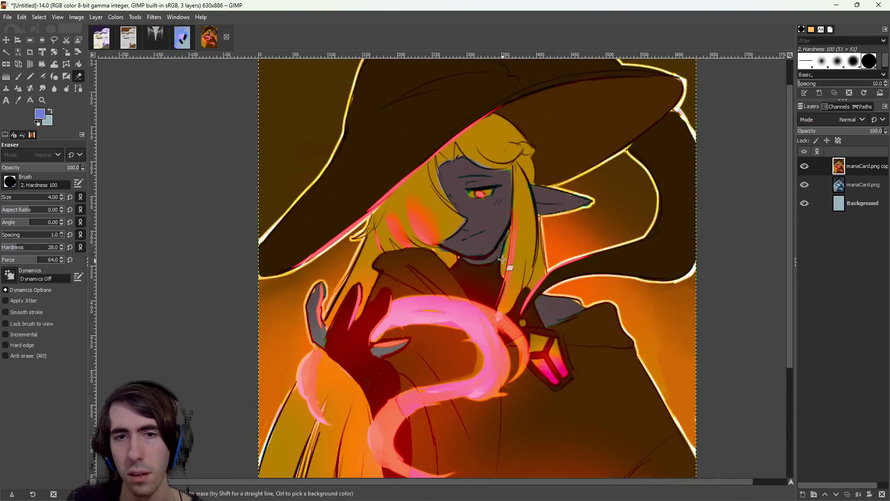
# Erase the green outline along the brow edge
pyautogui.scroll(3, 481, 196)
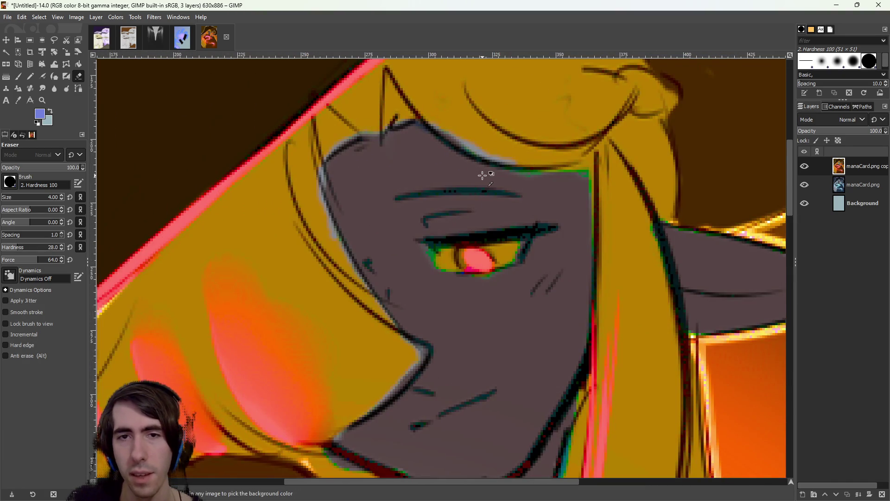
pyautogui.scroll(4, 482, 179)
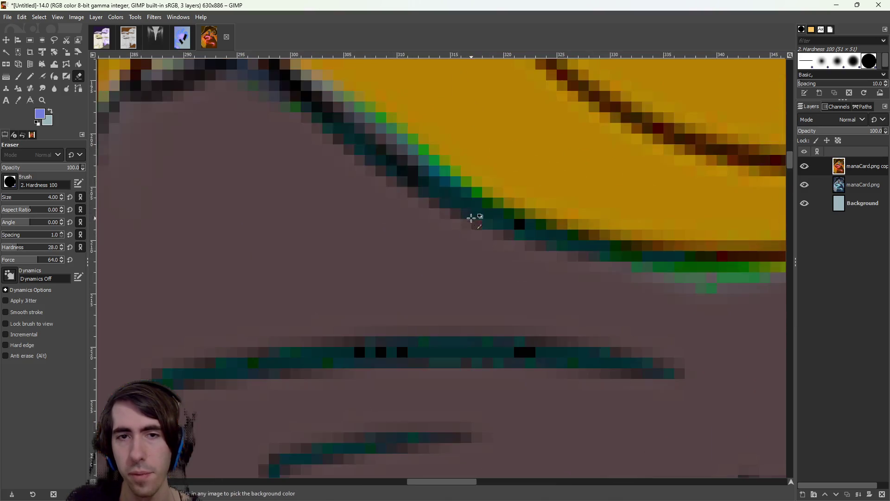
pyautogui.scroll(-2, 354, 130)
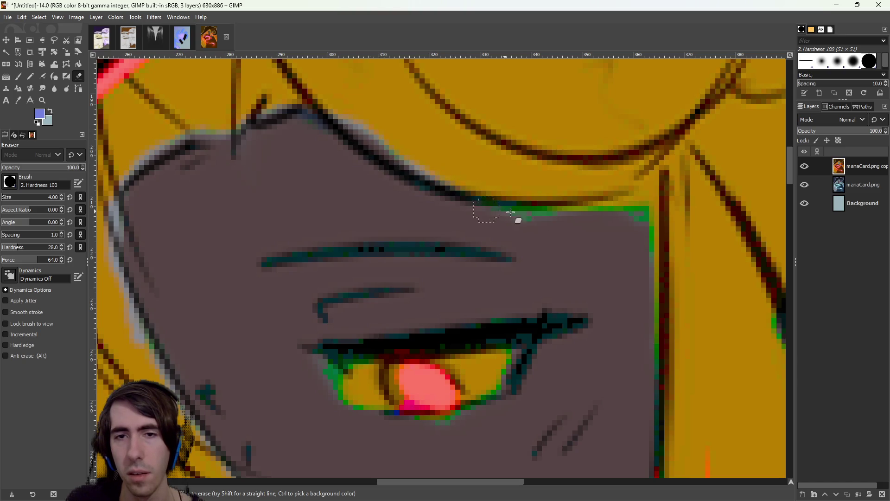
pyautogui.moveTo(541, 215)
pyautogui.mouseDown()
pyautogui.moveTo(621, 218)
pyautogui.moveTo(604, 207)
pyautogui.mouseUp()
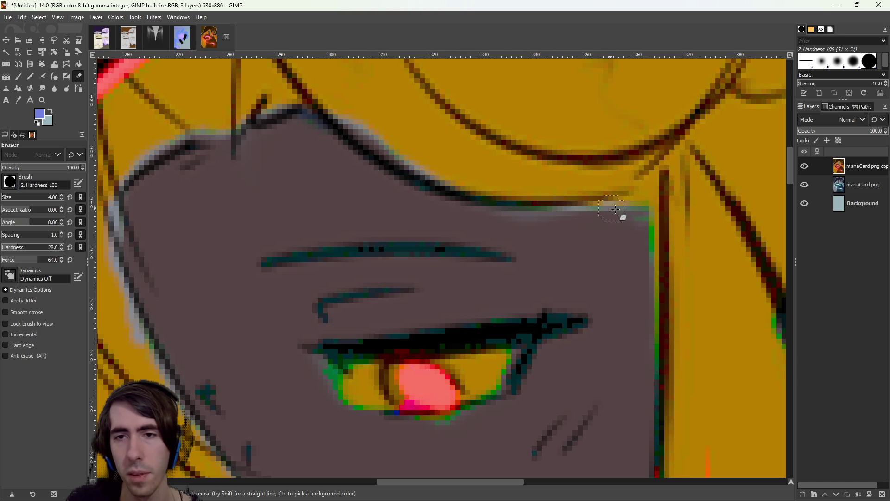
# Erase the green edge and red iris around the eye to reveal the cyan iris
pyautogui.scroll(-4, 586, 248)
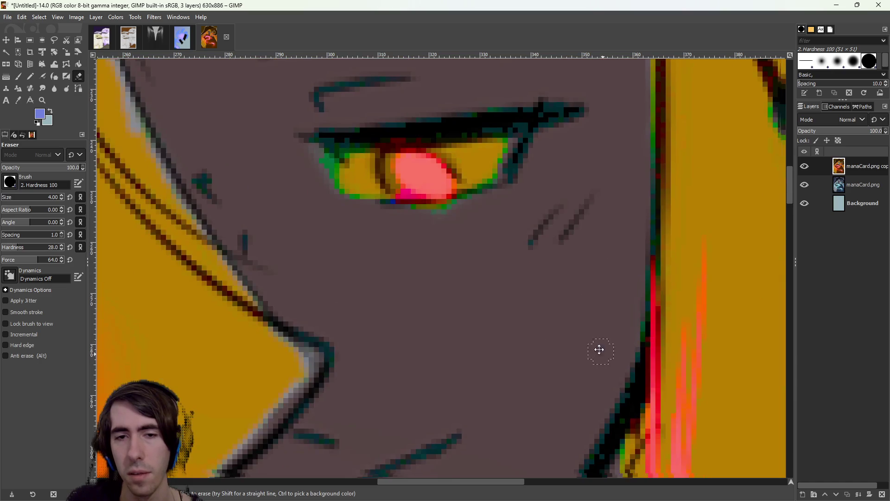
pyautogui.scroll(-3, 602, 354)
pyautogui.scroll(-5, 583, 308)
pyautogui.scroll(7, 471, 308)
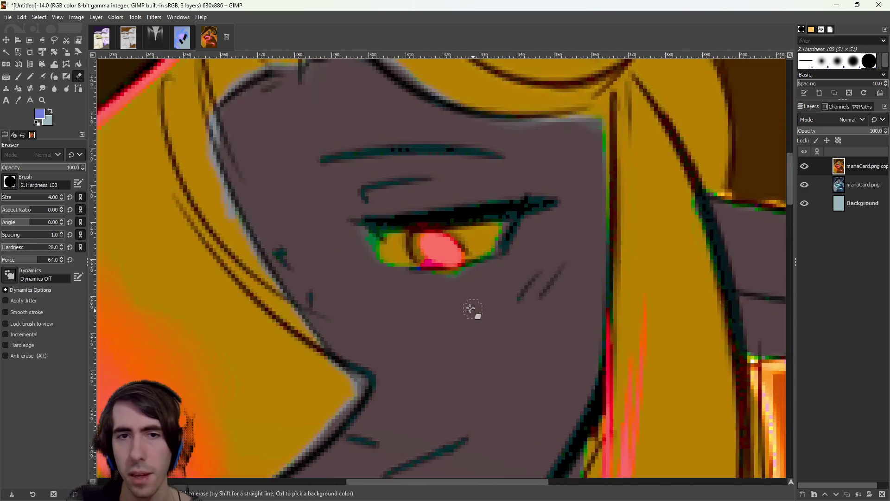
pyautogui.moveTo(364, 231); pyautogui.dragTo(399, 280)
pyautogui.moveTo(419, 241)
pyautogui.mouseDown()
pyautogui.moveTo(430, 283)
pyautogui.moveTo(471, 237)
pyautogui.mouseUp()
pyautogui.moveTo(357, 219)
pyautogui.mouseDown()
pyautogui.moveTo(479, 210)
pyautogui.moveTo(480, 224)
pyautogui.moveTo(448, 234)
pyautogui.moveTo(512, 232)
pyautogui.moveTo(503, 213)
pyautogui.moveTo(493, 265)
pyautogui.mouseUp()
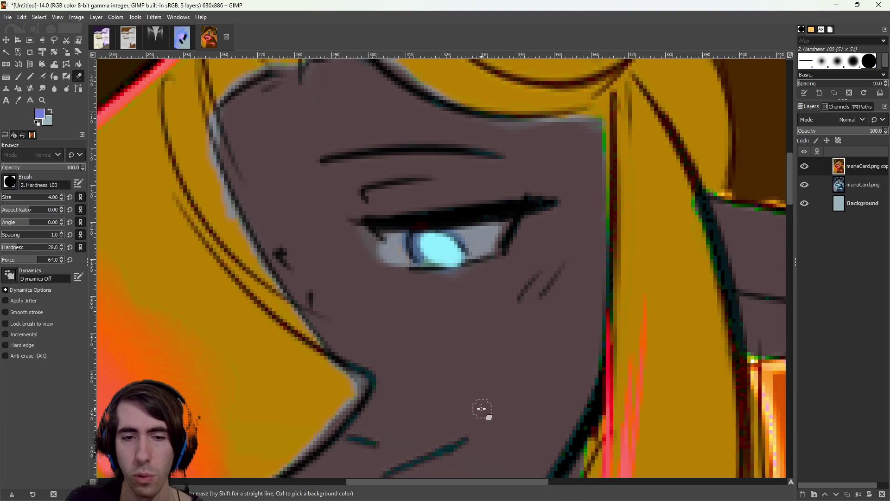
# Clean up stray colour at the tip of the mouth line and the nose-tip outline
pyautogui.scroll(-3, 483, 409)
pyautogui.moveTo(435, 323); pyautogui.dragTo(461, 323)
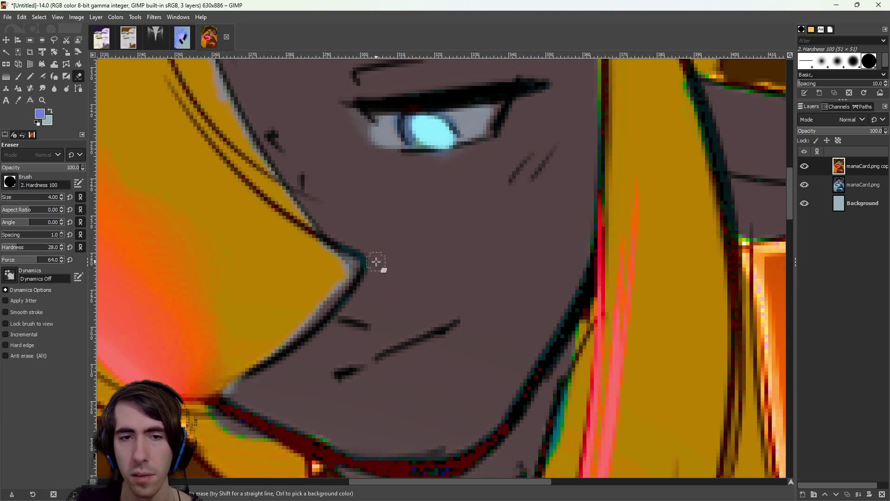
pyautogui.moveTo(371, 269); pyautogui.dragTo(354, 286)
pyautogui.scroll(-7, 528, 302)
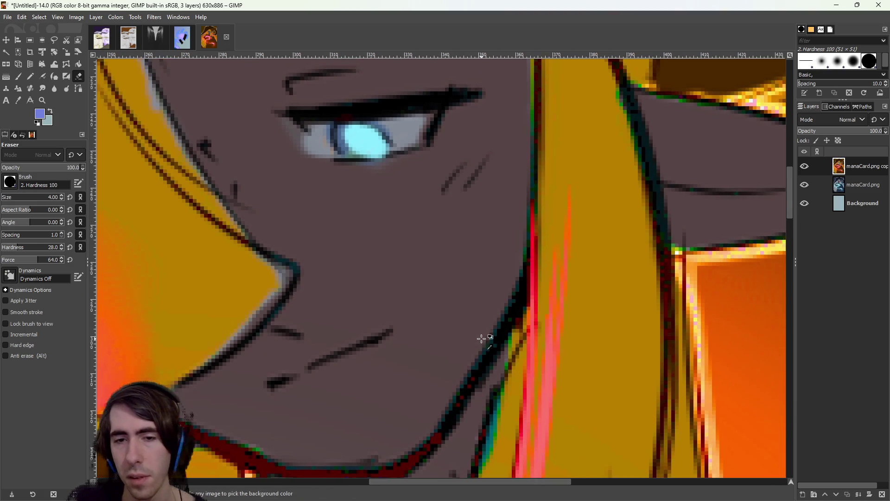
# Erase green pixels on the grey finger, including along both of its sides
pyautogui.scroll(1, 461, 296)
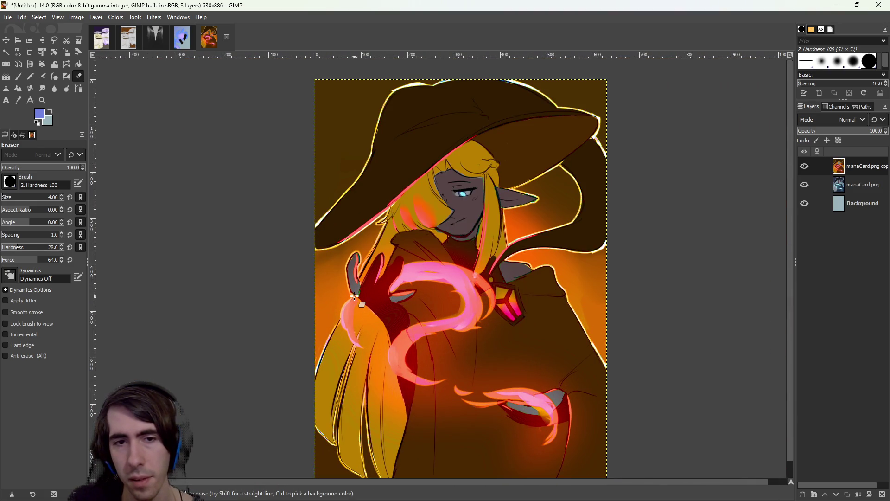
pyautogui.scroll(-1, 427, 343)
pyautogui.scroll(6, 343, 241)
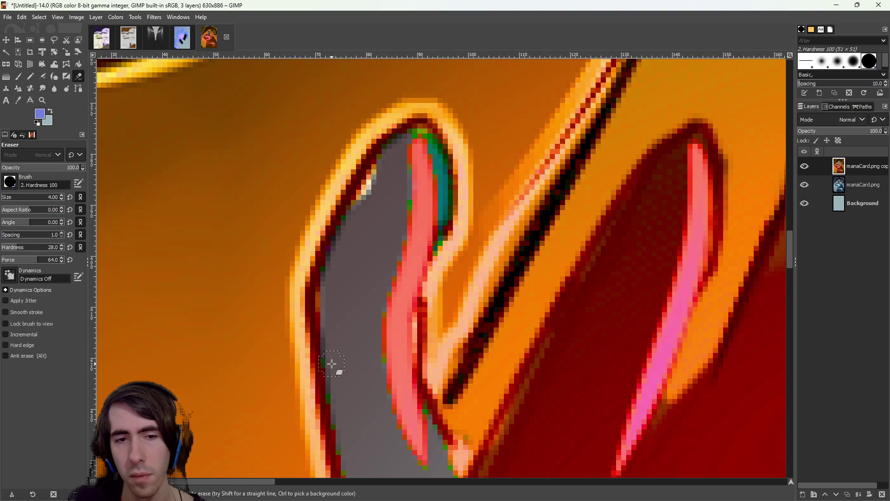
pyautogui.scroll(-4, 332, 364)
pyautogui.scroll(1, 344, 333)
pyautogui.scroll(-4, 344, 325)
pyautogui.scroll(5, 351, 312)
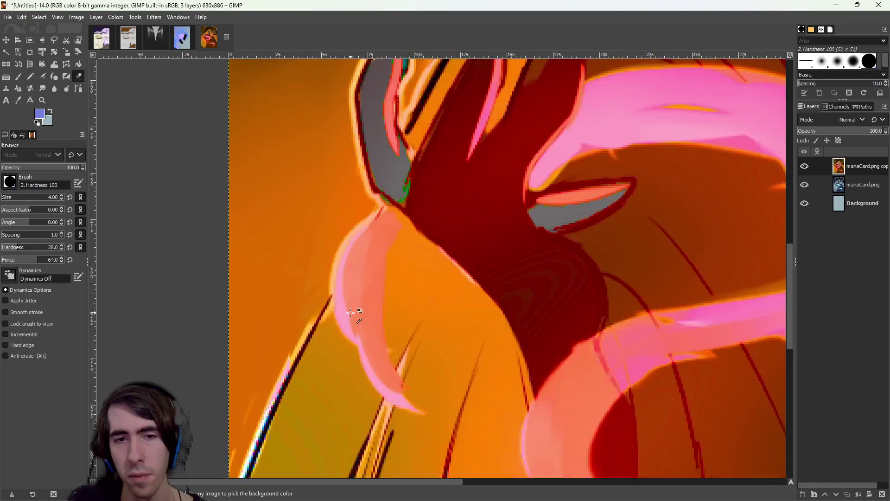
pyautogui.scroll(5, 351, 312)
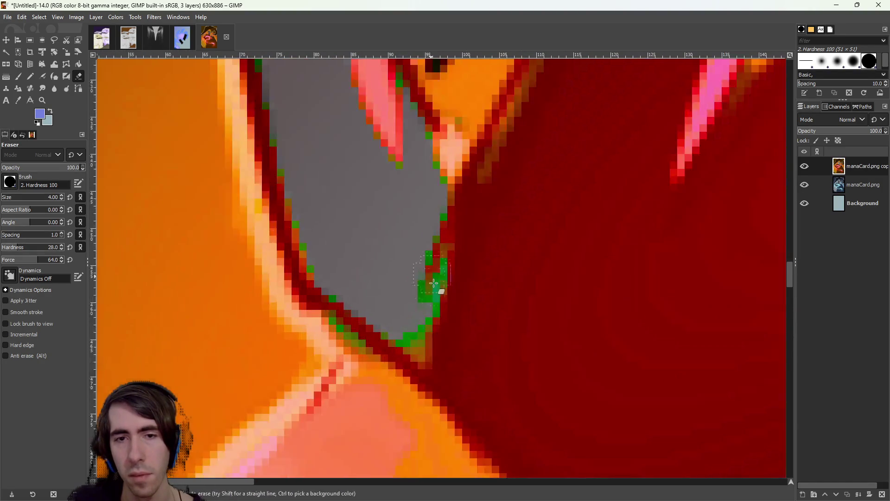
pyautogui.moveTo(434, 283)
pyautogui.mouseDown()
pyautogui.moveTo(422, 286)
pyautogui.moveTo(433, 286)
pyautogui.moveTo(417, 345)
pyautogui.moveTo(405, 347)
pyautogui.mouseUp()
pyautogui.moveTo(314, 250); pyautogui.dragTo(321, 277)
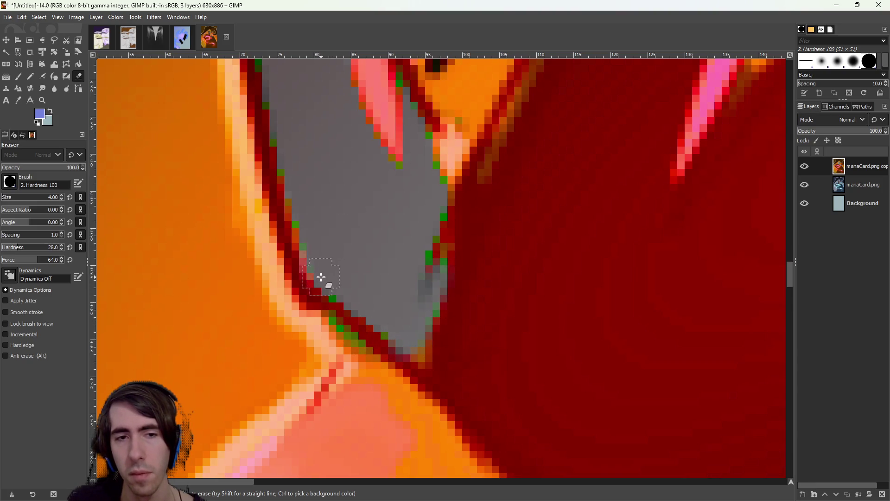
pyautogui.moveTo(423, 256)
pyautogui.mouseDown()
pyautogui.moveTo(446, 205)
pyautogui.moveTo(444, 176)
pyautogui.moveTo(425, 144)
pyautogui.mouseUp()
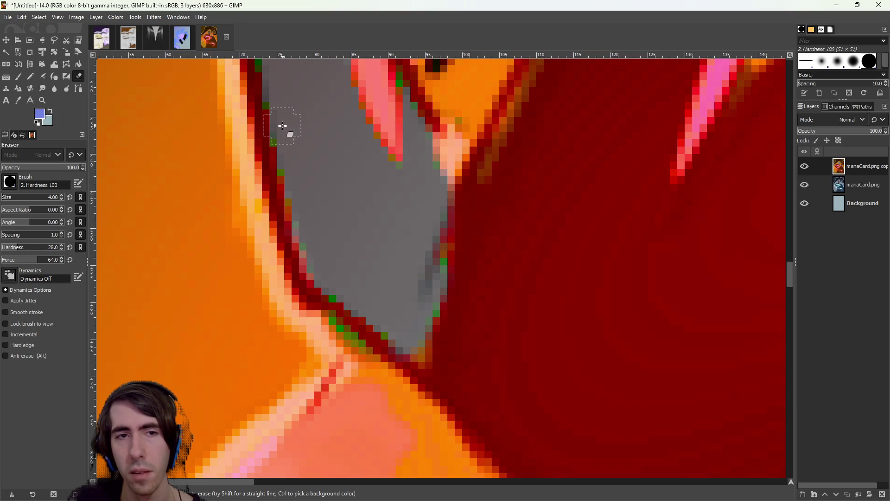
# Erase the remaining teal pixels in the upper finger and the green and red ones at the fingertip
pyautogui.scroll(5, 288, 123)
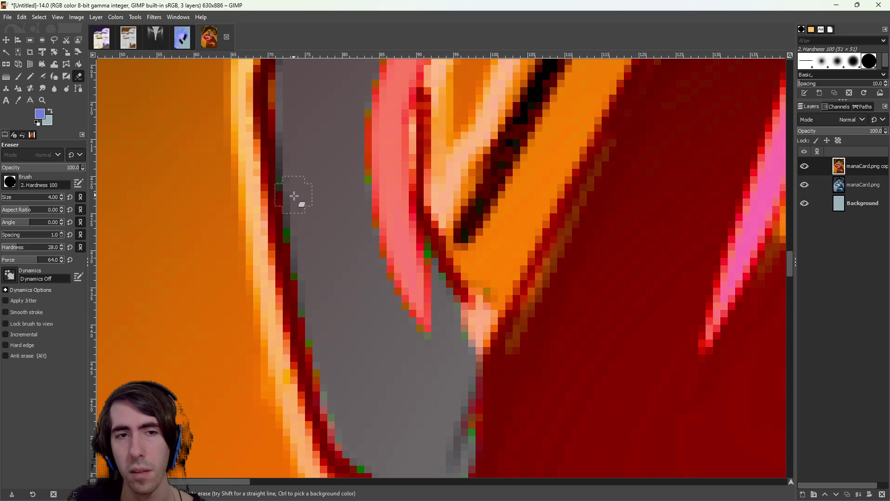
pyautogui.scroll(-4, 307, 258)
pyautogui.scroll(3, 293, 205)
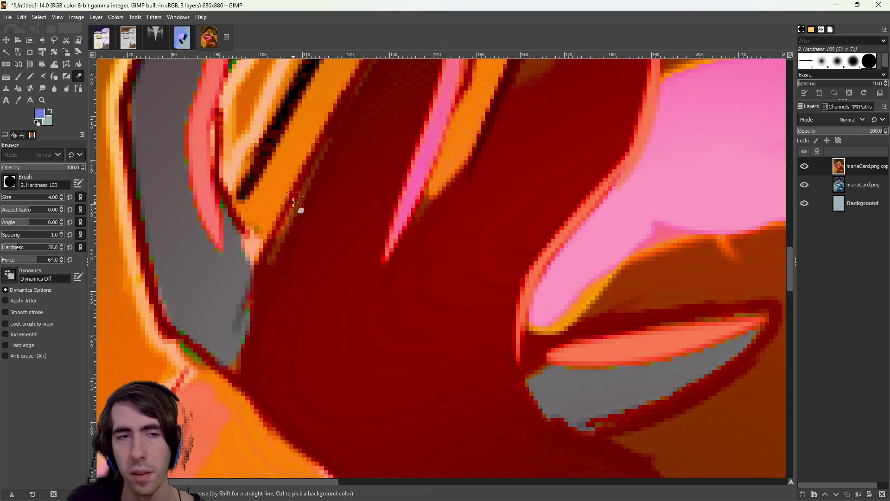
pyautogui.scroll(-3, 294, 205)
pyautogui.scroll(3, 309, 293)
pyautogui.scroll(-3, 344, 324)
pyautogui.scroll(3, 403, 368)
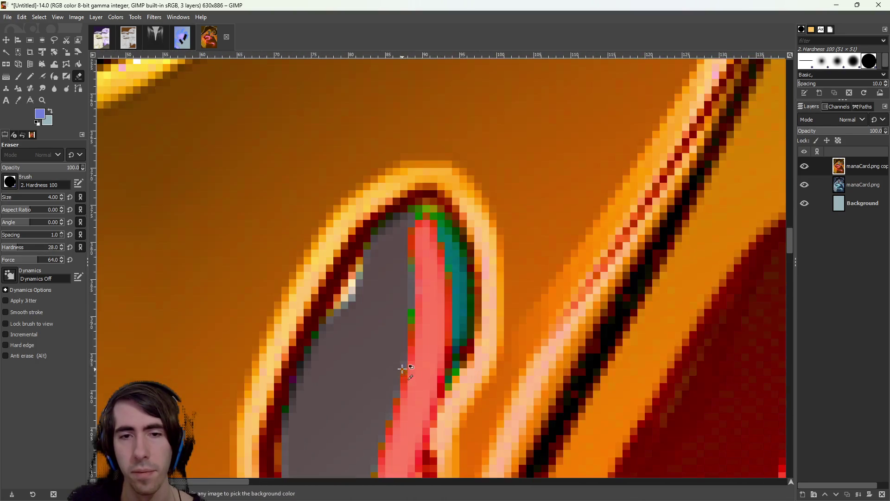
pyautogui.moveTo(453, 258)
pyautogui.mouseDown()
pyautogui.moveTo(453, 249)
pyautogui.moveTo(463, 268)
pyautogui.moveTo(461, 348)
pyautogui.moveTo(466, 275)
pyautogui.mouseUp()
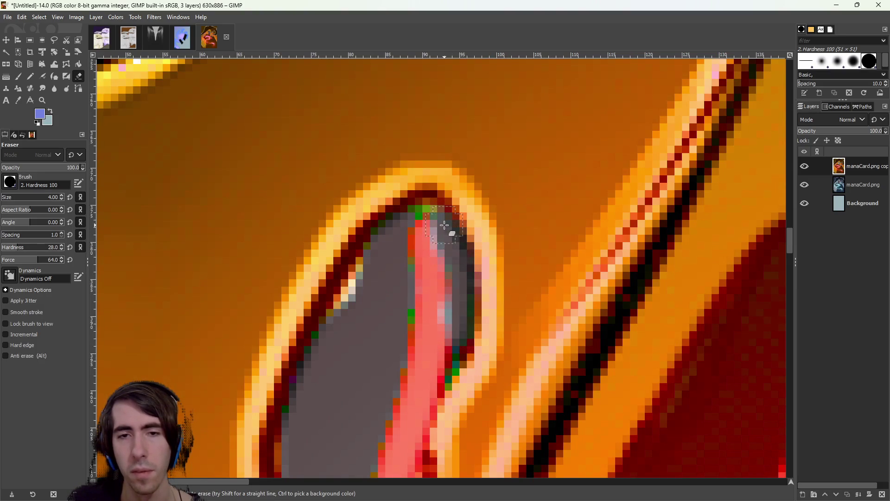
pyautogui.scroll(-2, 445, 232)
pyautogui.scroll(2, 457, 335)
pyautogui.moveTo(457, 333)
pyautogui.mouseDown()
pyautogui.moveTo(412, 367)
pyautogui.moveTo(418, 425)
pyautogui.mouseUp()
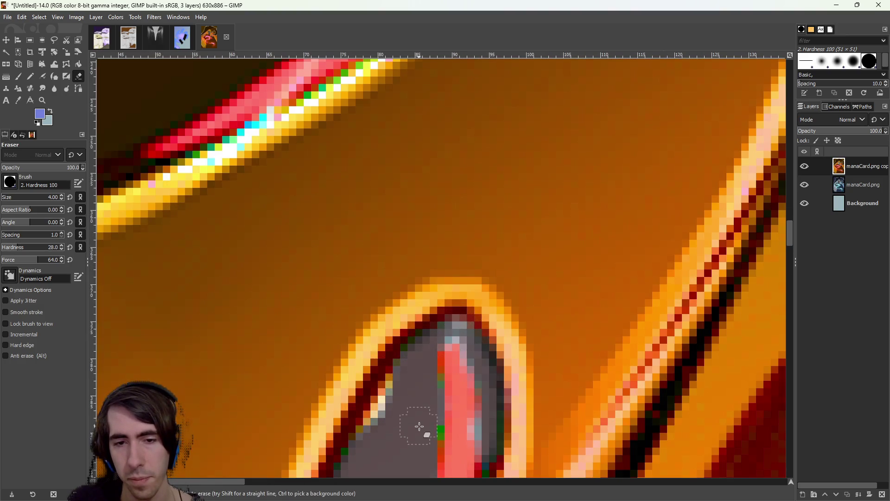
# Zoom out to check the whole image, then zoom into the chin line at pixel level
pyautogui.scroll(-8, 473, 345)
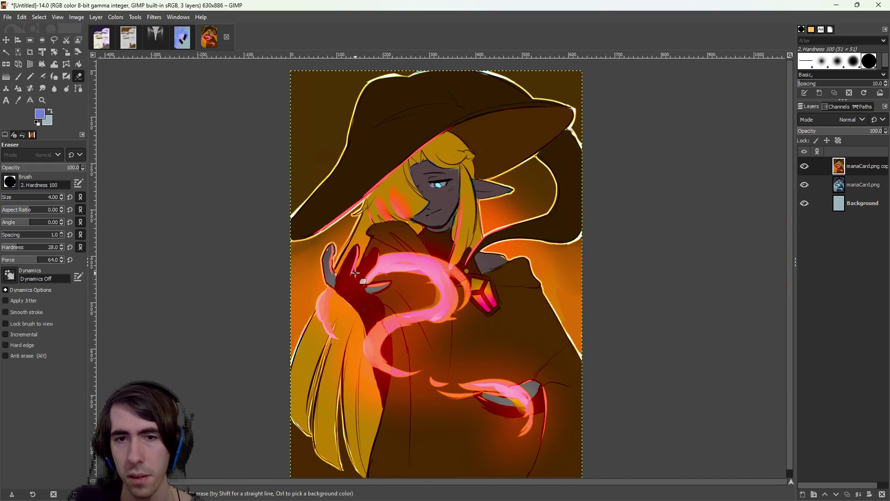
pyautogui.scroll(8, 355, 272)
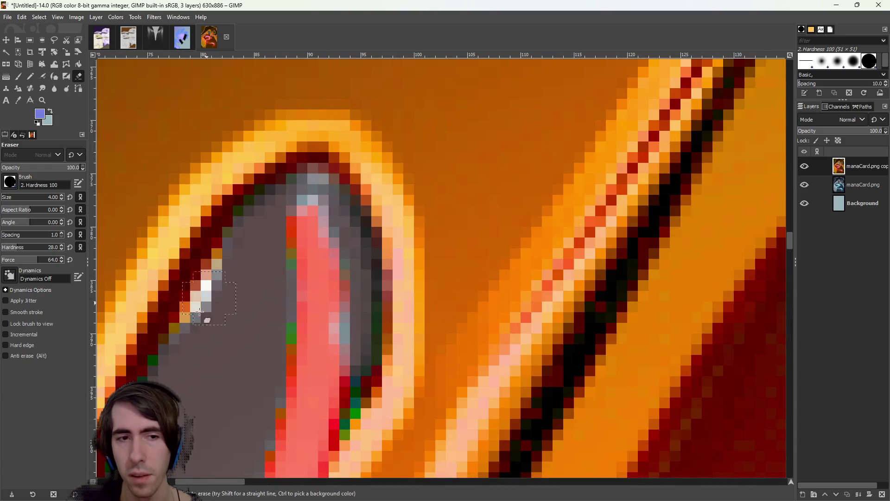
pyautogui.scroll(-5, 468, 356)
pyautogui.scroll(-8, 469, 356)
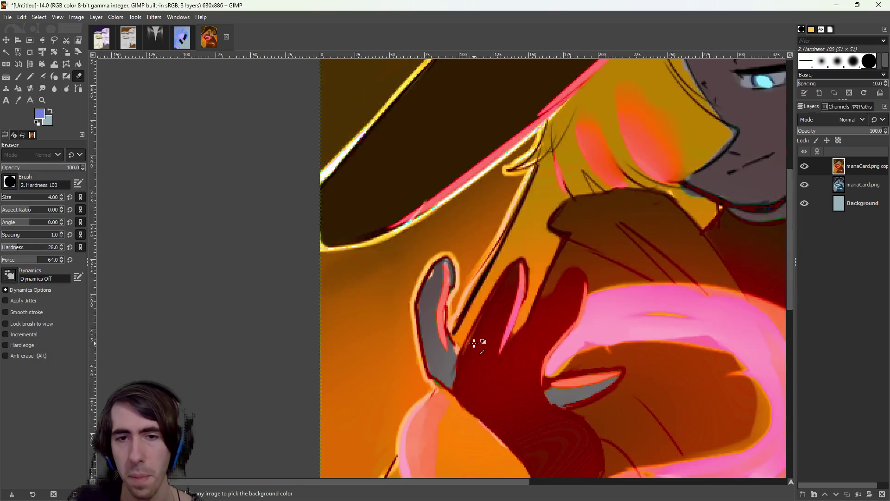
pyautogui.scroll(2, 455, 312)
pyautogui.scroll(-3, 365, 271)
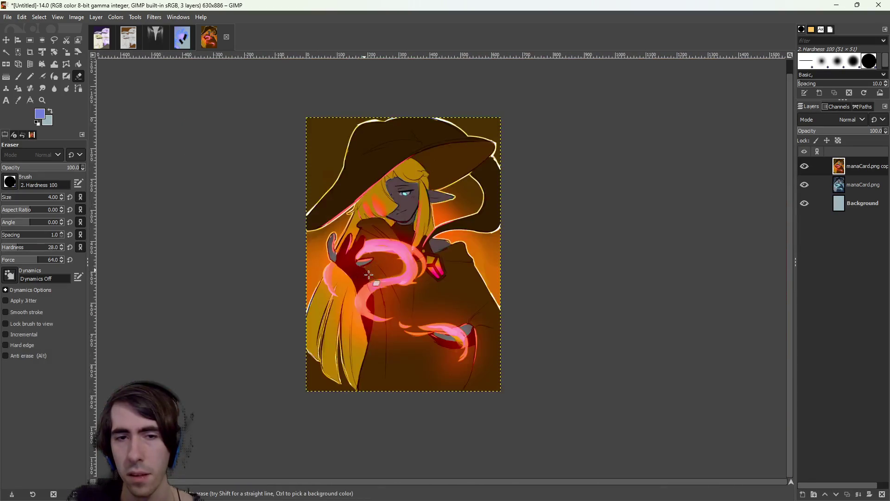
pyautogui.scroll(2, 495, 330)
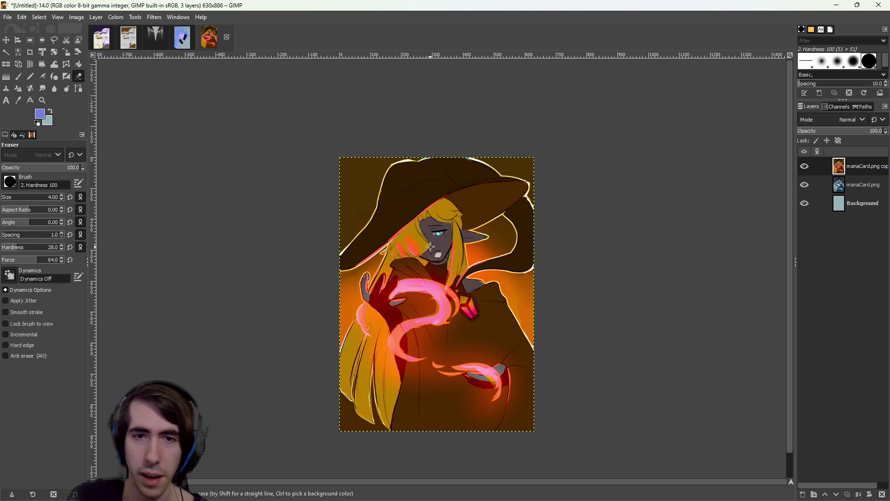
pyautogui.scroll(4, 430, 247)
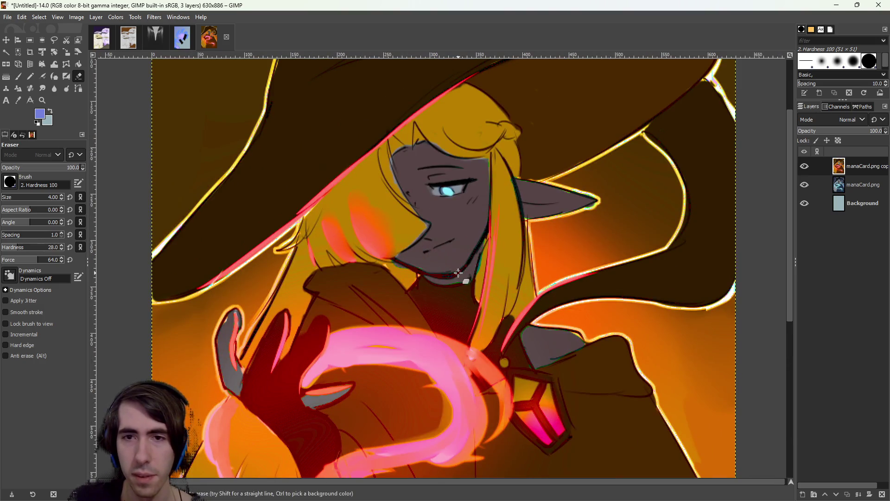
pyautogui.scroll(2, 458, 273)
pyautogui.scroll(2, 455, 292)
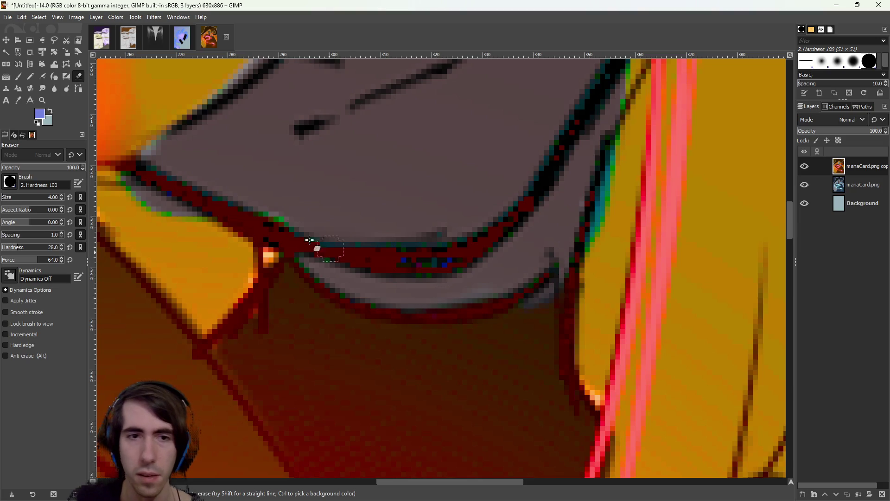
pyautogui.hscroll(-5, 265, 232)
pyautogui.scroll(1, 264, 232)
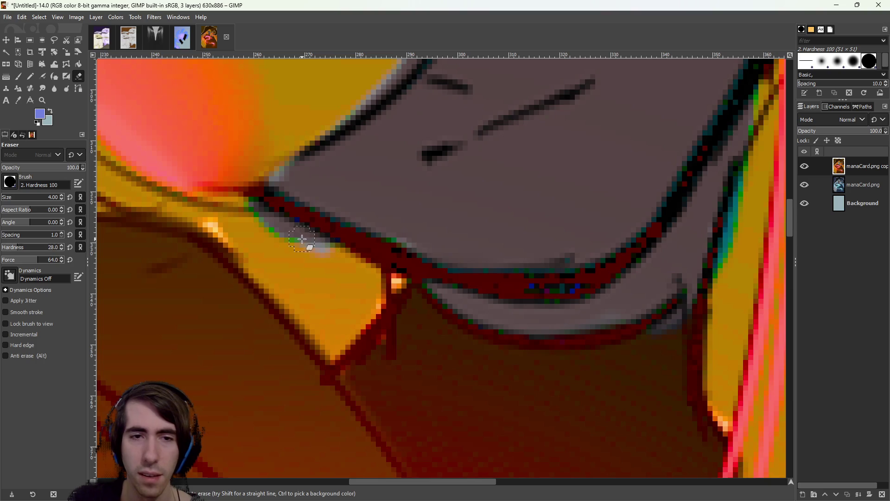
# With the Smudge tool, blend stray green and teal pixels into the yellow hair edge
pyautogui.click(42, 89)
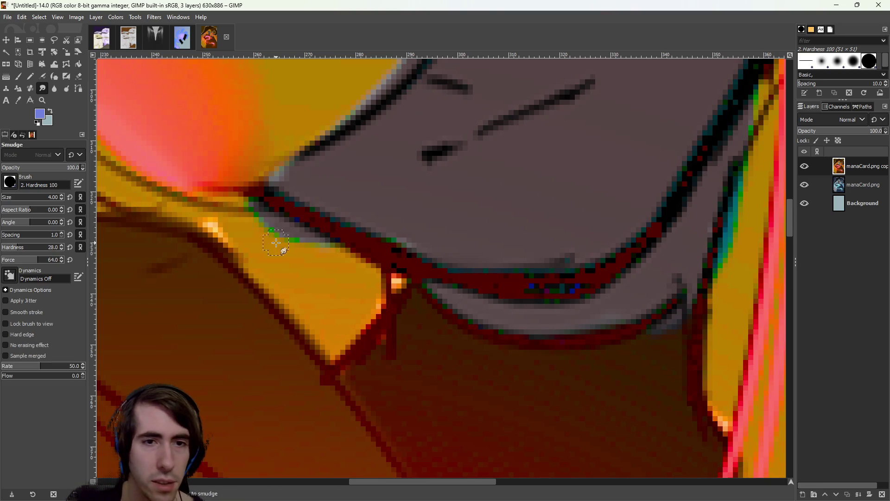
pyautogui.moveTo(243, 221)
pyautogui.mouseDown()
pyautogui.moveTo(302, 255)
pyautogui.moveTo(344, 254)
pyautogui.moveTo(305, 258)
pyautogui.moveTo(259, 235)
pyautogui.moveTo(249, 204)
pyautogui.moveTo(248, 225)
pyautogui.moveTo(296, 243)
pyautogui.moveTo(376, 252)
pyautogui.moveTo(419, 232)
pyautogui.mouseUp()
pyautogui.hscroll(5, 418, 232)
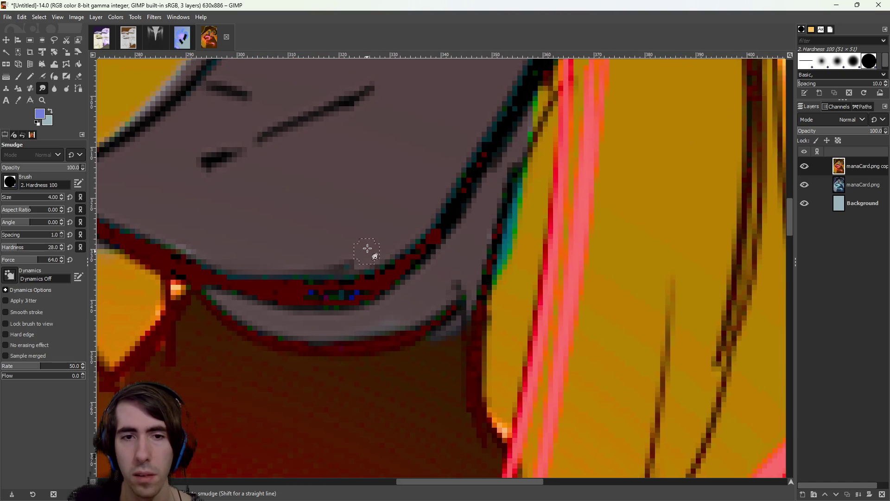
pyautogui.hscroll(2, 415, 212)
pyautogui.scroll(2, 432, 344)
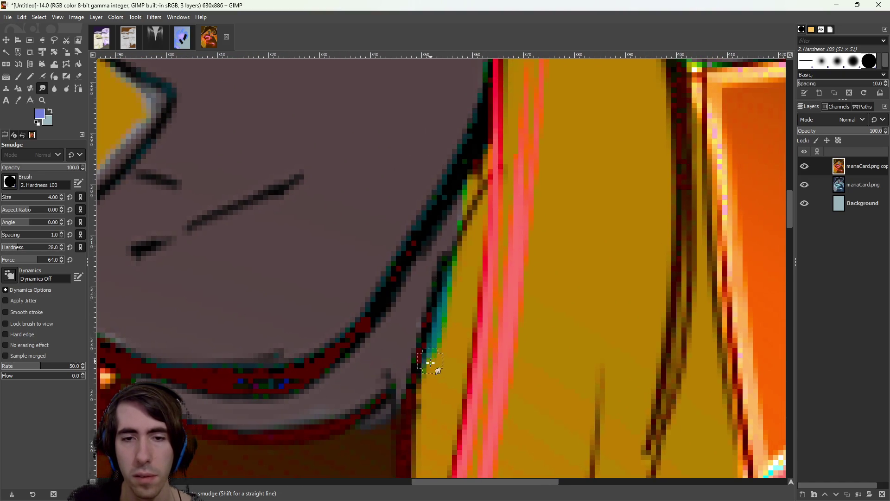
pyautogui.moveTo(433, 371)
pyautogui.mouseDown()
pyautogui.moveTo(447, 374)
pyautogui.moveTo(453, 318)
pyautogui.moveTo(456, 352)
pyautogui.moveTo(446, 328)
pyautogui.moveTo(465, 302)
pyautogui.moveTo(467, 265)
pyautogui.moveTo(439, 368)
pyautogui.mouseUp()
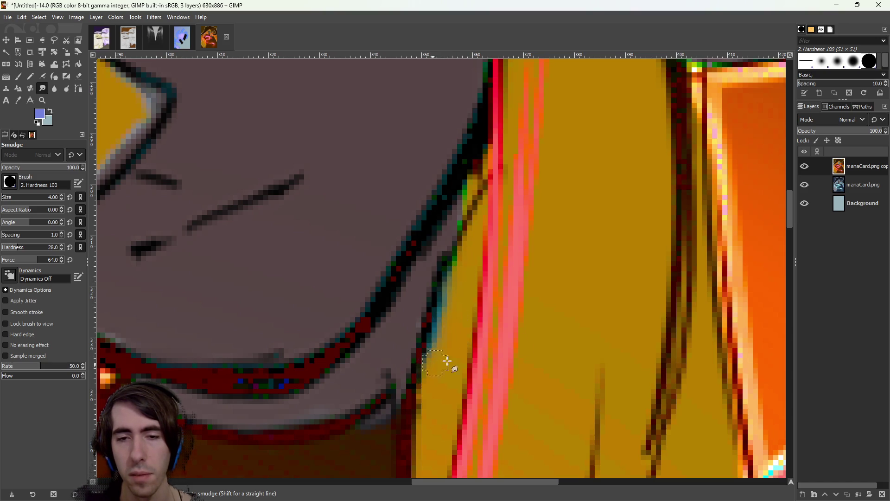
# Smudge away the green line where the hair meets the skin
pyautogui.scroll(-5, 549, 332)
pyautogui.keyDown('ctrl'); pyautogui.scroll(-3, 549, 332); pyautogui.keyUp('ctrl')
pyautogui.keyDown('ctrl'); pyautogui.scroll(1, 473, 308); pyautogui.keyUp('ctrl')
pyautogui.keyDown('ctrl'); pyautogui.scroll(1, 477, 175); pyautogui.keyUp('ctrl')
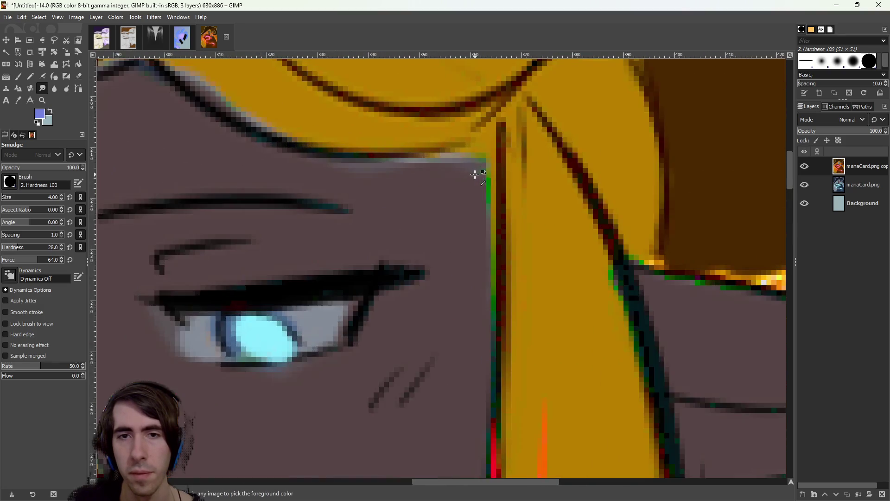
pyautogui.keyDown('ctrl'); pyautogui.scroll(1, 445, 262); pyautogui.keyUp('ctrl')
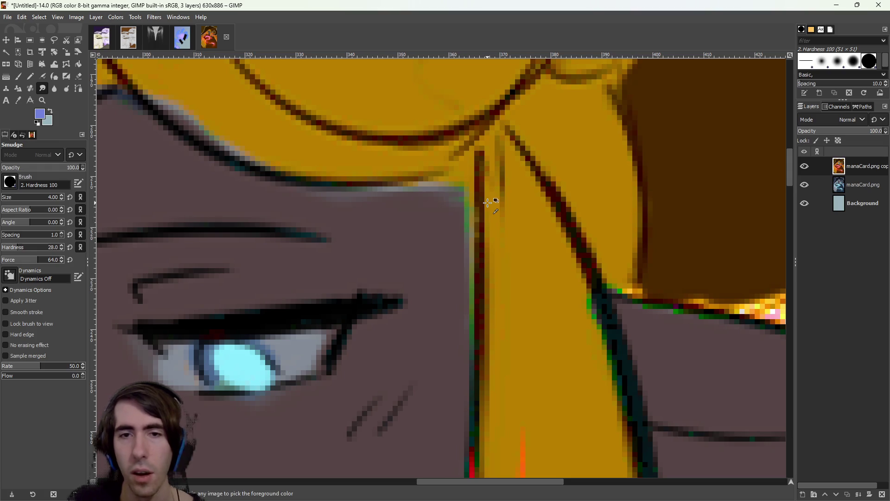
pyautogui.moveTo(468, 185)
pyautogui.mouseDown()
pyautogui.moveTo(475, 242)
pyautogui.moveTo(479, 199)
pyautogui.moveTo(507, 224)
pyautogui.moveTo(473, 213)
pyautogui.moveTo(460, 231)
pyautogui.mouseUp()
pyautogui.moveTo(471, 195)
pyautogui.mouseDown()
pyautogui.moveTo(473, 259)
pyautogui.moveTo(479, 225)
pyautogui.moveTo(468, 211)
pyautogui.mouseUp()
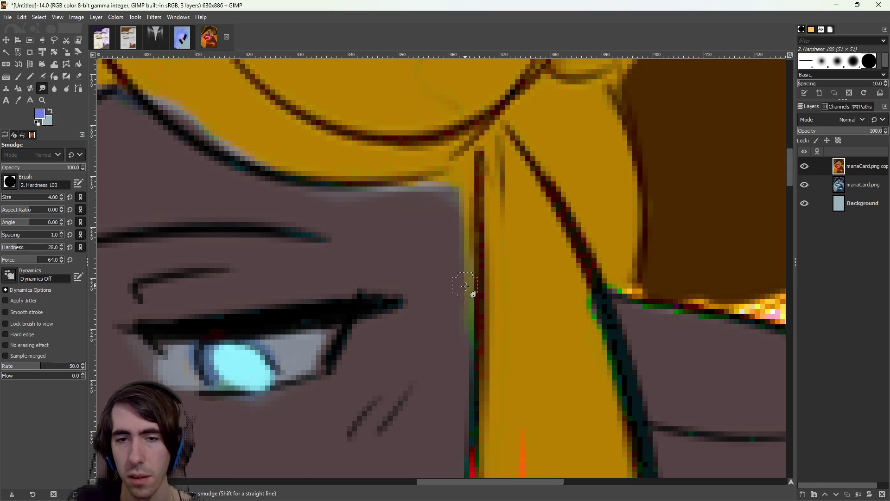
# Zoom around to review the smudged edges across the portrait
pyautogui.scroll(-3, 473, 373)
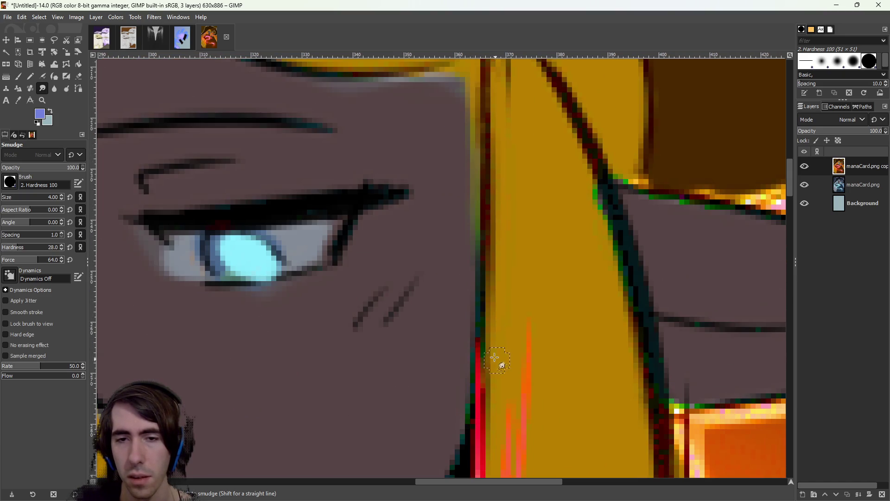
pyautogui.press('ctrl')
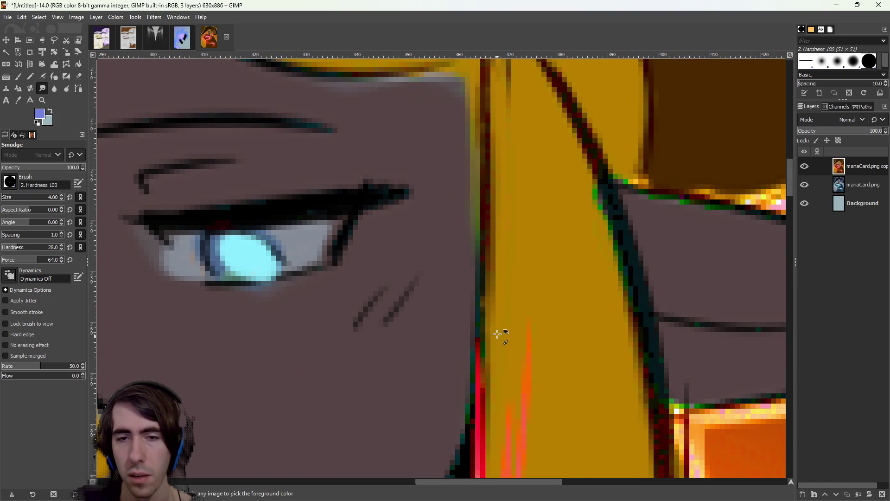
pyautogui.scroll(-3, 503, 345)
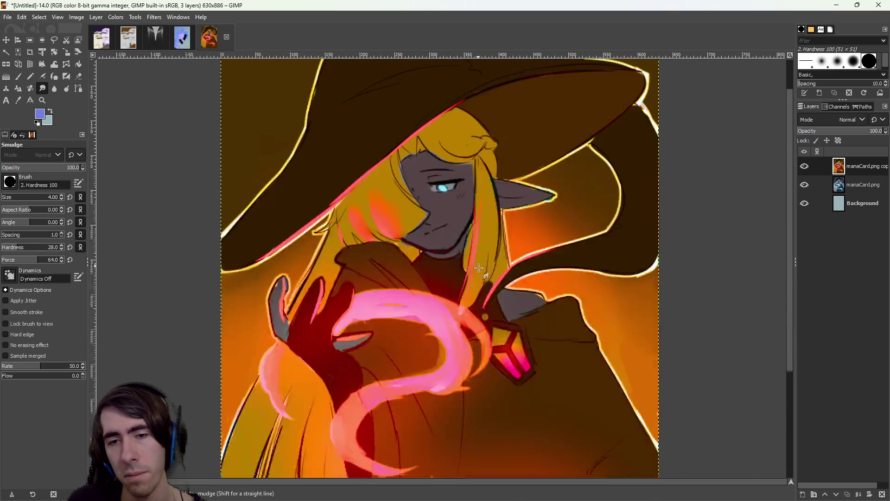
pyautogui.scroll(-3, 478, 268)
pyautogui.scroll(2, 469, 338)
pyautogui.scroll(-1, 466, 339)
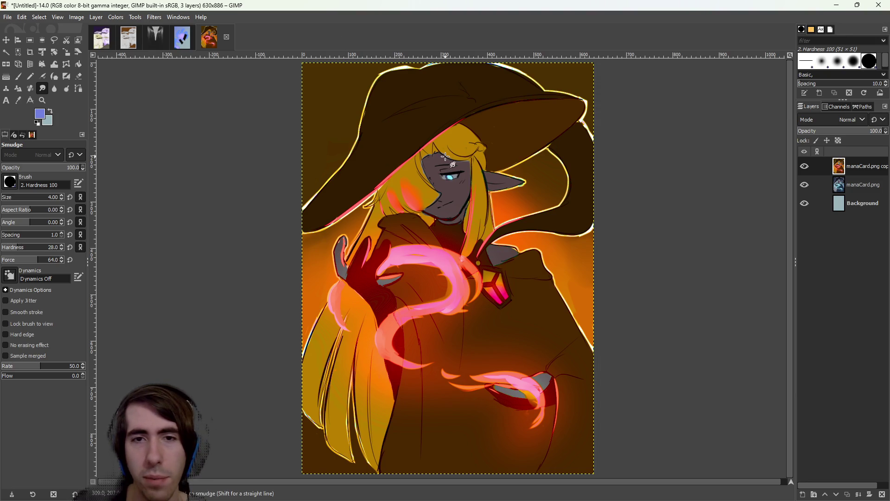
pyautogui.scroll(7, 446, 177)
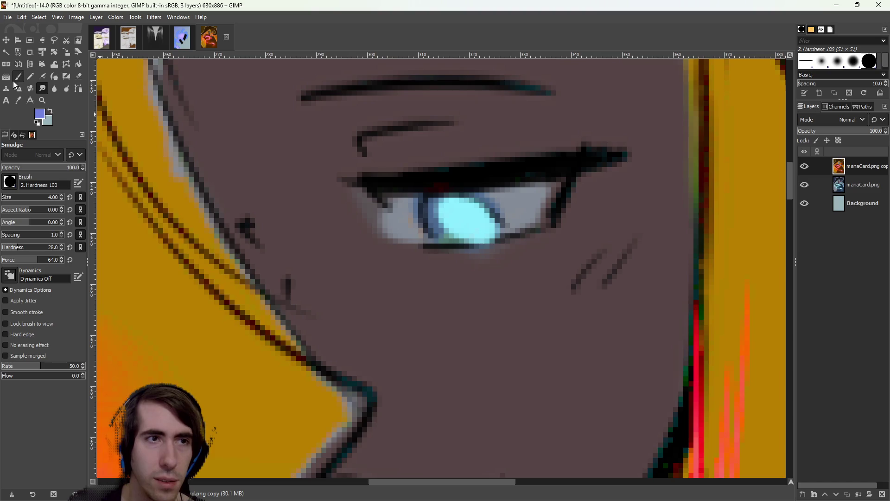
pyautogui.click(29, 41)
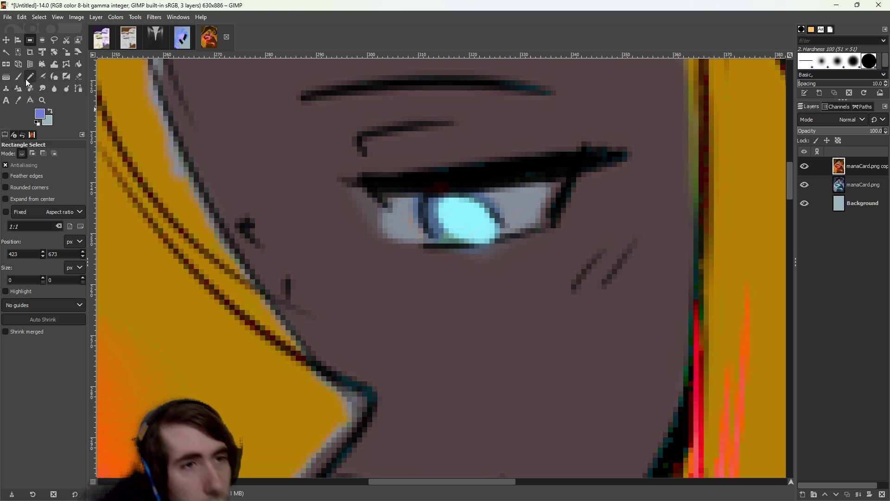
# Fuzzy-select the cyan iris at threshold 15 and apply a Color Balance shift toward red
pyautogui.click(6, 52)
pyautogui.click(616, 232)
pyautogui.click(462, 226)
pyautogui.moveTo(796, 2); pyautogui.dragTo(143, 31)
pyautogui.click(113, 17)
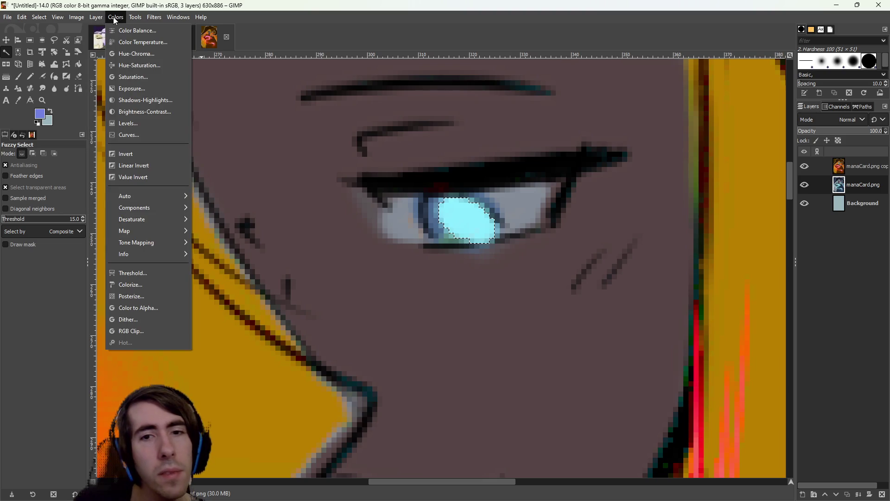
pyautogui.click(114, 26)
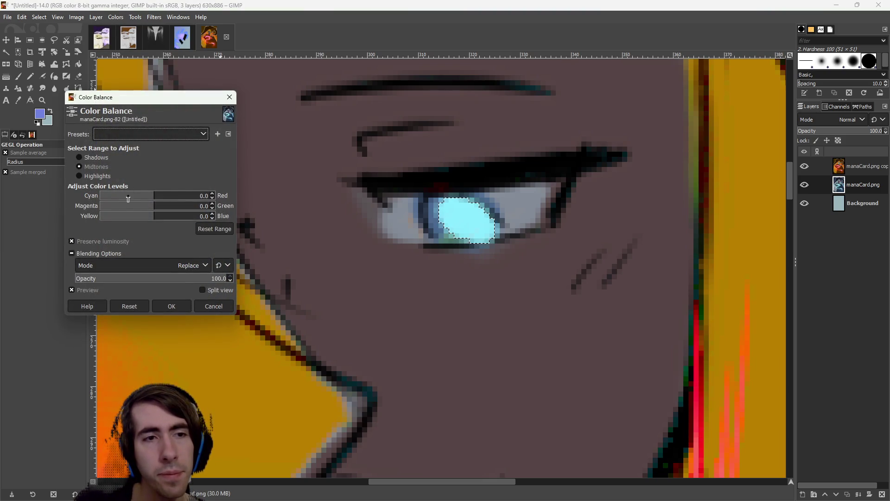
pyautogui.moveTo(127, 199); pyautogui.dragTo(168, 197)
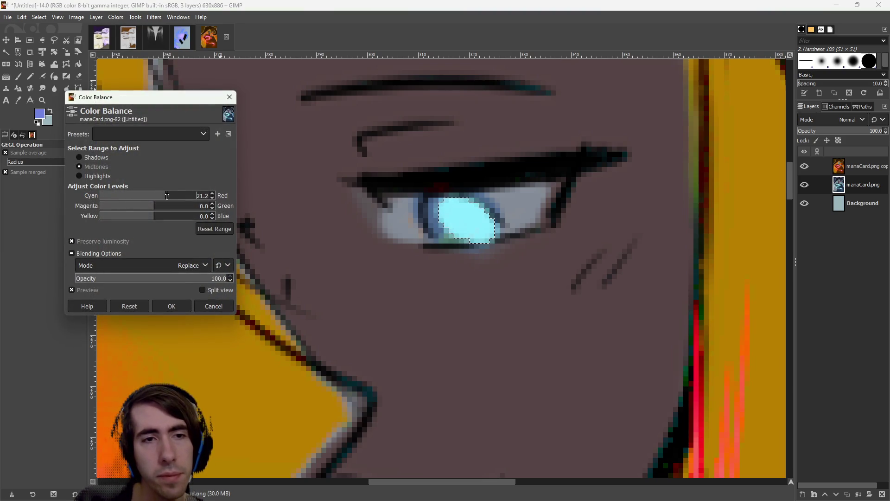
pyautogui.click(185, 305)
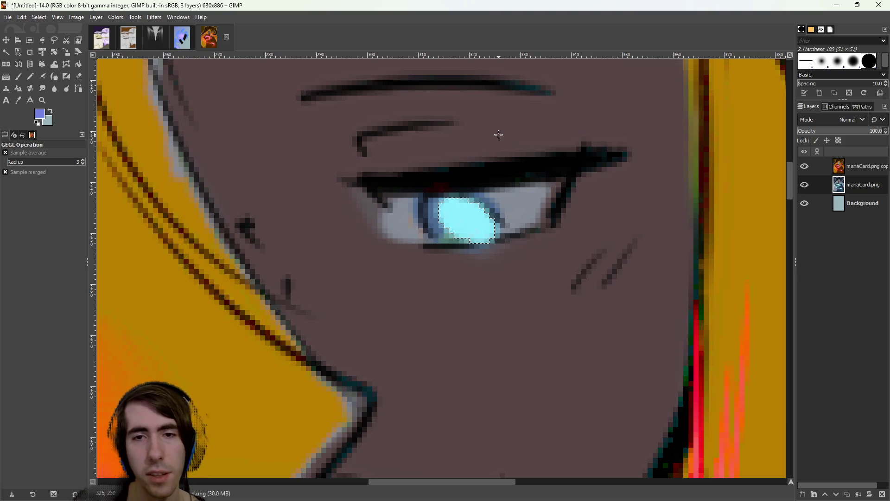
# Reopen Color Balance and push the iris Highlights toward red at 73.0
pyautogui.click(74, 16)
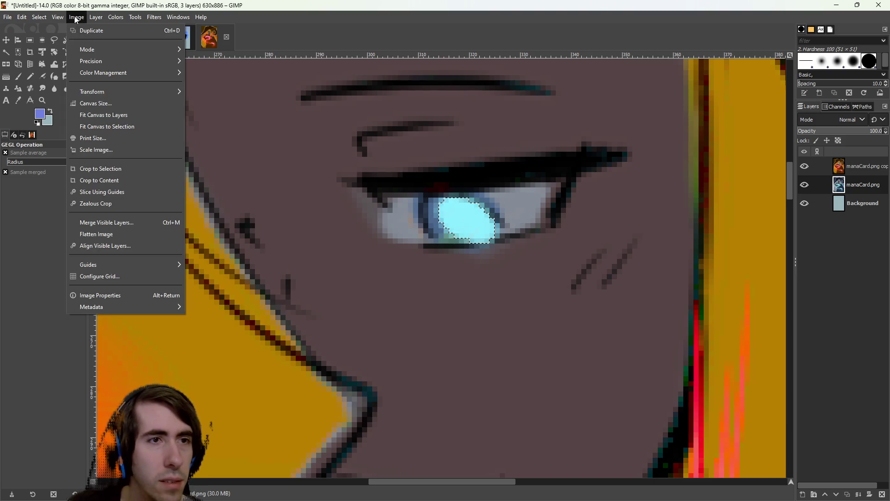
pyautogui.click(130, 29)
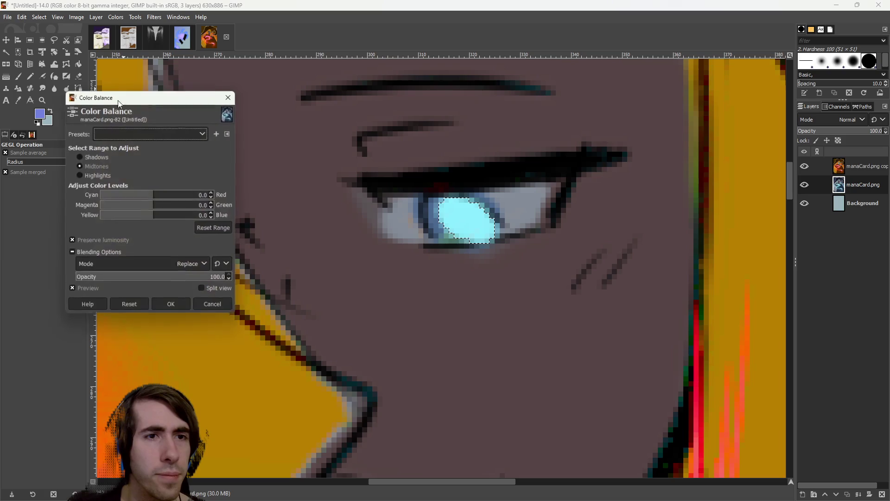
pyautogui.moveTo(154, 197)
pyautogui.mouseDown()
pyautogui.moveTo(196, 206)
pyautogui.moveTo(110, 206)
pyautogui.moveTo(102, 217)
pyautogui.mouseUp()
pyautogui.click(146, 178)
pyautogui.click(170, 198)
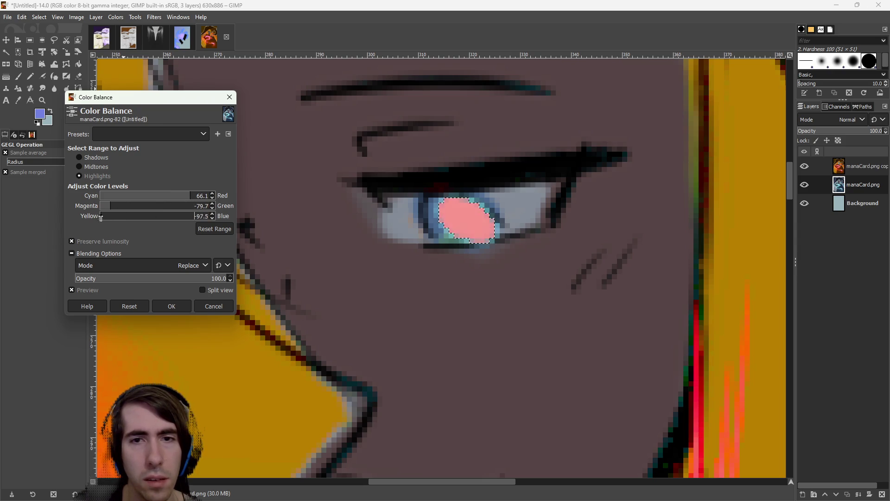
pyautogui.moveTo(141, 197); pyautogui.dragTo(200, 200)
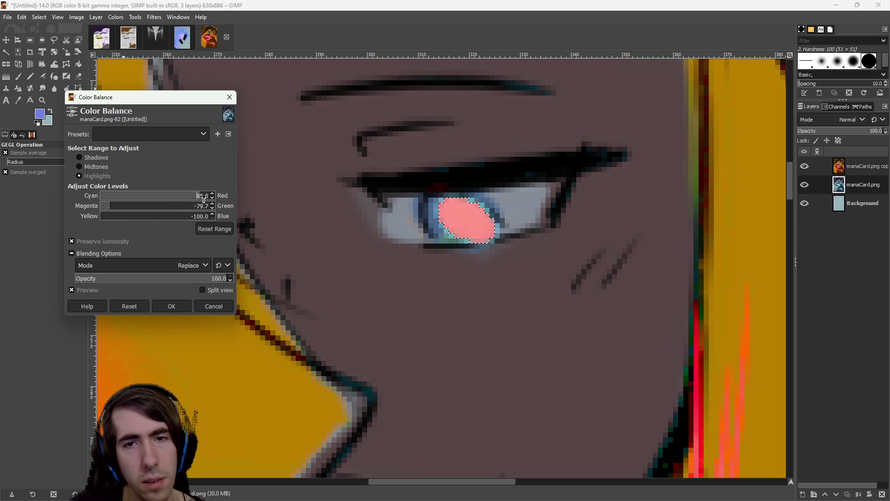